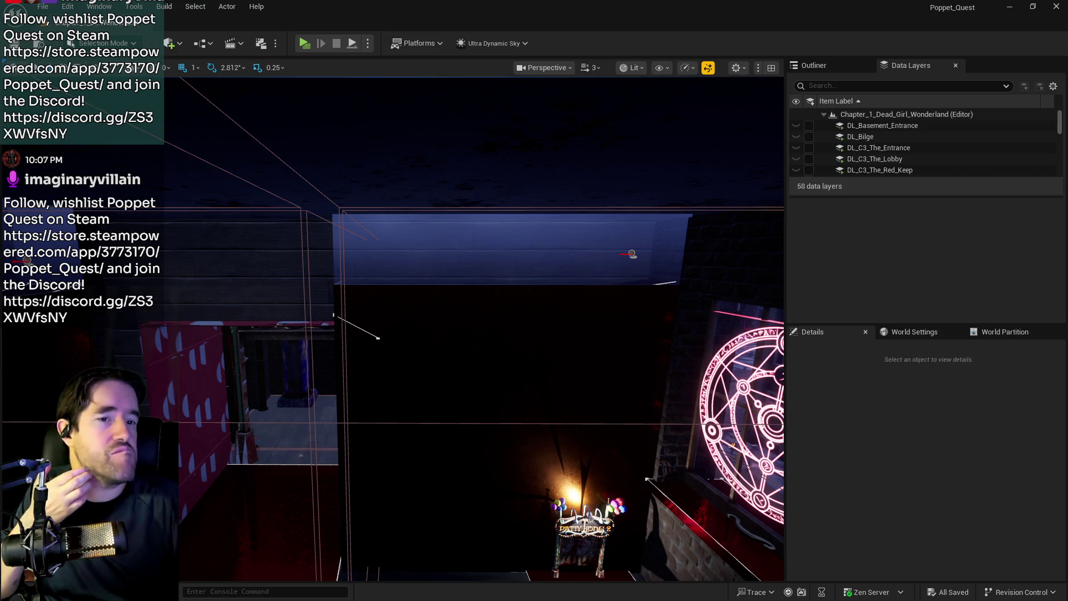
Step: Fly to the wireframe room and load DL_Carnival_Room after searching Data Layers for 'car'
key("w")
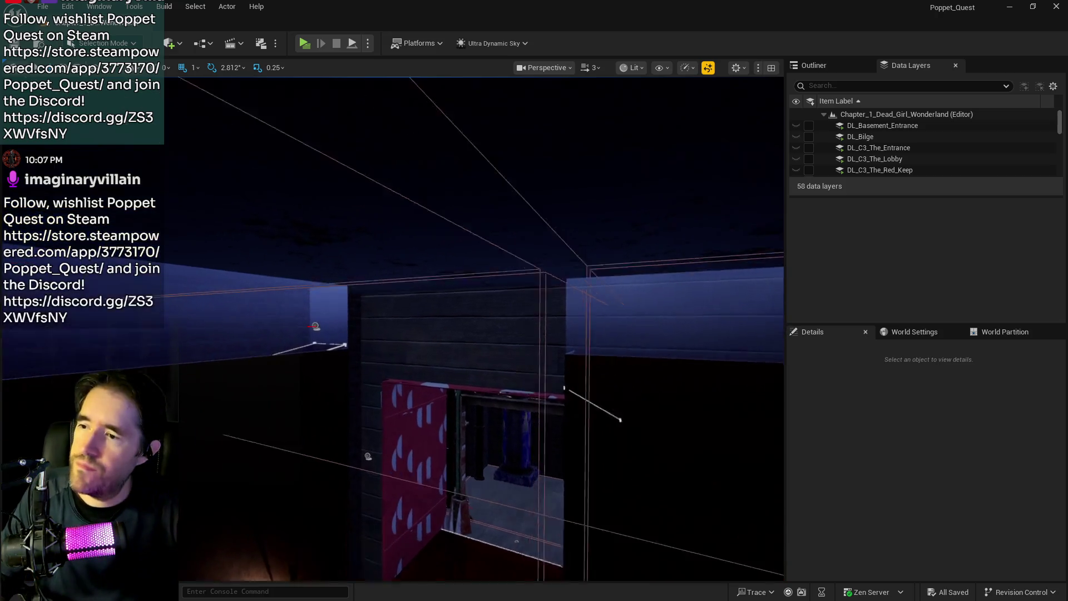
key("w")
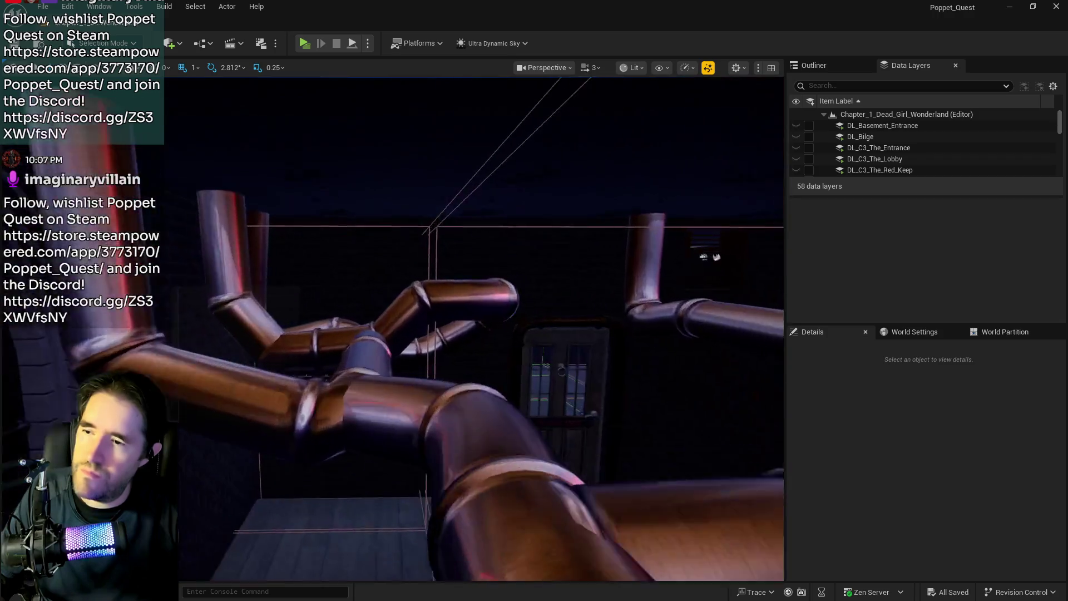
key("w")
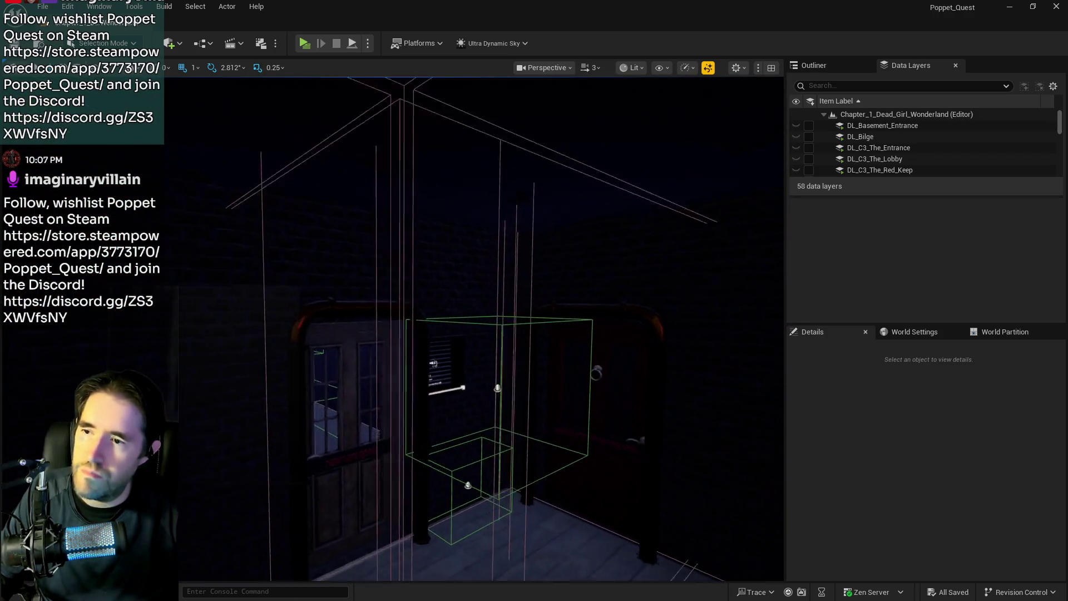
left_click(880, 86)
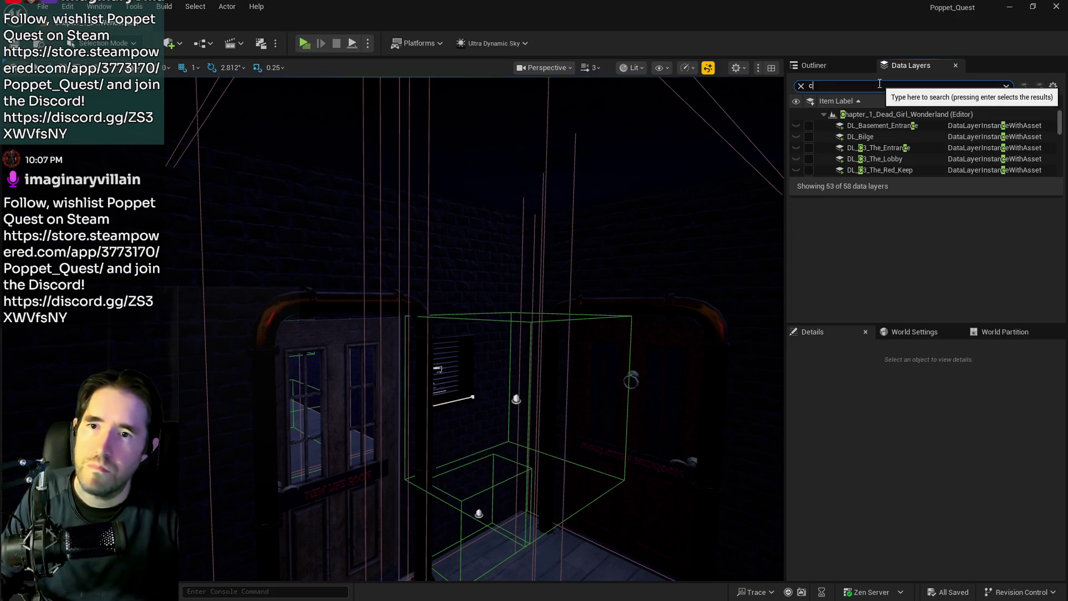
type("car")
left_click(809, 126)
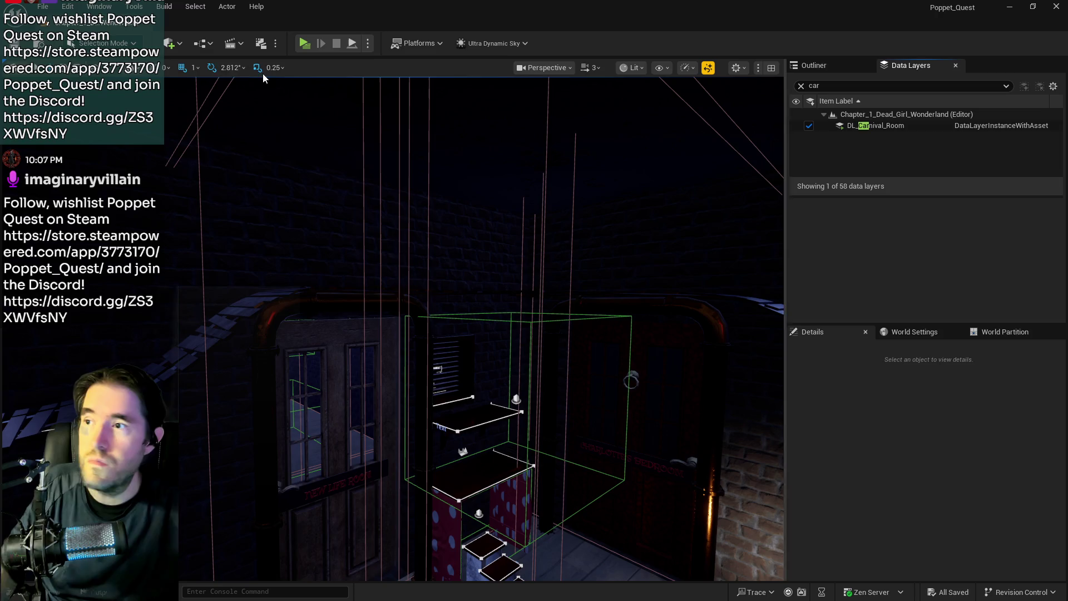
left_click(198, 45)
Step: Edit Poppet_Quest_Game_Mode via the Blueprints GameMode menu and maximize its editor window
mouse_move(252, 162)
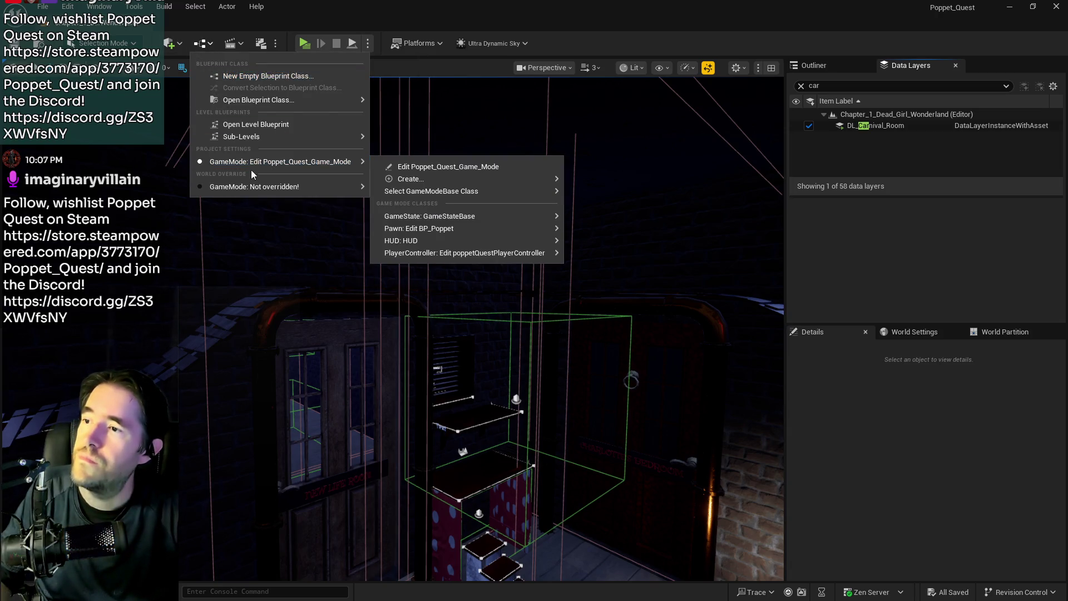
left_click(389, 163)
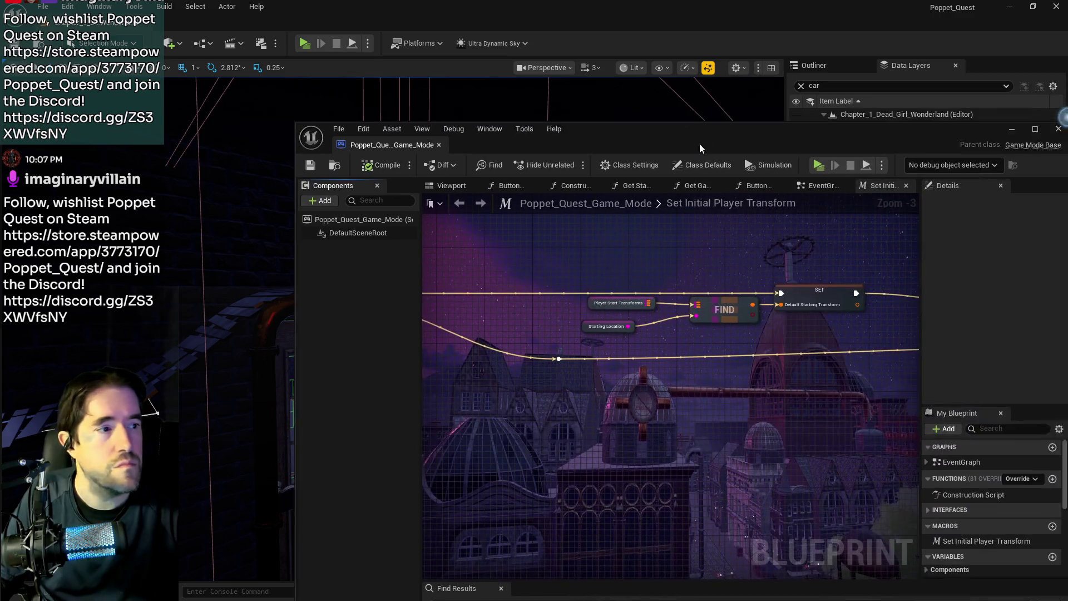
double_click(575, 137)
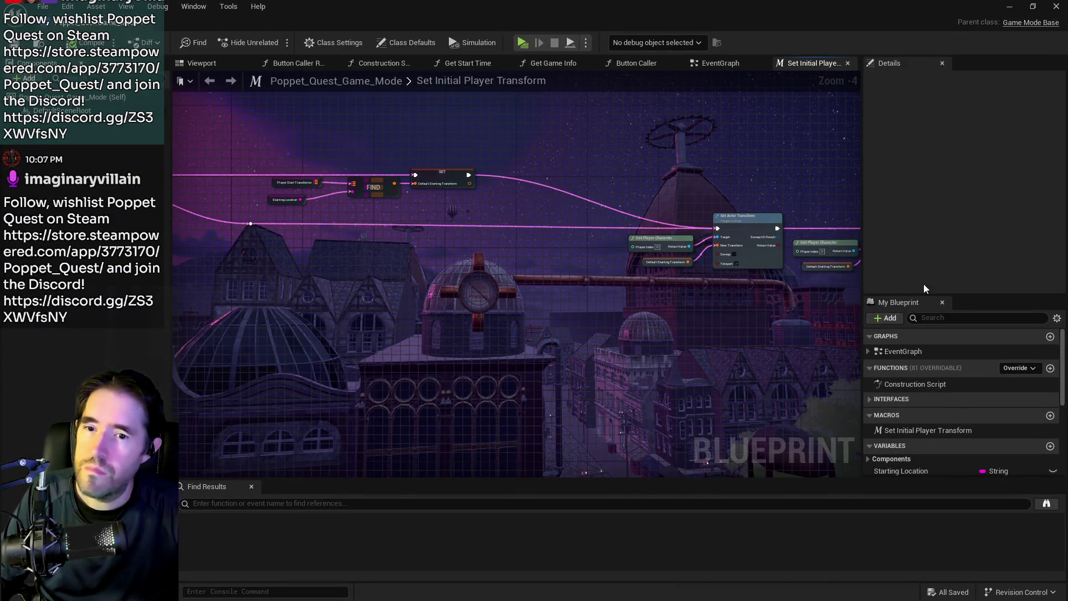
Step: Filter My Blueprint by 'test' and enable Test Mode's default value
type("test")
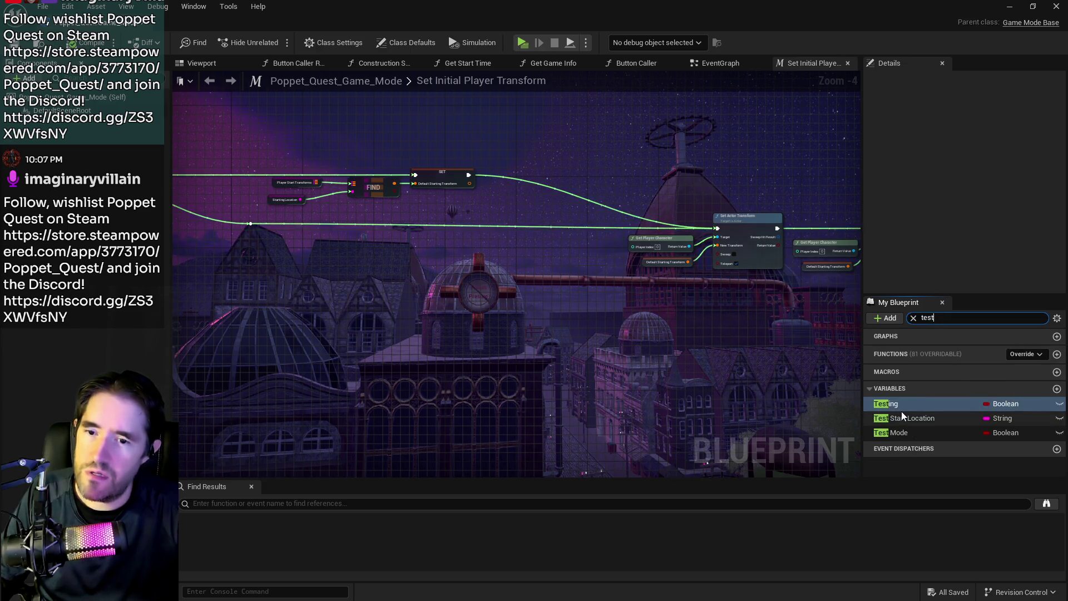
left_click(899, 433)
left_click(956, 113)
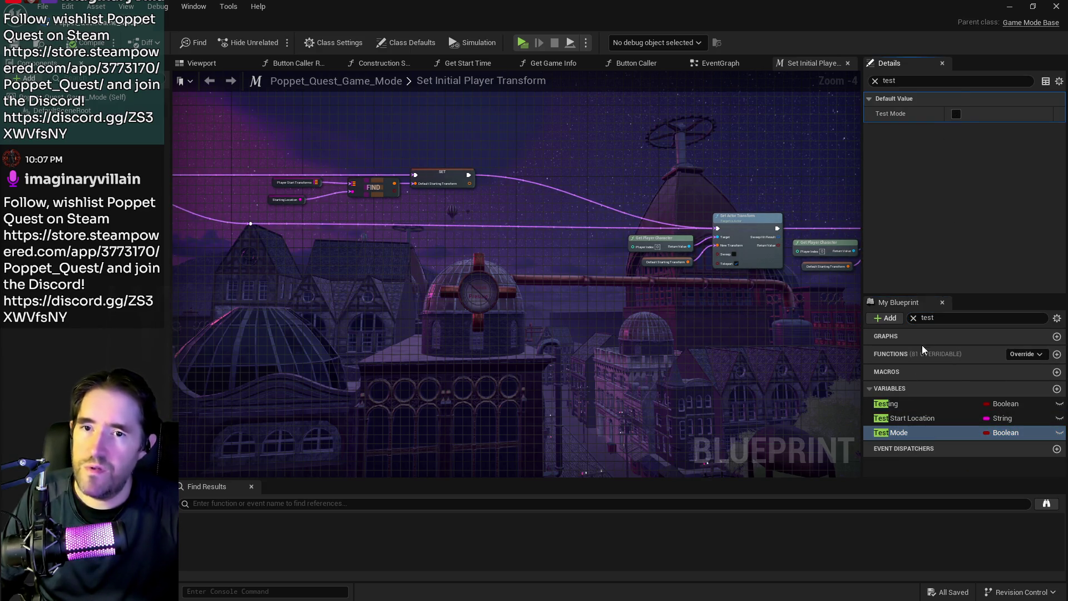
Step: Find references to the Testing variable and jump to its node in the EventGraph
left_click(892, 409)
right_click(892, 409)
mouse_move(918, 445)
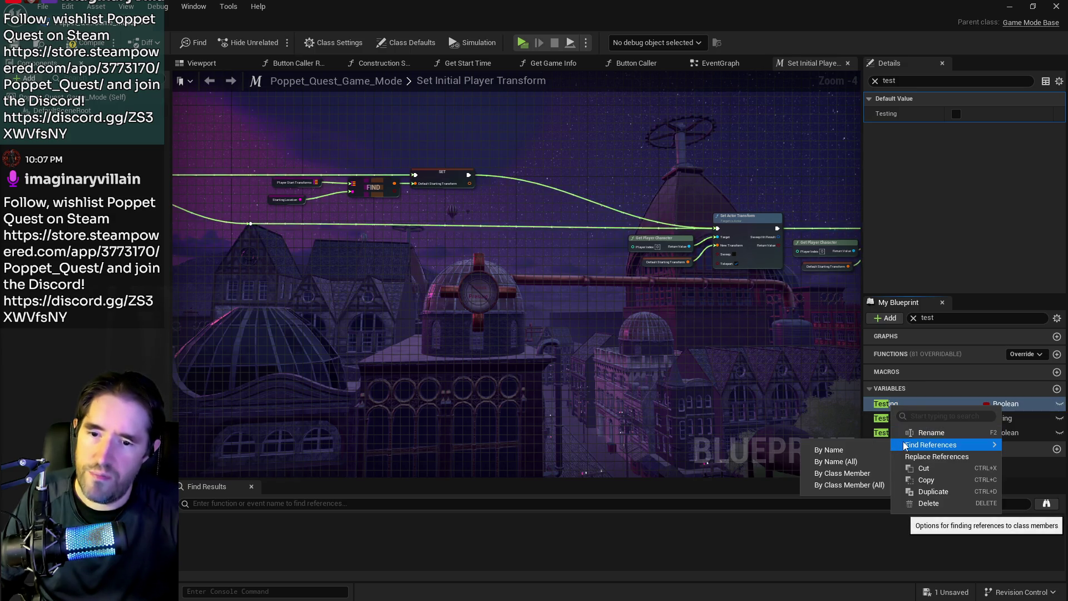
left_click(830, 449)
left_click(223, 560)
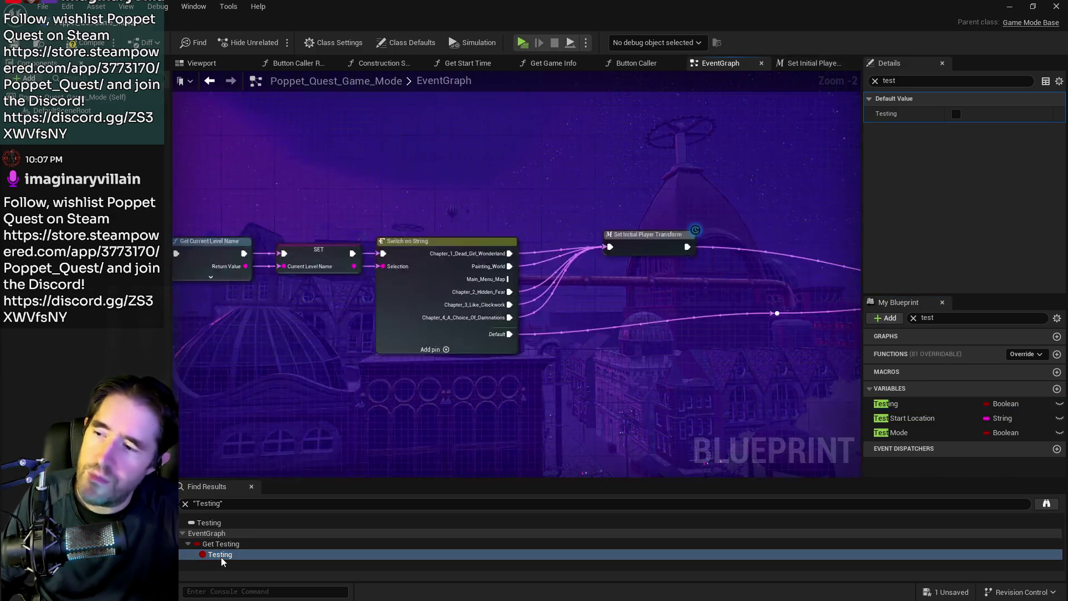
scroll(280, 282, "down", 2)
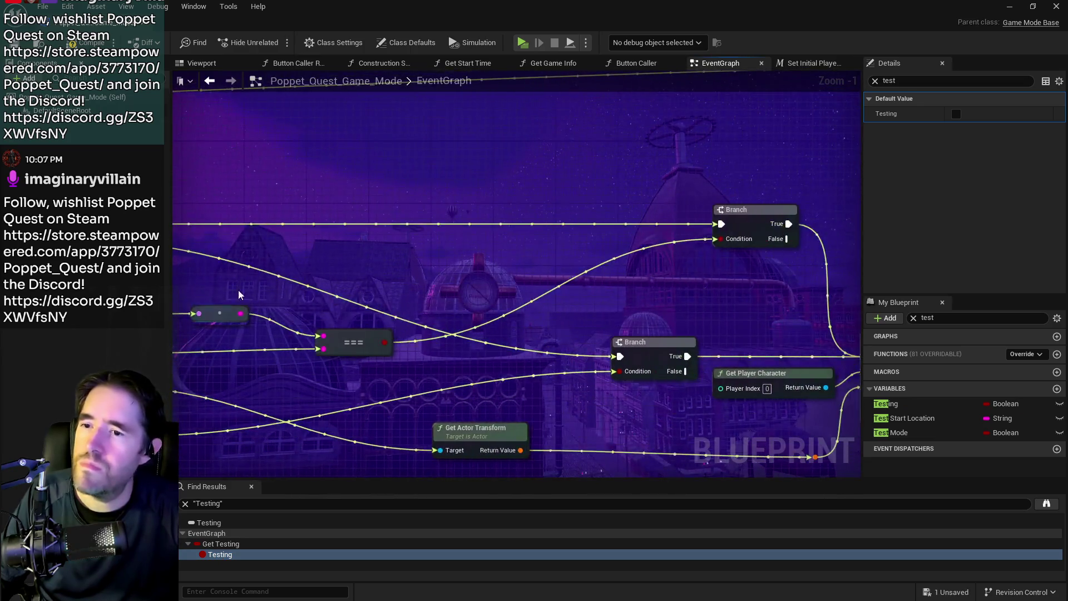
scroll(401, 334, "down", 2)
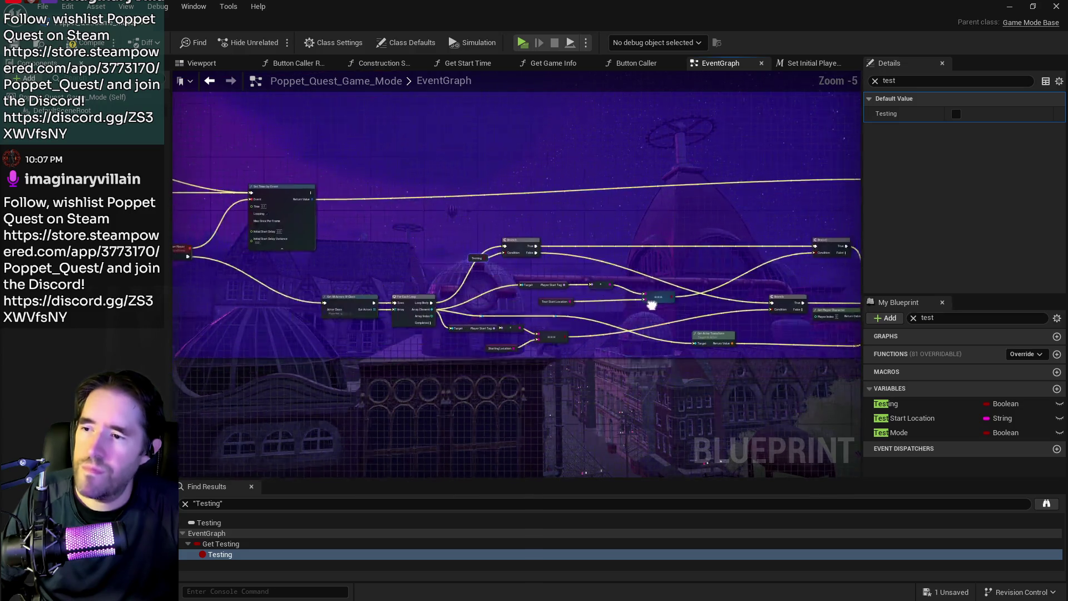
scroll(573, 310, "up", 1)
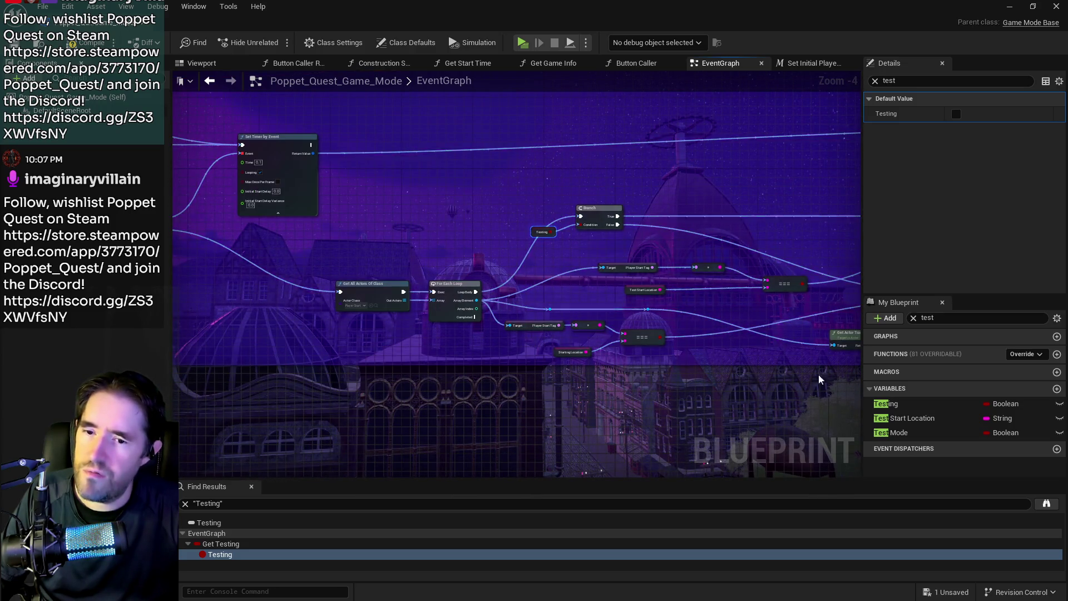
Step: Find references to Test Mode and inspect the Cast, Switch on String, Branch and timer nodes
right_click(895, 433)
mouse_move(918, 474)
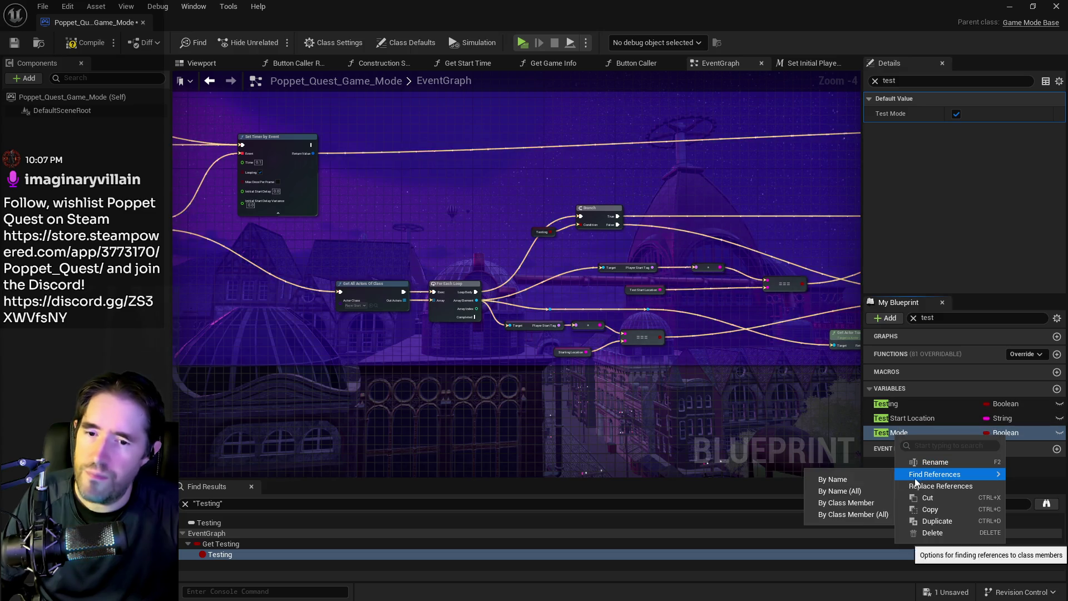
left_click(841, 474)
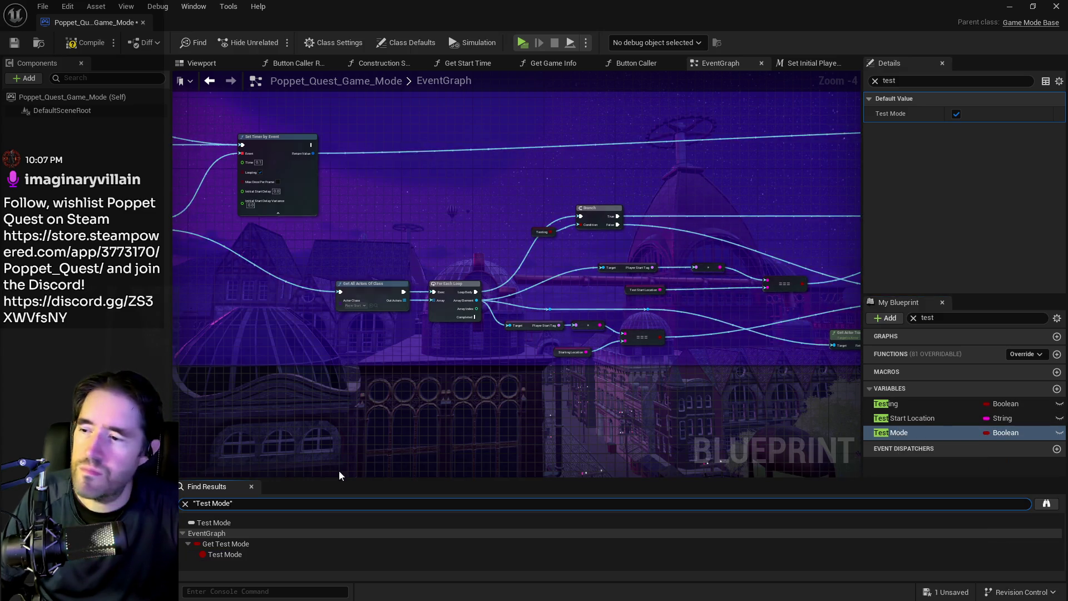
left_click(227, 557)
scroll(443, 313, "down", 5)
left_click_drag(466, 319, 296, 318)
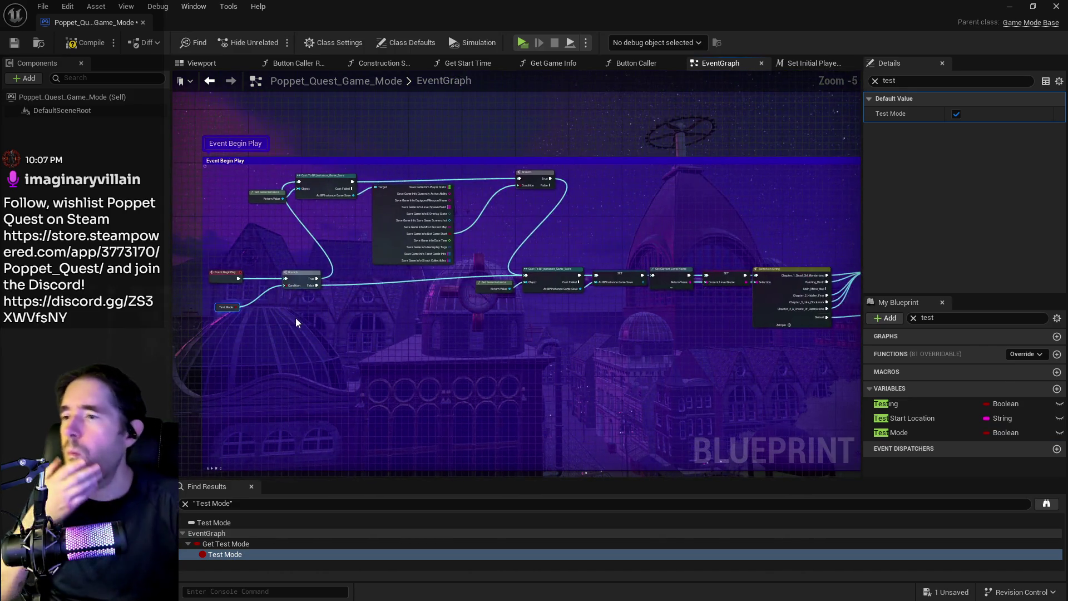
mouse_move(633, 394)
left_mouse_down()
mouse_move(413, 339)
mouse_move(748, 324)
left_mouse_up()
scroll(434, 267, "up", 3)
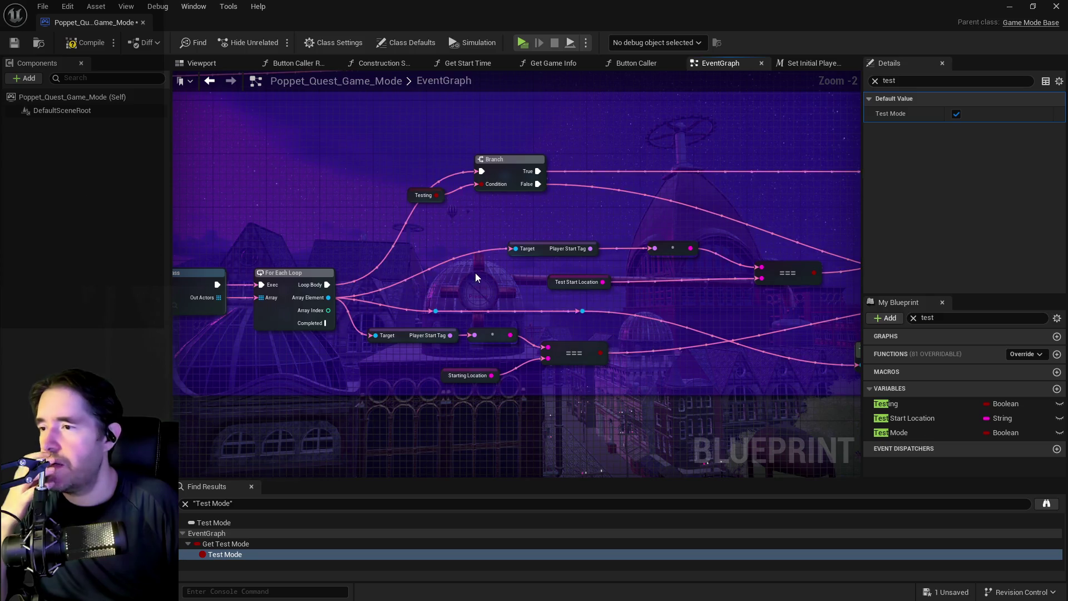
left_click_drag(476, 273, 322, 256)
left_click_drag(546, 286, 513, 279)
left_click_drag(705, 309, 554, 295)
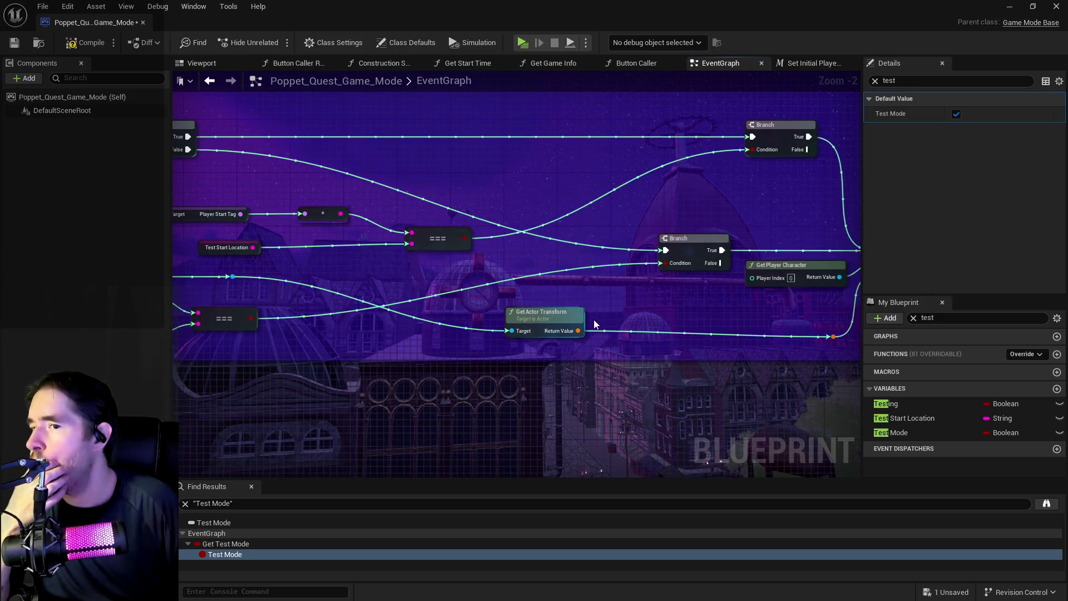
scroll(595, 325, "down", 2)
mouse_move(480, 325)
left_mouse_down()
mouse_move(591, 334)
mouse_move(878, 398)
mouse_move(1008, 501)
left_mouse_up()
Step: Check the Testing variable's properties, compile and save the game mode, and move its window aside
left_click(875, 81)
scroll(595, 191, "down", 3)
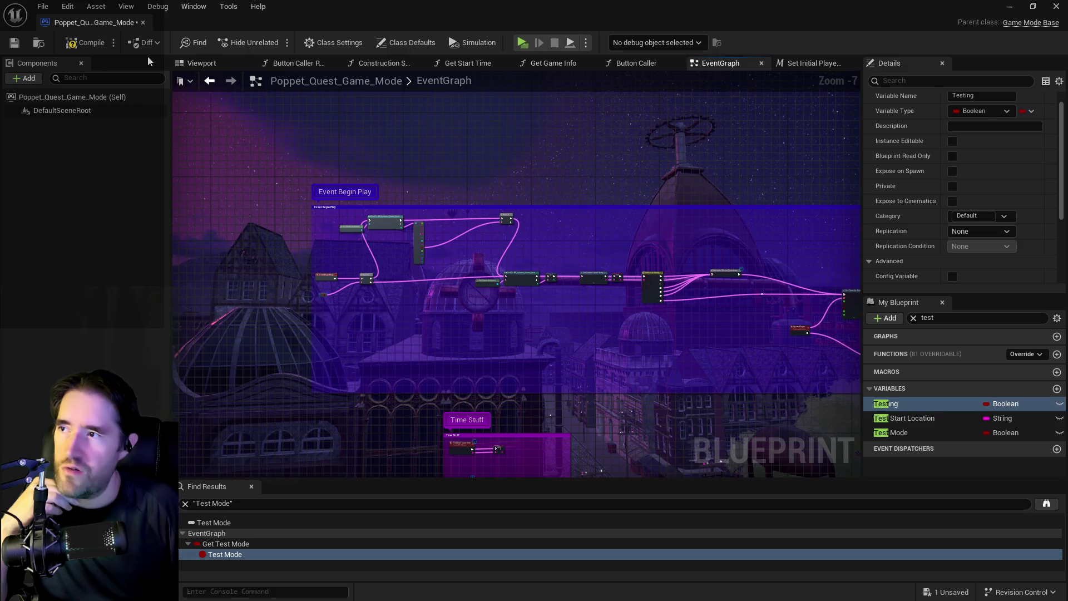
left_click(76, 49)
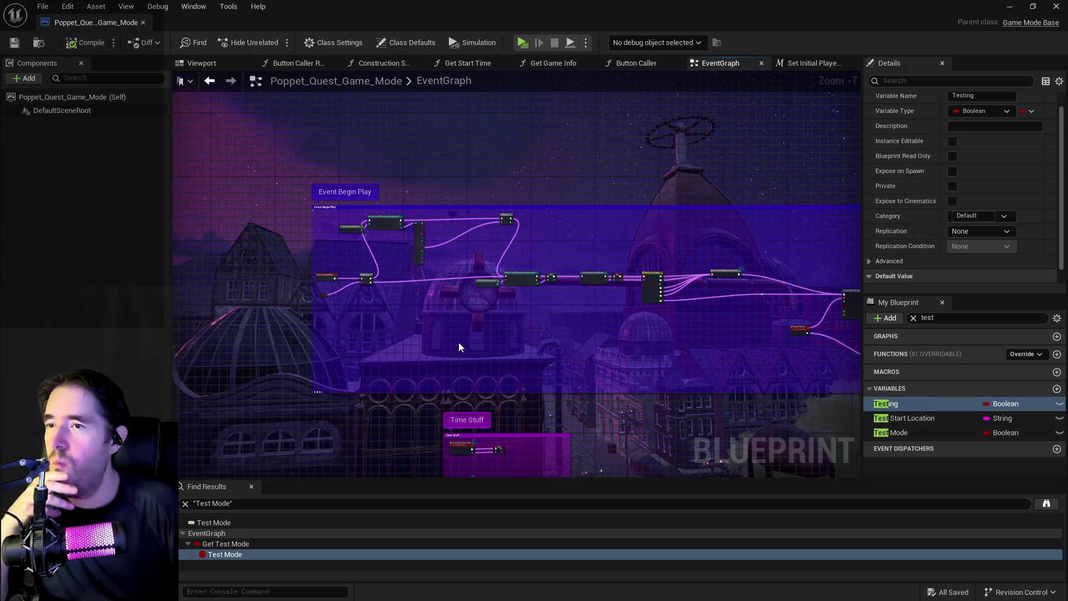
left_click_drag(489, 11, 1067, 17)
left_click(204, 44)
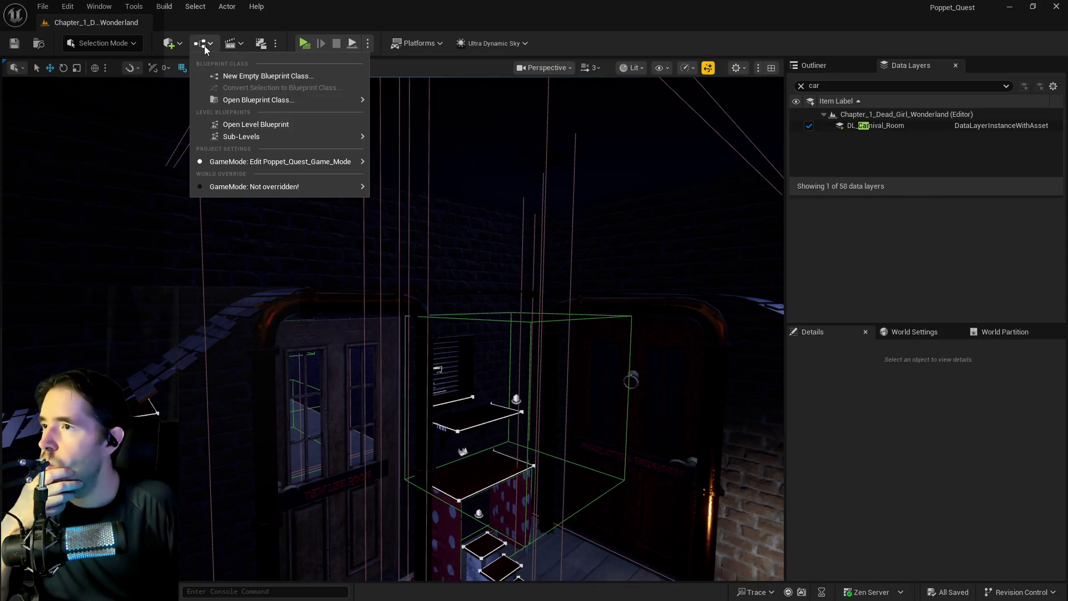
Step: Open the Chapter_1_Dead_Girl_Wonderland level blueprint from the Blueprints menu
mouse_move(238, 161)
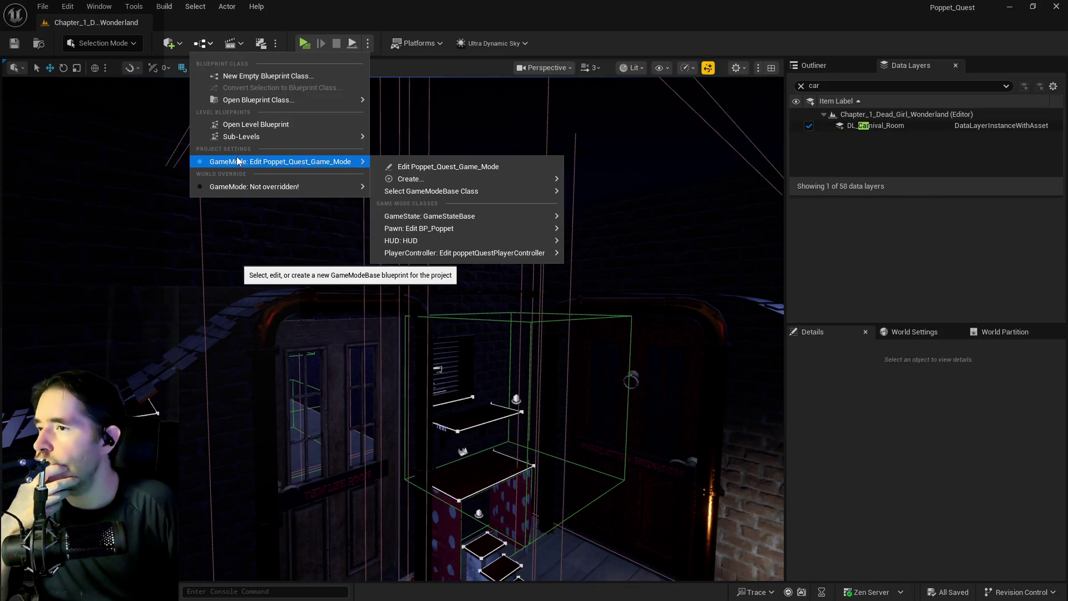
left_click(248, 131)
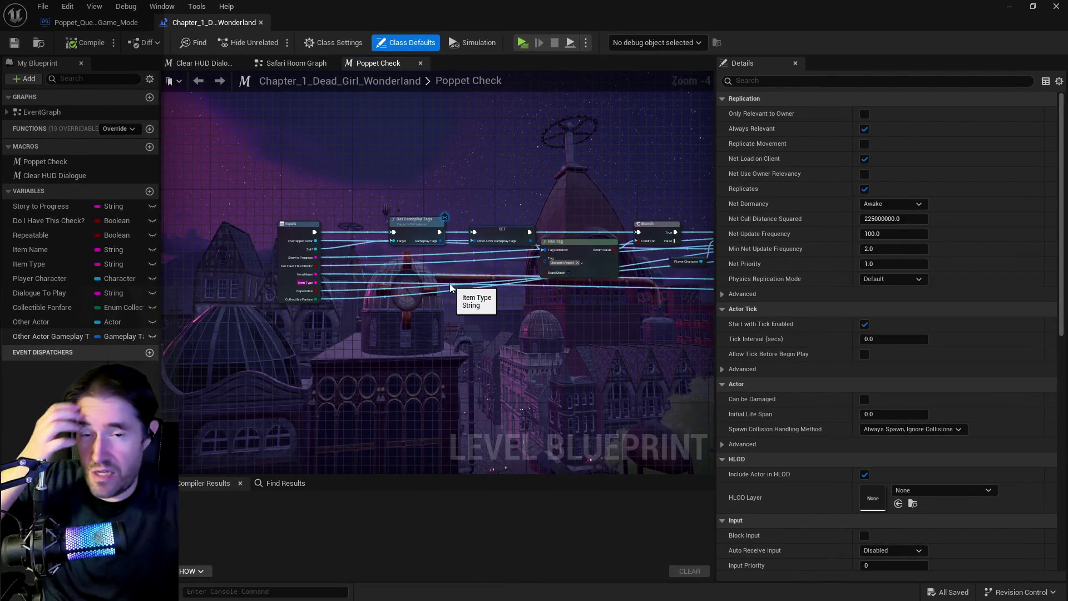
Step: In the Poppet Check macro, move the two SET nodes after the Branch lower
scroll(449, 363, "down", 1)
left_click_drag(449, 363, 362, 319)
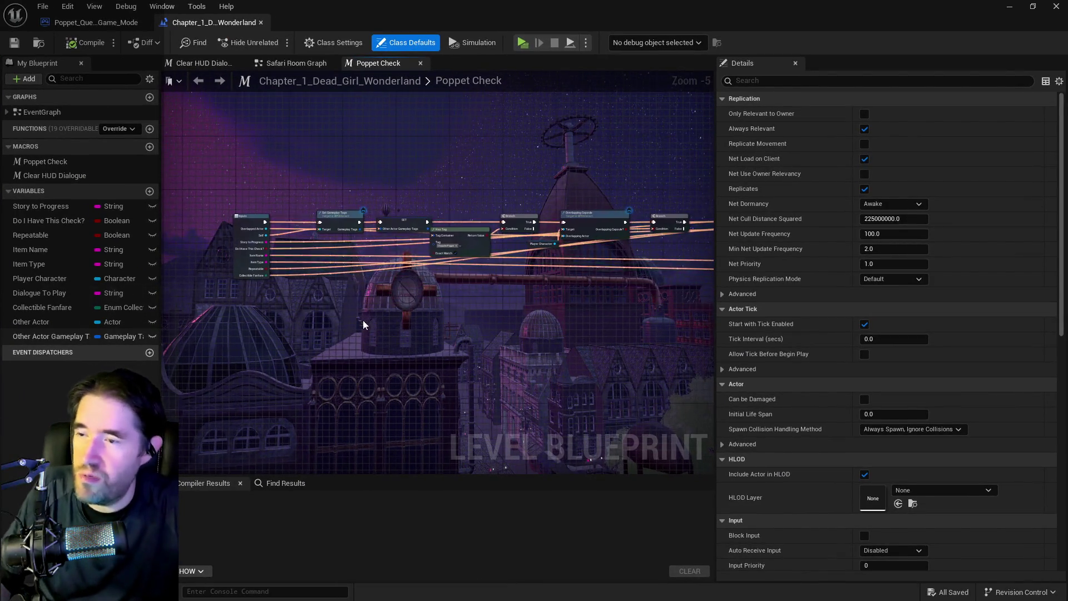
left_click_drag(487, 300, 251, 315)
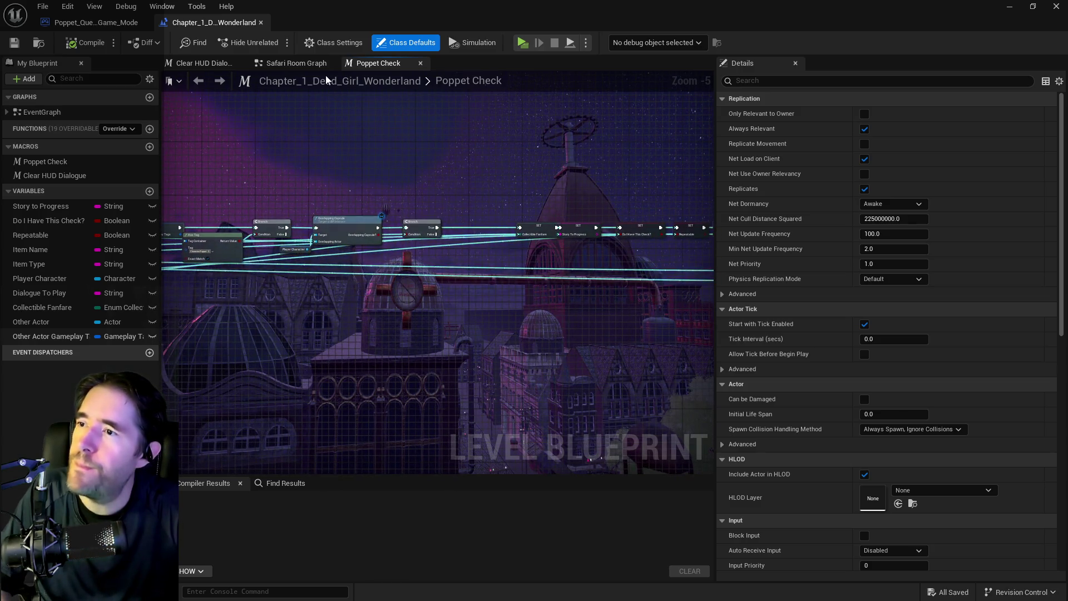
scroll(340, 206, "down", 2)
scroll(305, 210, "up", 5)
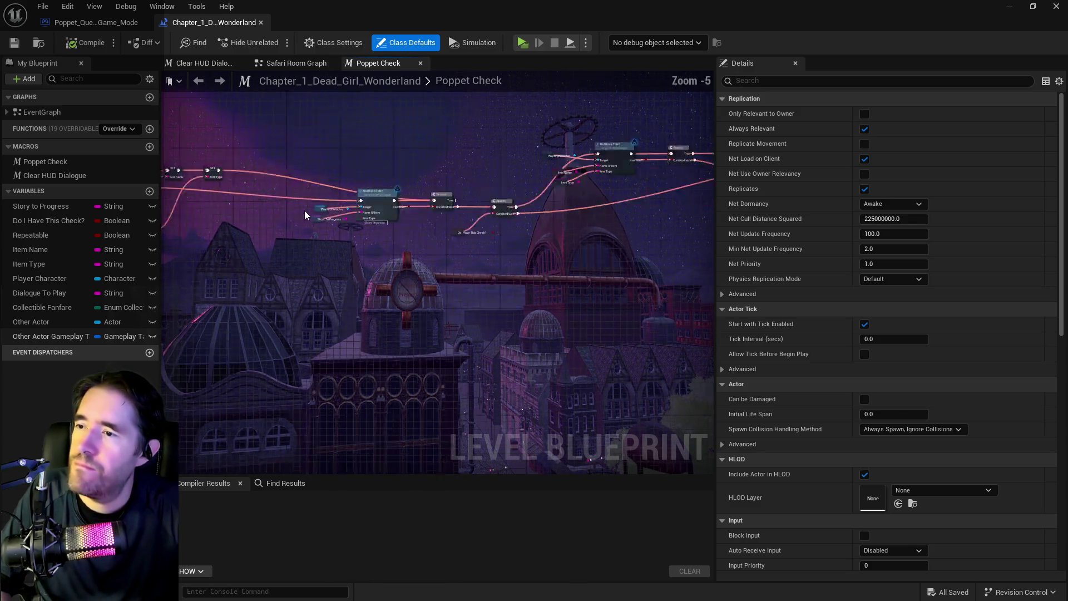
left_click_drag(305, 210, 707, 273)
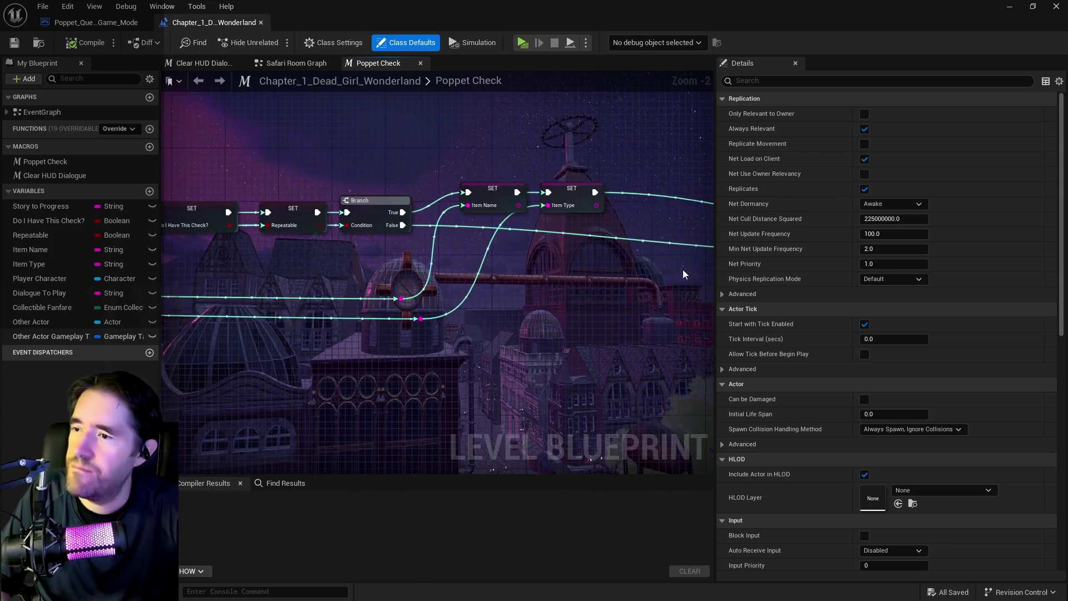
mouse_move(502, 285)
left_mouse_down()
mouse_move(573, 191)
mouse_move(579, 209)
mouse_move(568, 215)
mouse_move(243, 283)
mouse_move(596, 269)
mouse_move(493, 296)
left_mouse_up()
scroll(310, 281, "down", 2)
left_click_drag(310, 282, 625, 270)
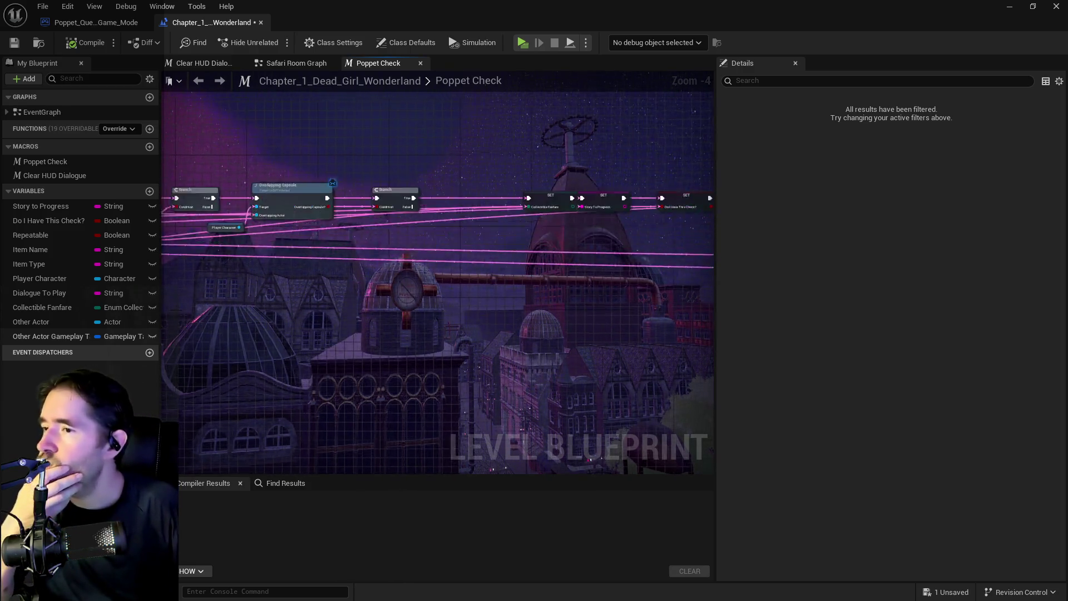
mouse_move(353, 291)
left_mouse_down()
mouse_move(372, 280)
mouse_move(334, 260)
mouse_move(176, 255)
left_mouse_up()
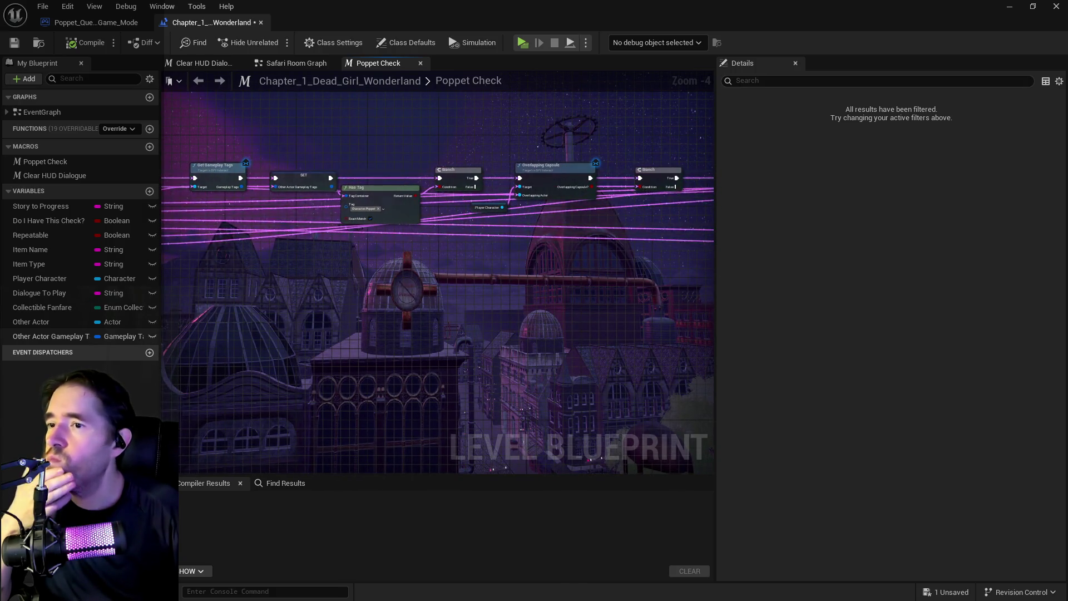
left_click_drag(252, 256, 165, 267)
mouse_move(478, 246)
left_mouse_down()
mouse_move(345, 252)
mouse_move(346, 244)
left_mouse_up()
mouse_move(332, 162)
left_mouse_down()
mouse_move(423, 214)
mouse_move(406, 216)
mouse_move(400, 254)
left_mouse_up()
left_click(369, 166)
mouse_move(289, 214)
left_mouse_down()
mouse_move(606, 246)
mouse_move(661, 203)
mouse_move(596, 151)
mouse_move(590, 107)
mouse_move(596, 265)
mouse_move(592, 248)
left_mouse_up()
Step: Align SET Repeatable, Branch, SET Item Name and SET Item Type in one row, then open Safari Room Graph
scroll(606, 247, "up", 1)
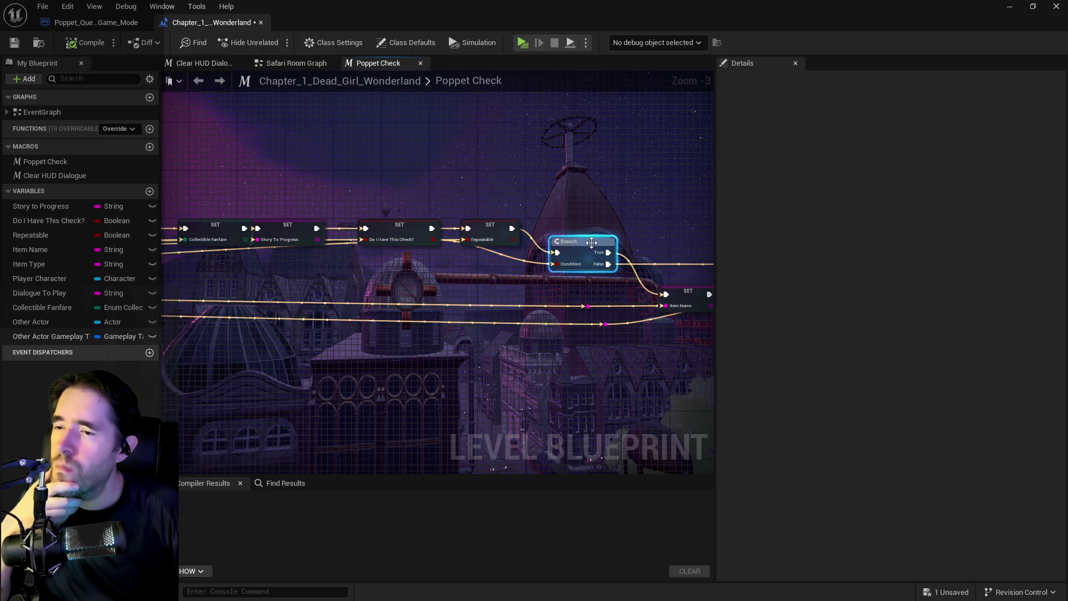
left_click_drag(518, 283, 430, 259)
mouse_move(410, 200)
left_mouse_down()
mouse_move(431, 167)
mouse_move(419, 161)
mouse_move(417, 217)
mouse_move(354, 241)
mouse_move(367, 253)
left_mouse_up()
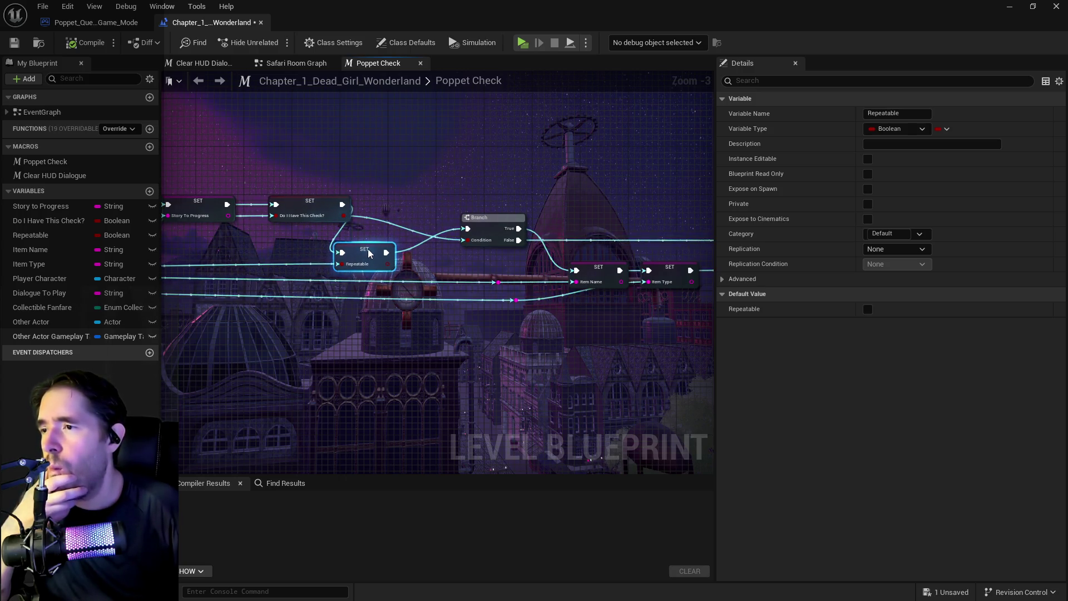
left_click_drag(272, 228, 530, 228)
left_click_drag(279, 223, 548, 223)
mouse_move(613, 194)
left_mouse_down()
mouse_move(156, 182)
mouse_move(224, 224)
left_mouse_up()
mouse_move(322, 261)
left_mouse_down()
mouse_move(393, 224)
mouse_move(376, 220)
left_mouse_up()
left_click_drag(382, 259, 330, 241)
left_click_drag(384, 222, 412, 196)
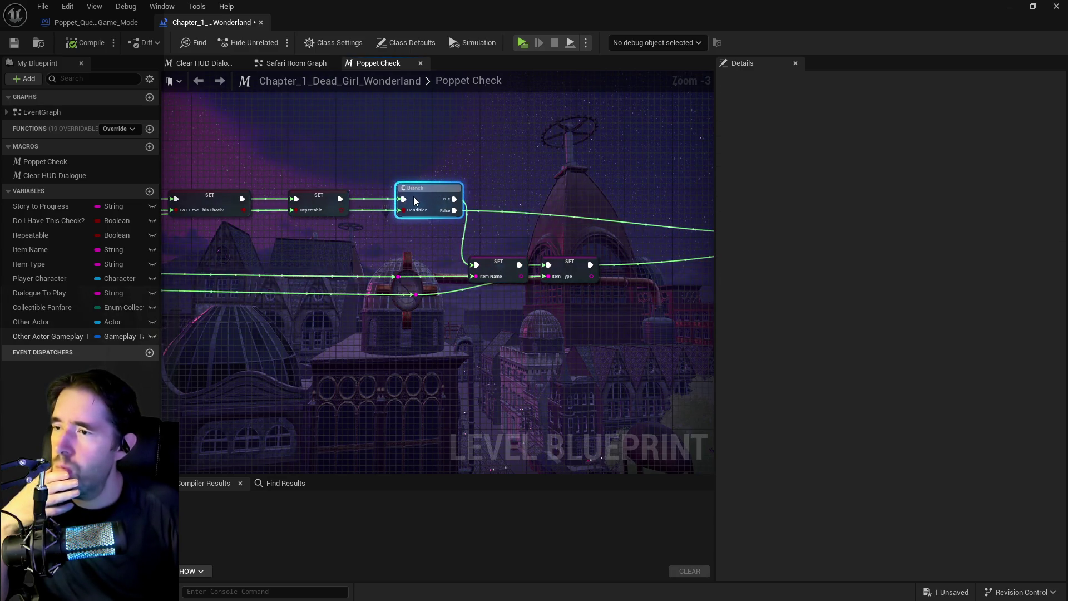
mouse_move(476, 242)
left_mouse_down()
mouse_move(601, 286)
mouse_move(633, 199)
left_mouse_up()
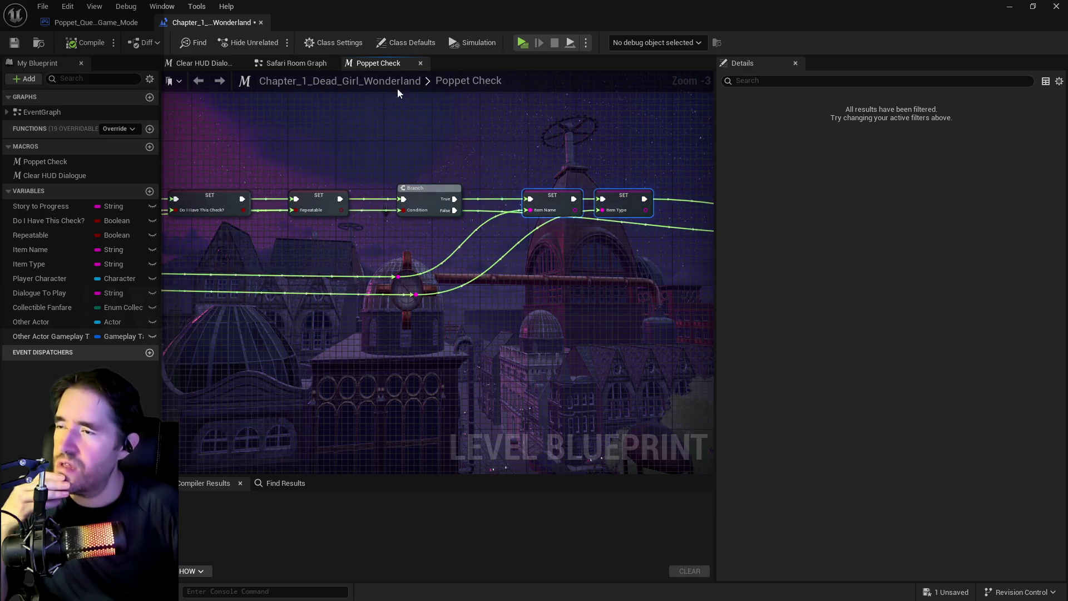
left_click(297, 62)
scroll(401, 160, "down", 2)
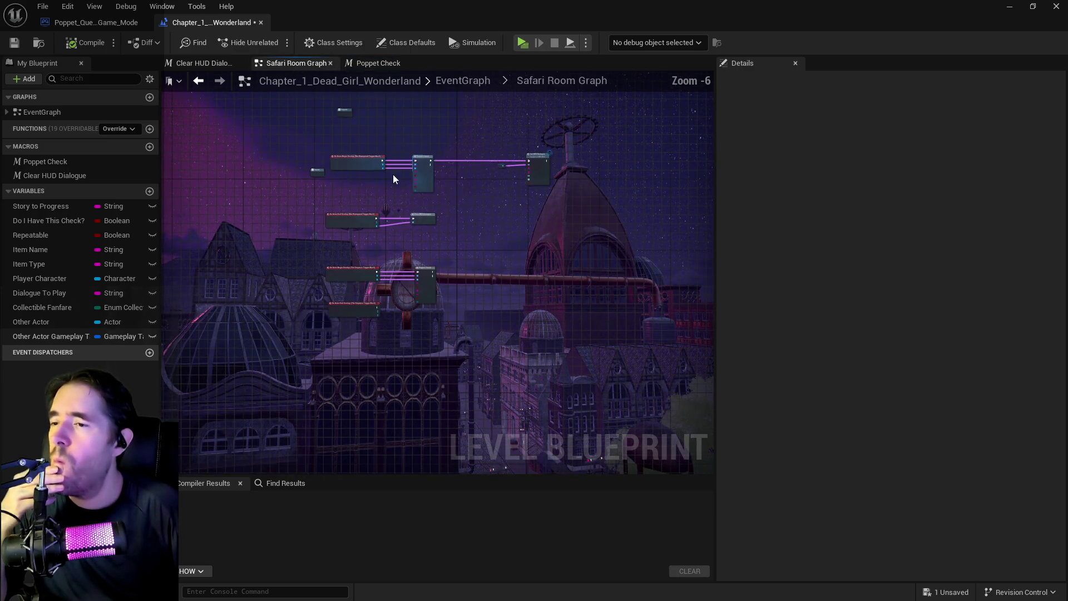
Step: Go up to the EventGraph and open the Carnival Room Graph_2 collapsed graph
left_click(473, 81)
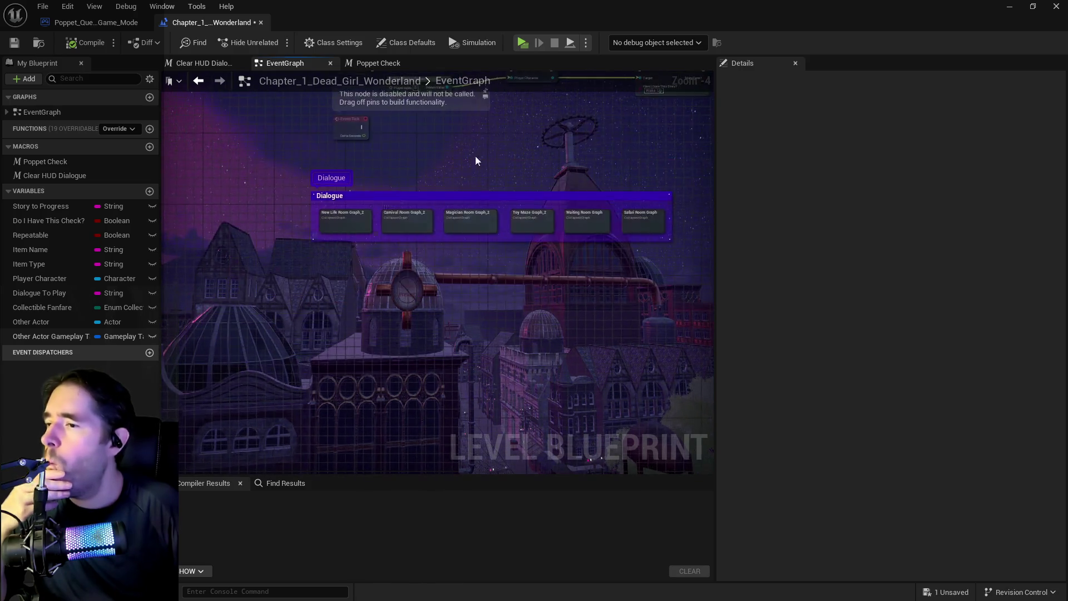
scroll(400, 278, "up", 5)
left_click_drag(420, 280, 318, 275)
double_click(326, 266)
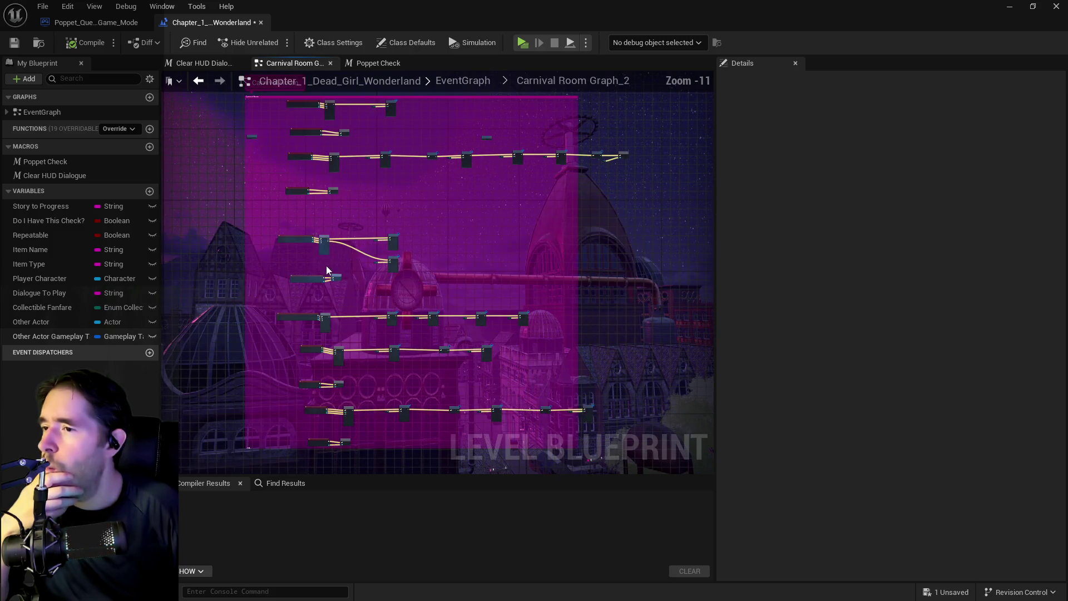
Step: Pan and zoom past The Curse events to the Safe Zone overlap nodes
scroll(385, 265, "up", 5)
mouse_move(696, 465)
left_mouse_down()
mouse_move(462, 365)
mouse_move(295, 345)
left_mouse_up()
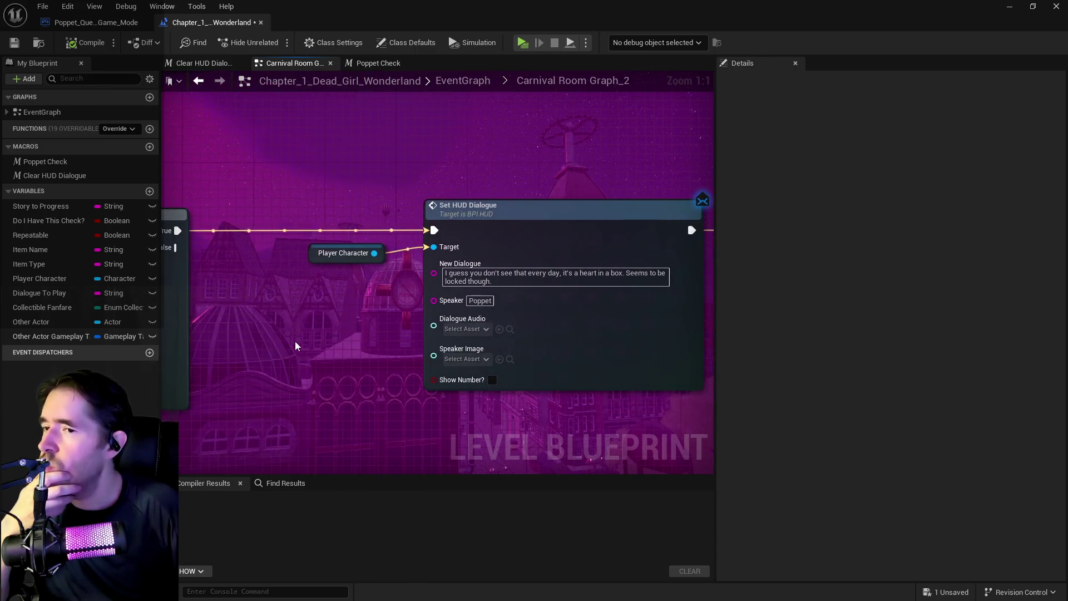
scroll(295, 342, "down", 1)
scroll(435, 466, "down", 2)
scroll(440, 390, "up", 1)
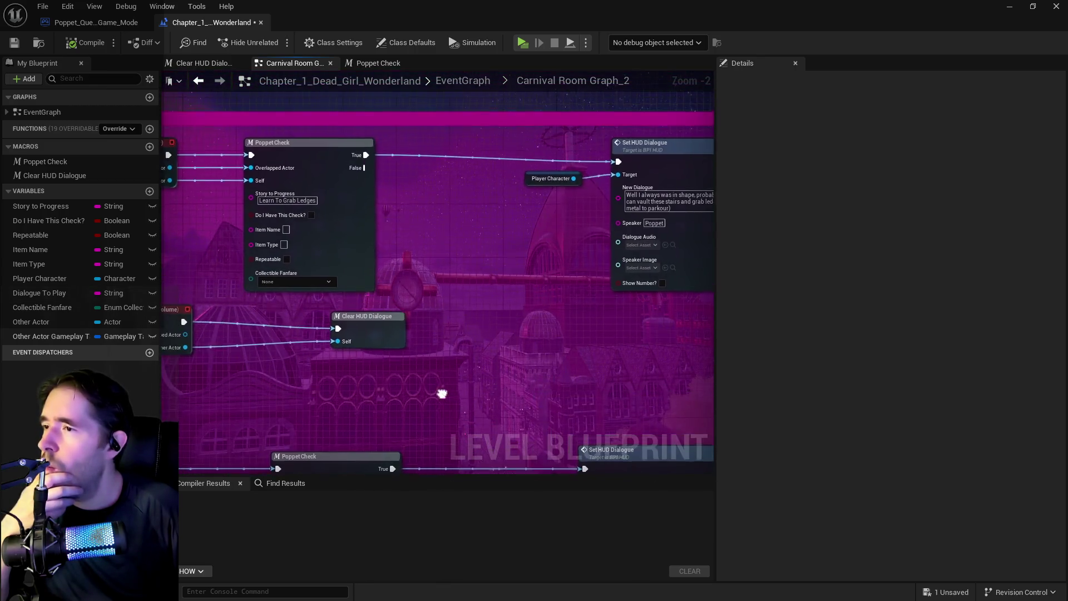
left_click_drag(474, 361, 331, 341)
scroll(601, 279, "down", 1)
scroll(442, 342, "down", 1)
left_click_drag(442, 342, 522, 94)
mouse_move(485, 339)
left_mouse_down()
mouse_move(311, 293)
mouse_move(484, 284)
mouse_move(484, 235)
left_mouse_up()
mouse_move(398, 370)
left_mouse_down()
mouse_move(453, 186)
mouse_move(479, 157)
left_mouse_up()
left_click_drag(528, 345, 479, 242)
scroll(478, 242, "up", 1)
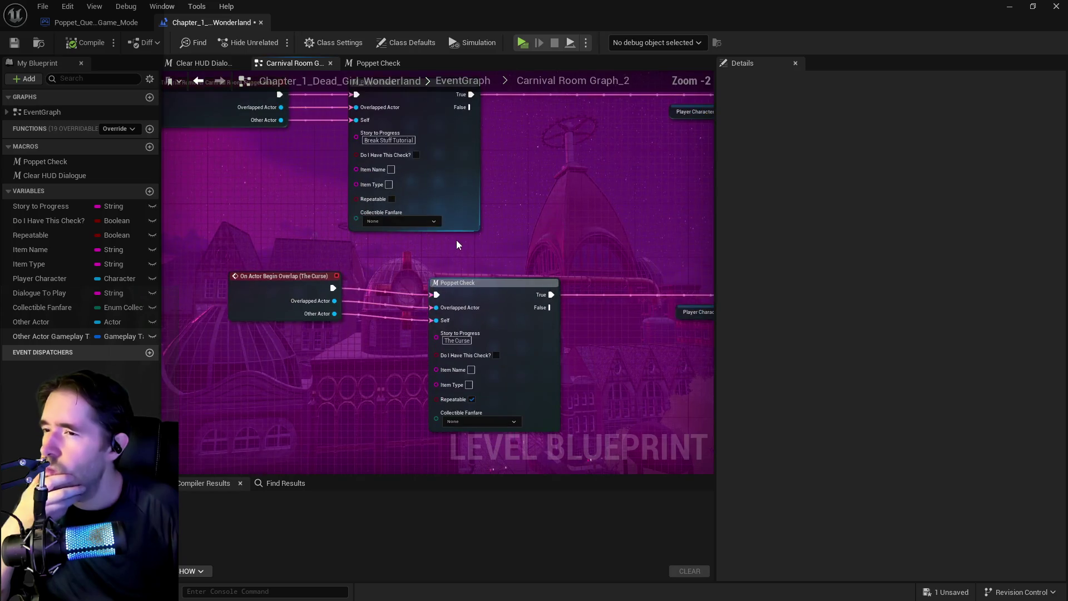
scroll(389, 329, "up", 1)
left_click_drag(347, 245, 334, 236)
mouse_move(377, 387)
left_mouse_down()
mouse_move(382, 263)
mouse_move(374, 334)
mouse_move(363, 255)
mouse_move(332, 303)
mouse_move(129, 305)
mouse_move(310, 304)
left_mouse_up()
Step: Break the Safe Zone overlap wires into Poppet Check and Clear HUD Dialogue, then compile and save
left_click(284, 206, "alt")
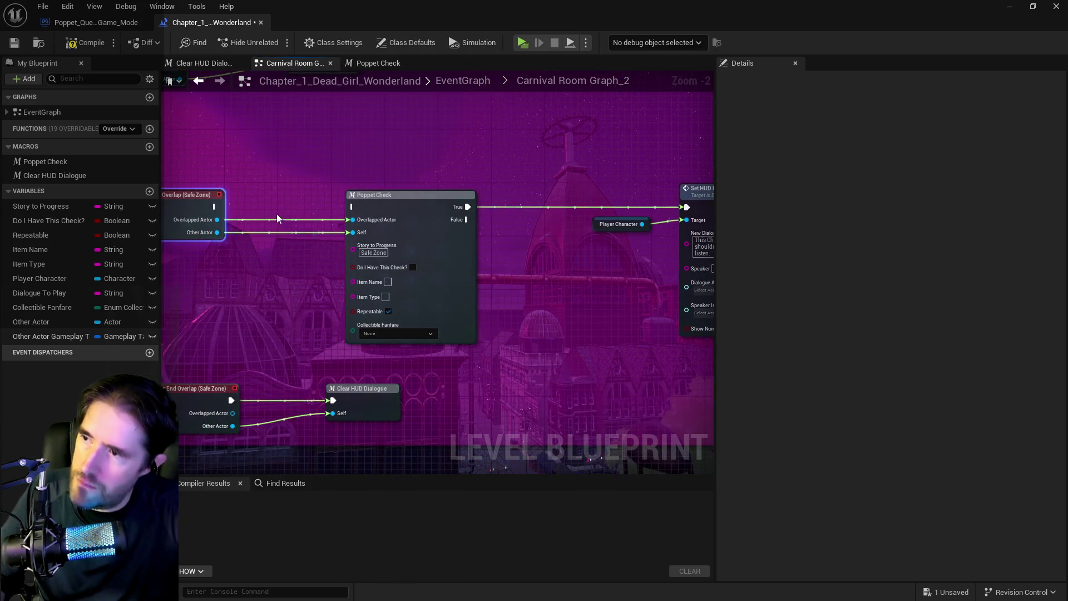
left_click(274, 219, "alt")
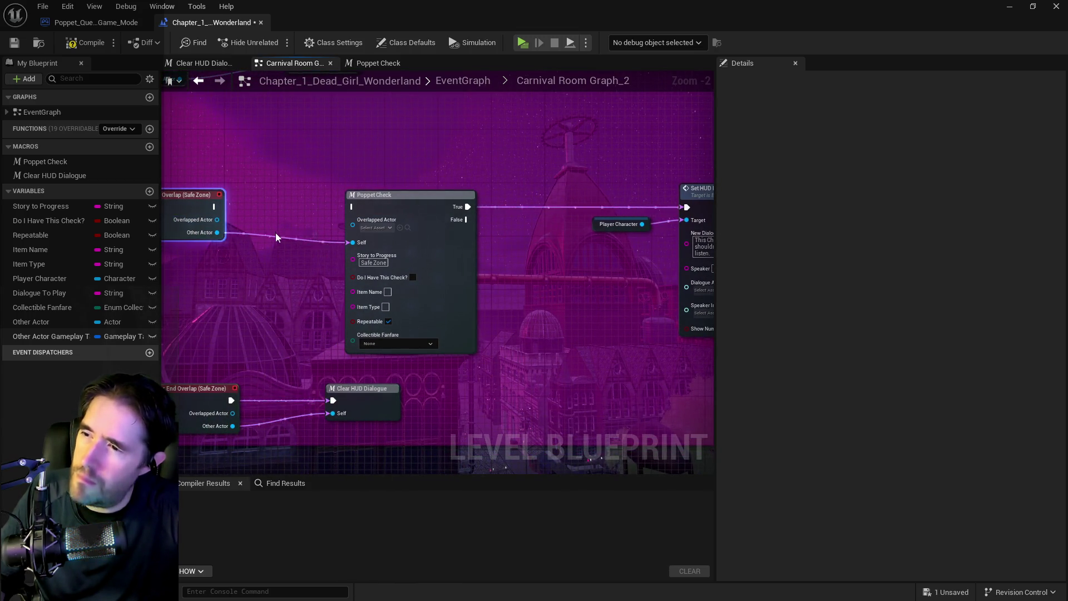
left_click(276, 236, "alt")
left_click(256, 400, "alt")
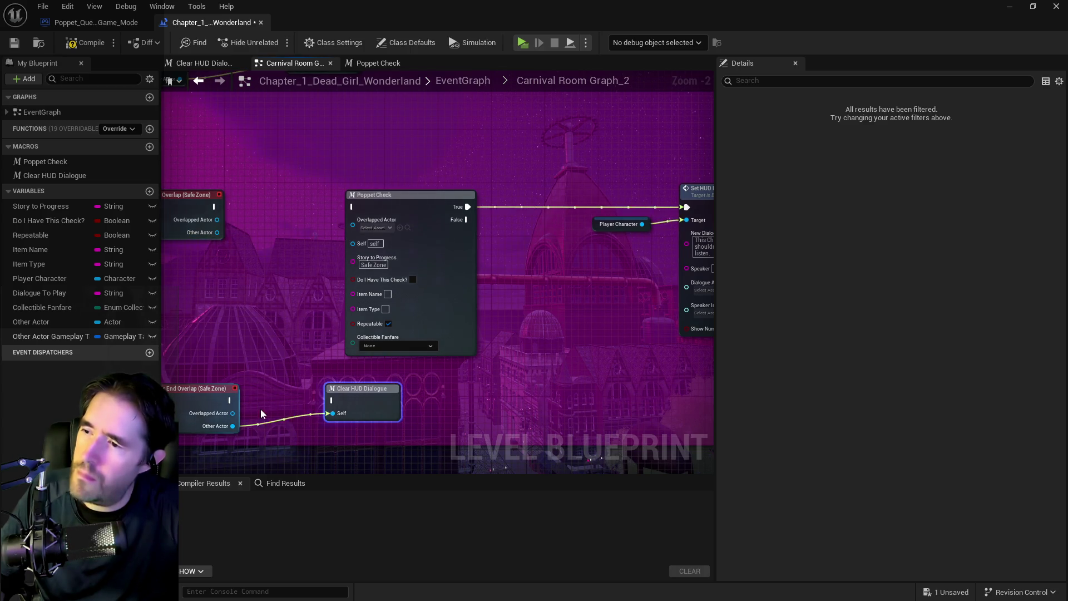
left_click(267, 420, "alt")
left_click(77, 44)
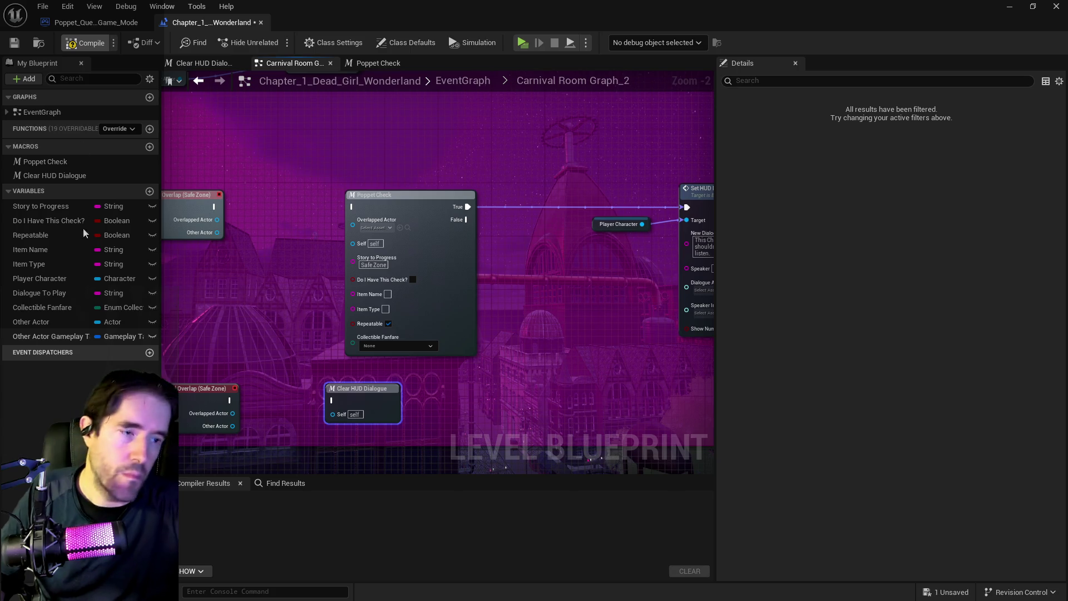
left_click(14, 44)
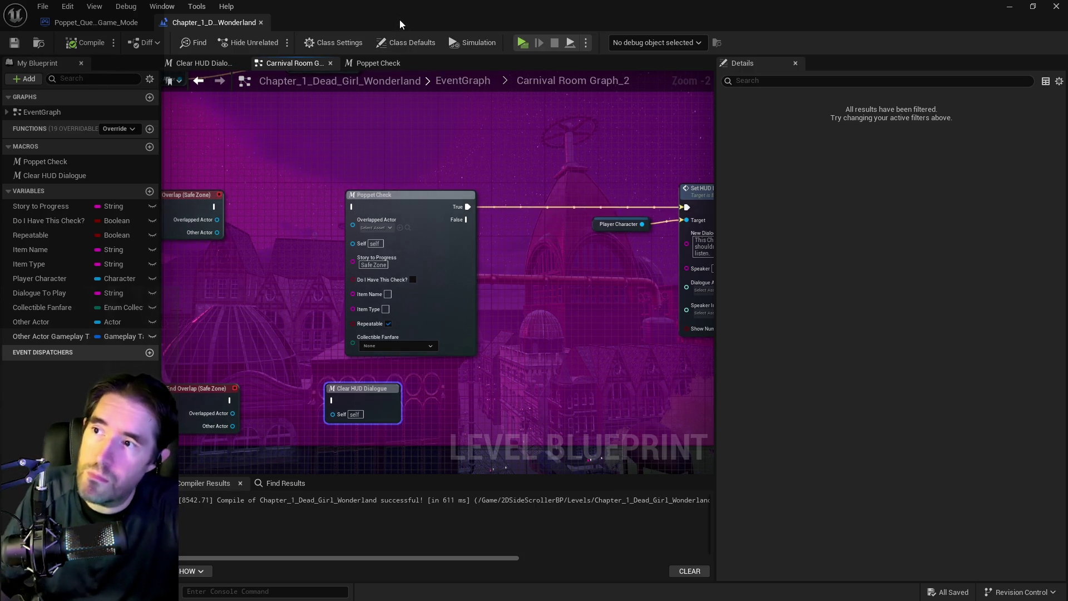
Step: Delete the 'Remove the safe space idea from the Carnival Room' line and its leftover blank line
key("alt+Tab")
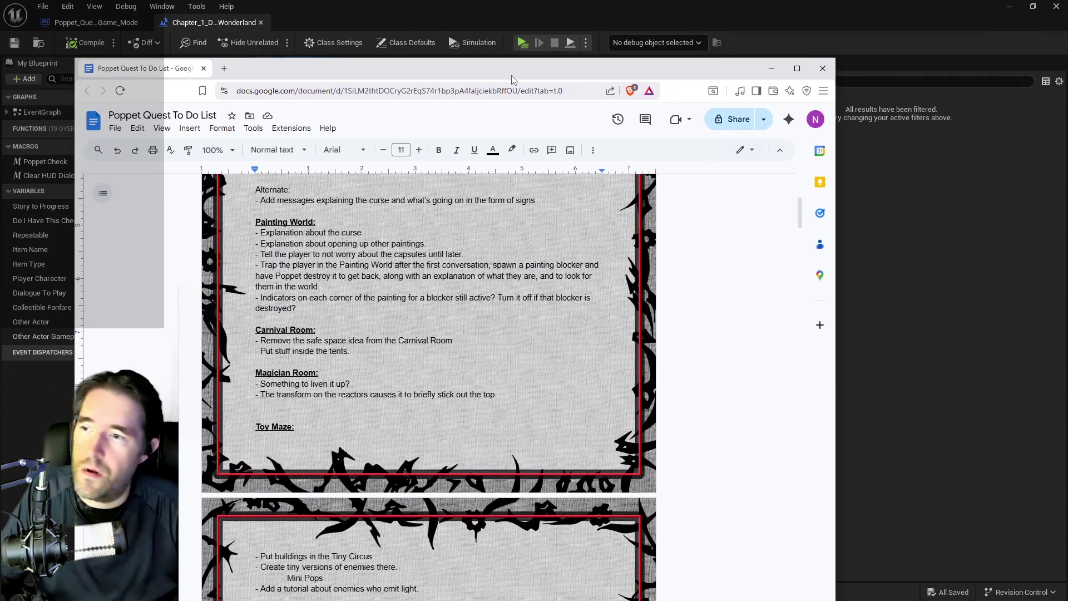
scroll(509, 315, "up", 3)
scroll(509, 315, "down", 3)
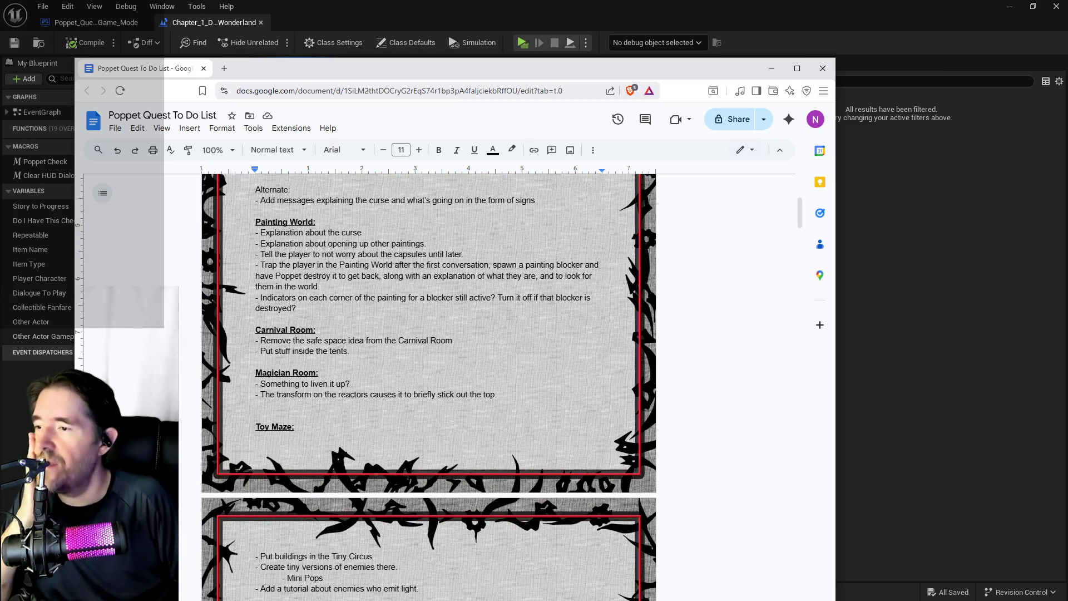
left_click(357, 244)
left_click_drag(470, 340, 225, 345)
key("BackSpace")
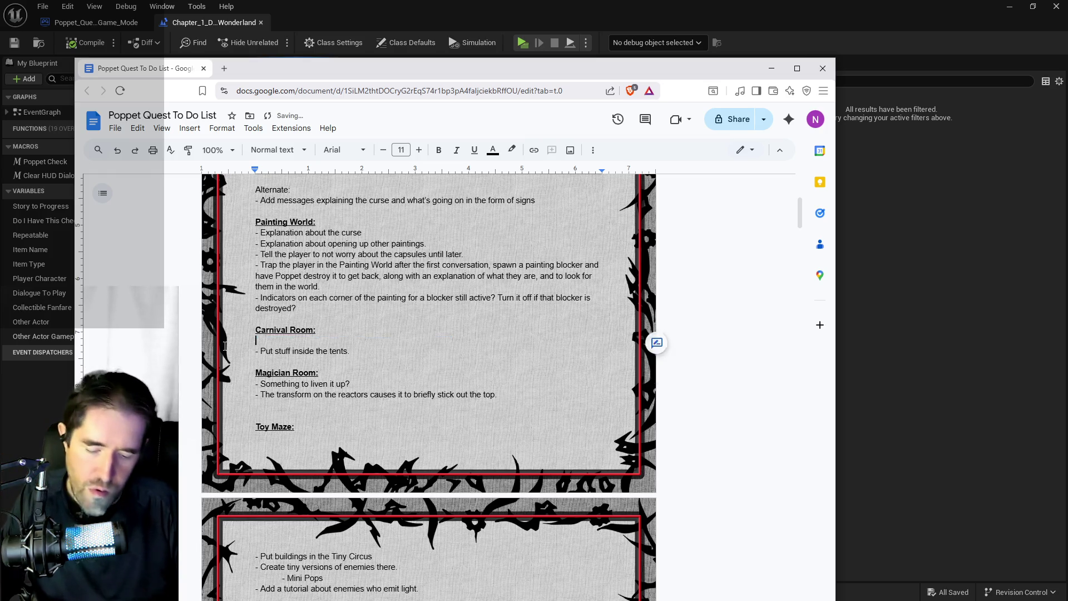
key("BackSpace")
scroll(270, 373, "down", 2)
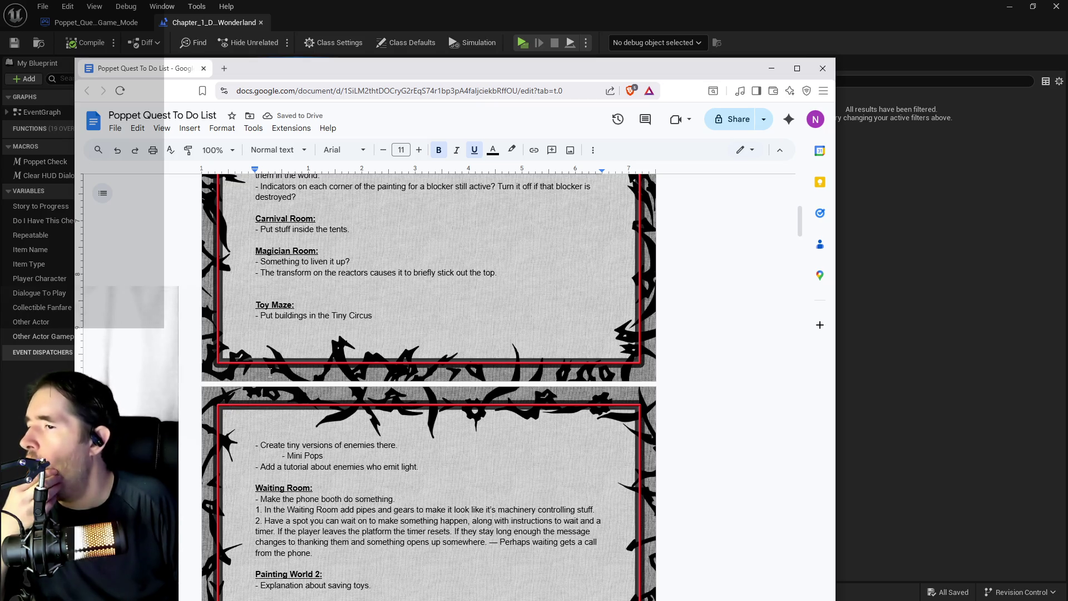
scroll(270, 373, "down", 3)
scroll(270, 373, "up", 3)
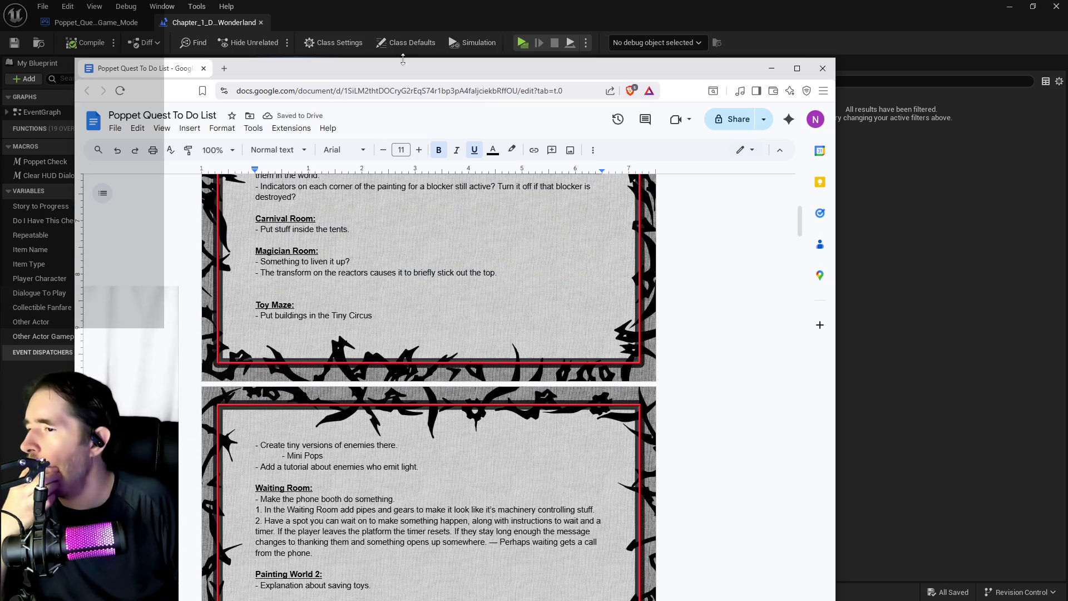
Step: Drag the Docs window aside to uncover the Unreal level editor viewport
left_click_drag(400, 66, 1067, 67)
left_click_drag(388, 23, 1067, 29)
mouse_move(389, 334)
left_mouse_down()
mouse_move(629, 278)
mouse_move(593, 319)
mouse_move(554, 328)
mouse_move(512, 311)
mouse_move(549, 397)
left_mouse_up()
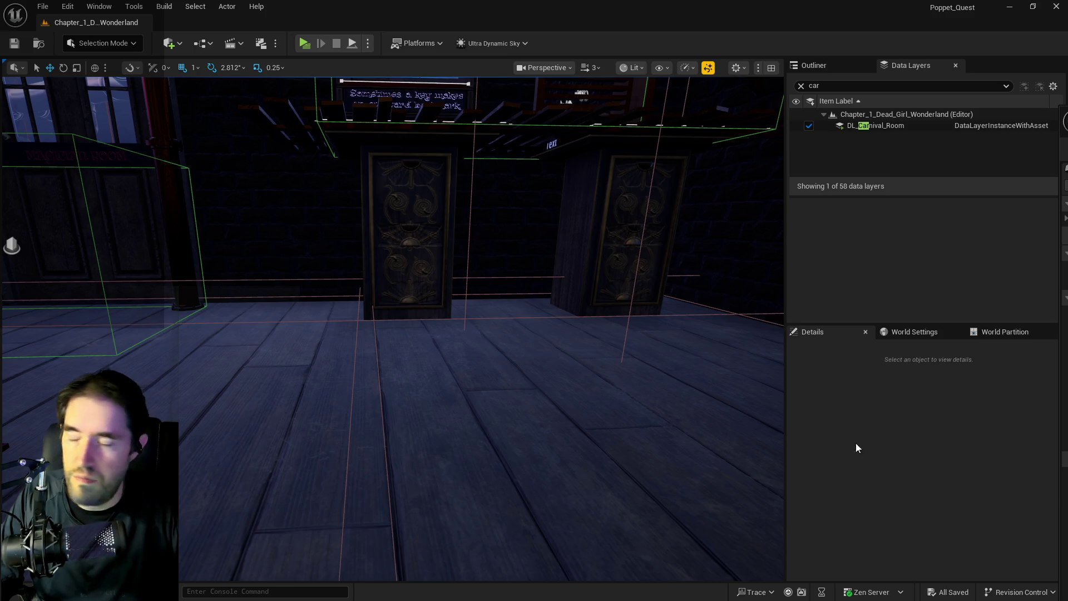
Step: Change the Data Layers filter to 'toy', load DL_Toy_Maze, and drag the to-do list back on screen
left_click_drag(627, 399, 623, 362)
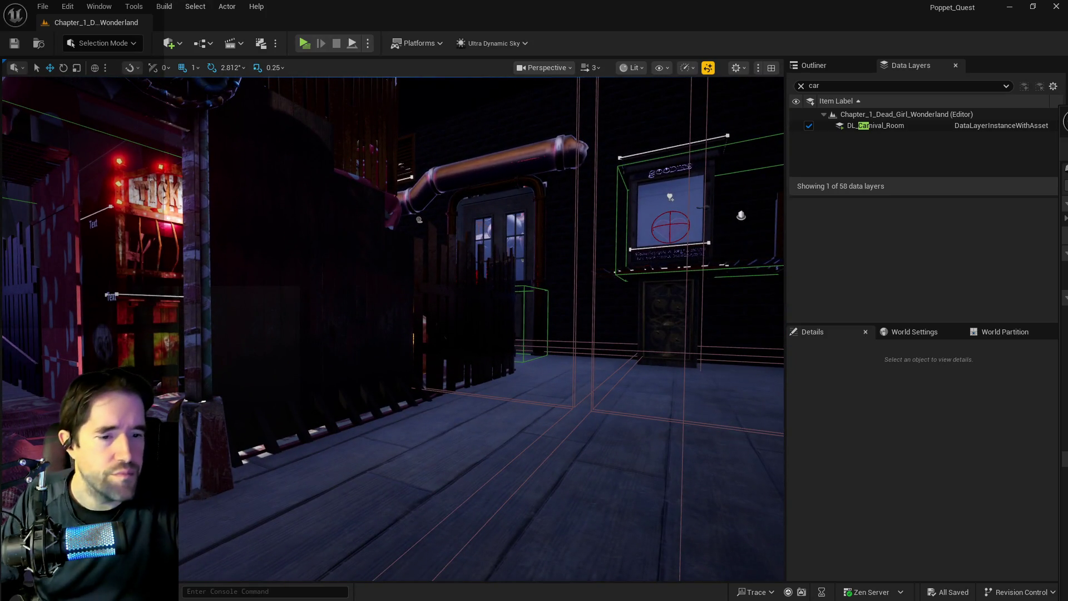
key("alt+Tab")
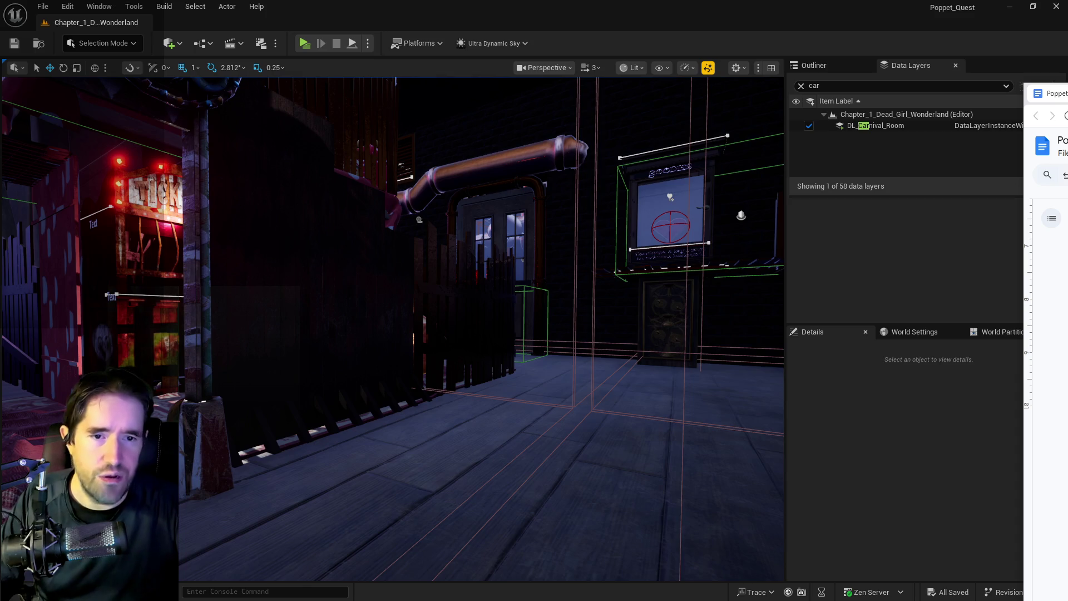
left_click(456, 403)
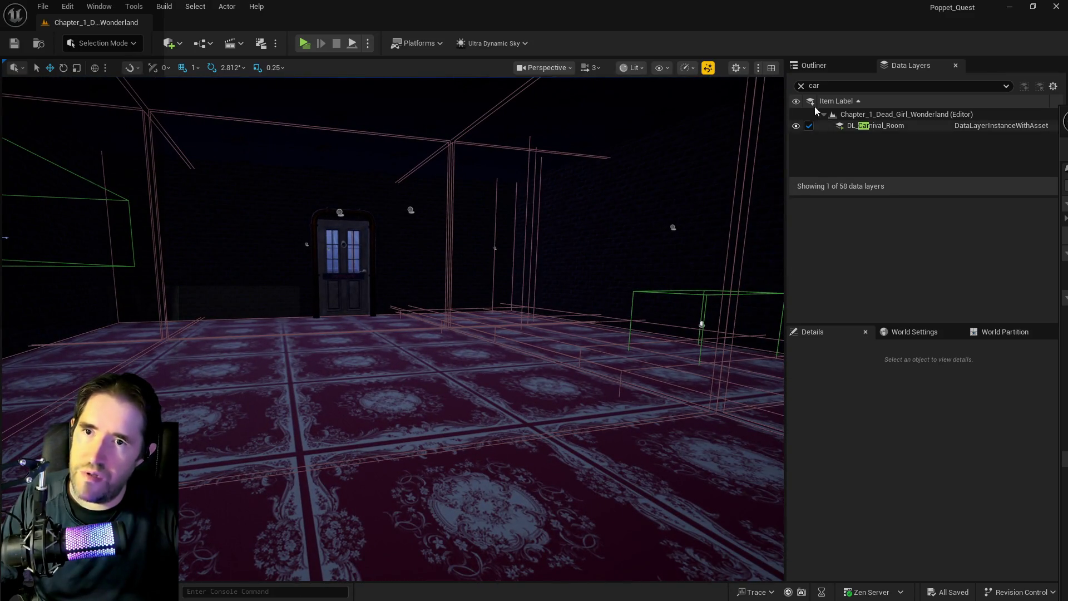
double_click(815, 85)
type("toy")
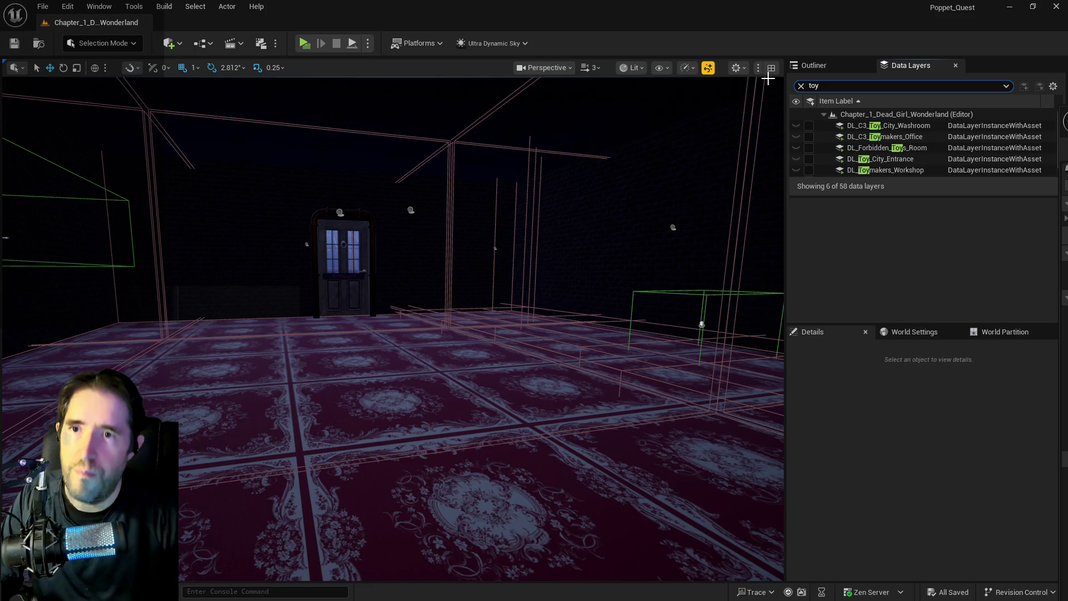
scroll(819, 151, "down", 1)
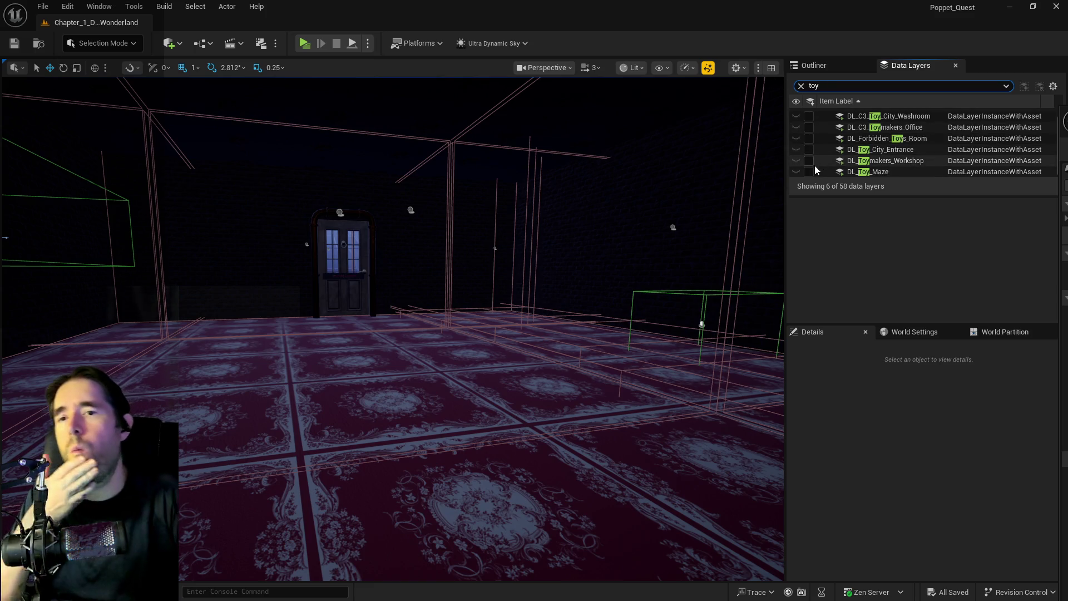
left_click(810, 172)
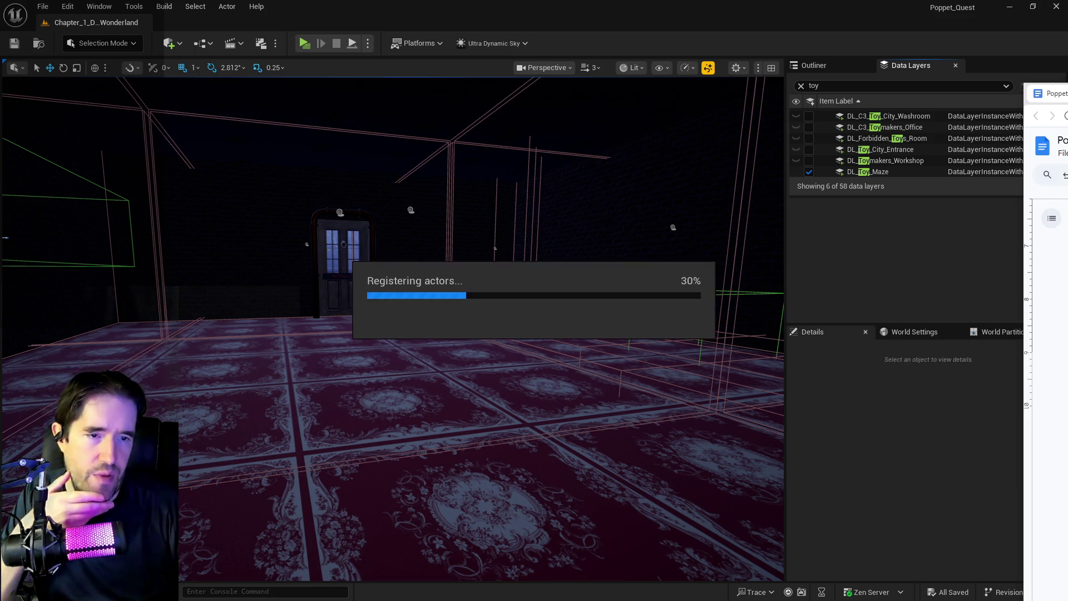
mouse_move(1067, 89)
left_mouse_down()
mouse_move(548, 82)
mouse_move(560, 79)
left_mouse_up()
scroll(384, 442, "down", 4)
Step: Scroll through the To Do List, then drag the Docs window off the right edge of the screen
scroll(384, 443, "down", 5)
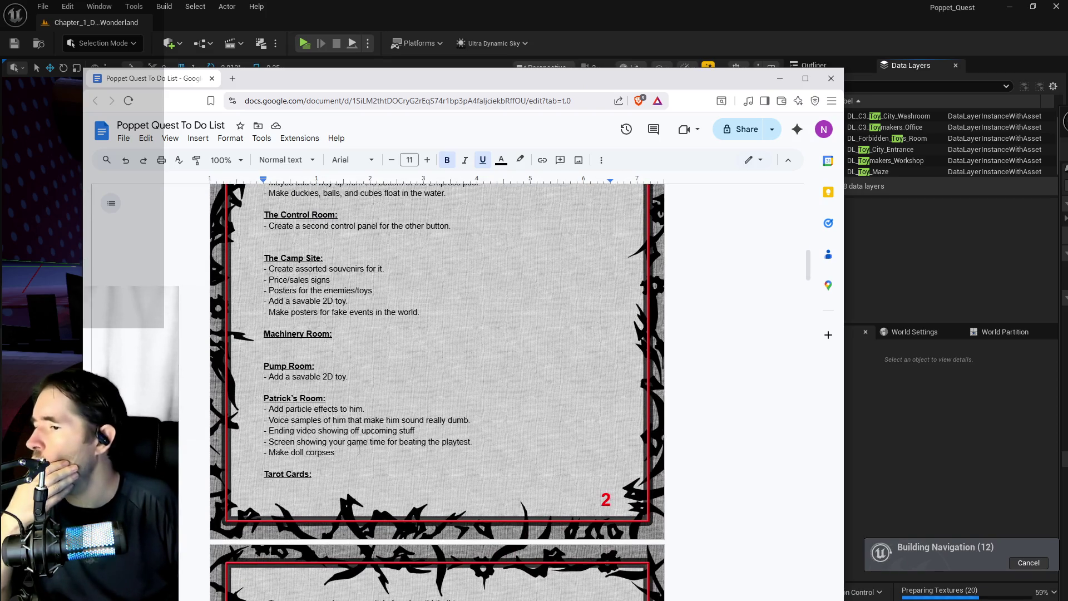
scroll(409, 425, "down", 1)
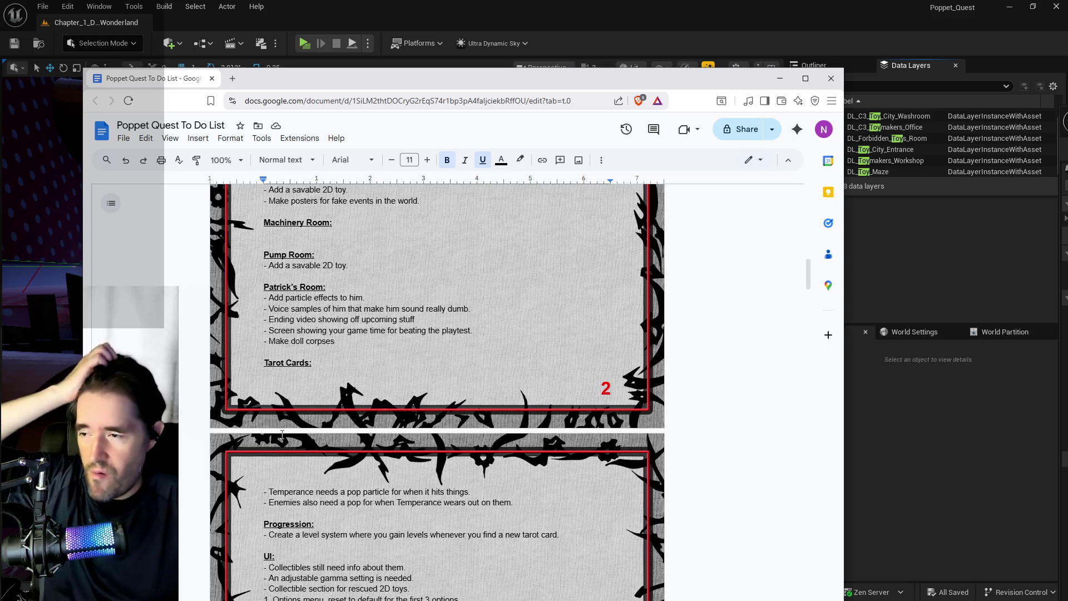
scroll(282, 434, "up", 2)
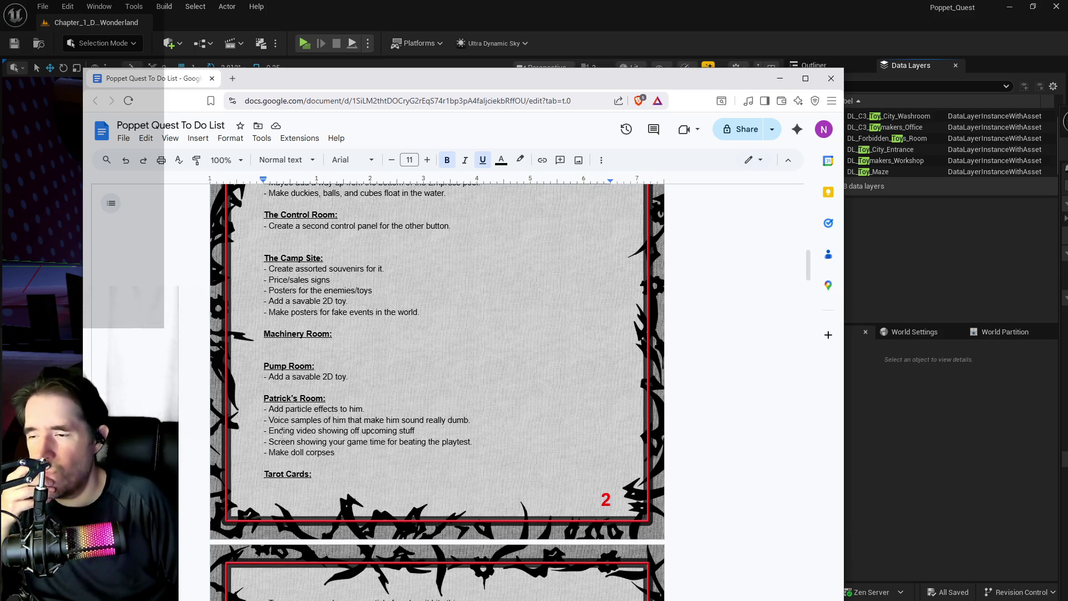
left_click_drag(539, 78, 1067, 133)
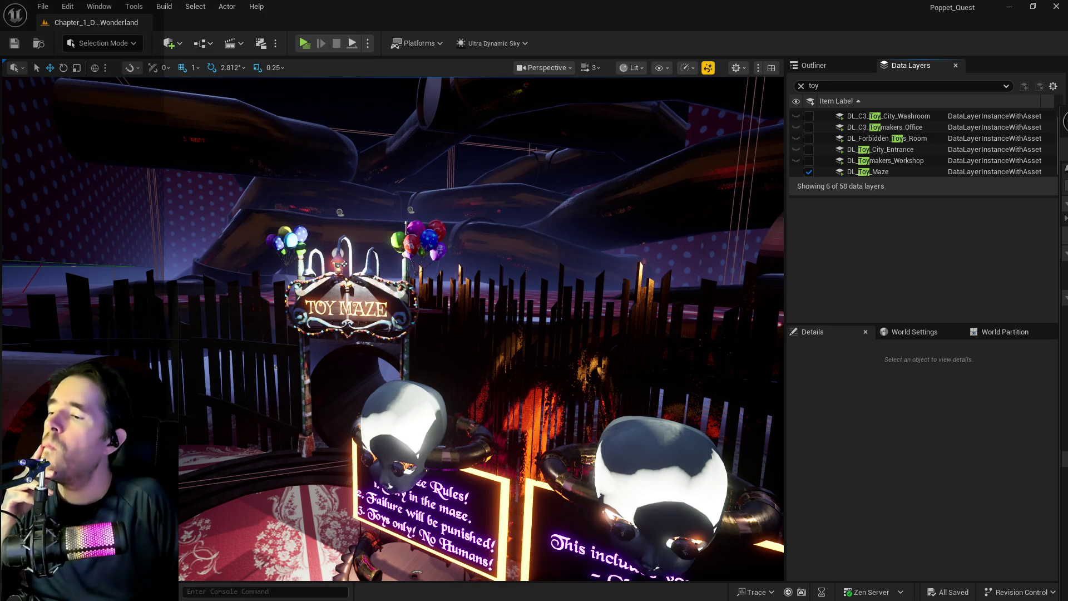
key("ctrl+space")
key("ctrl+space")
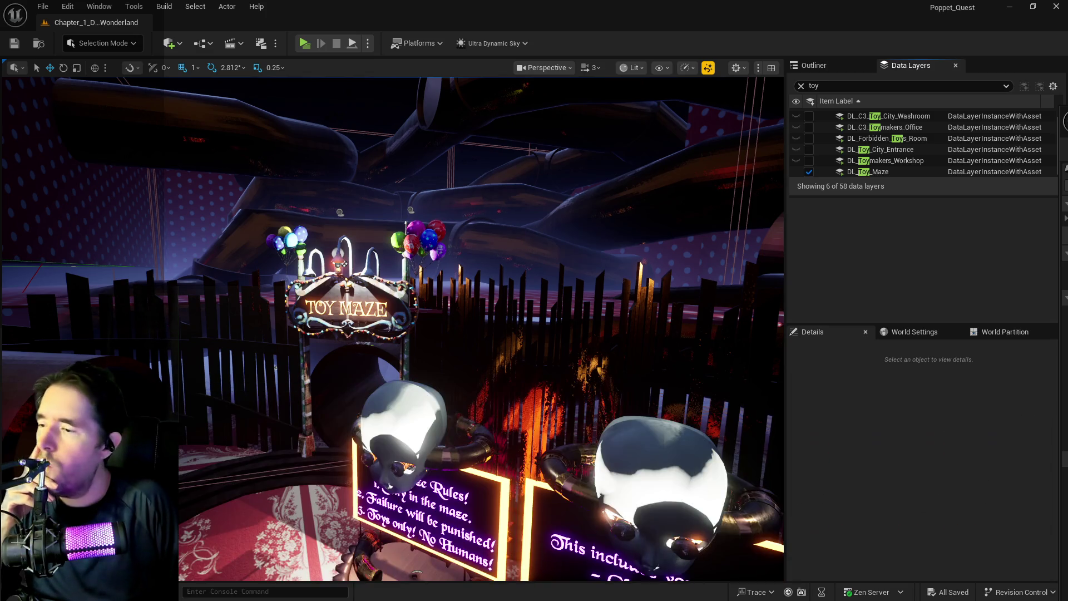
key("ctrl+space")
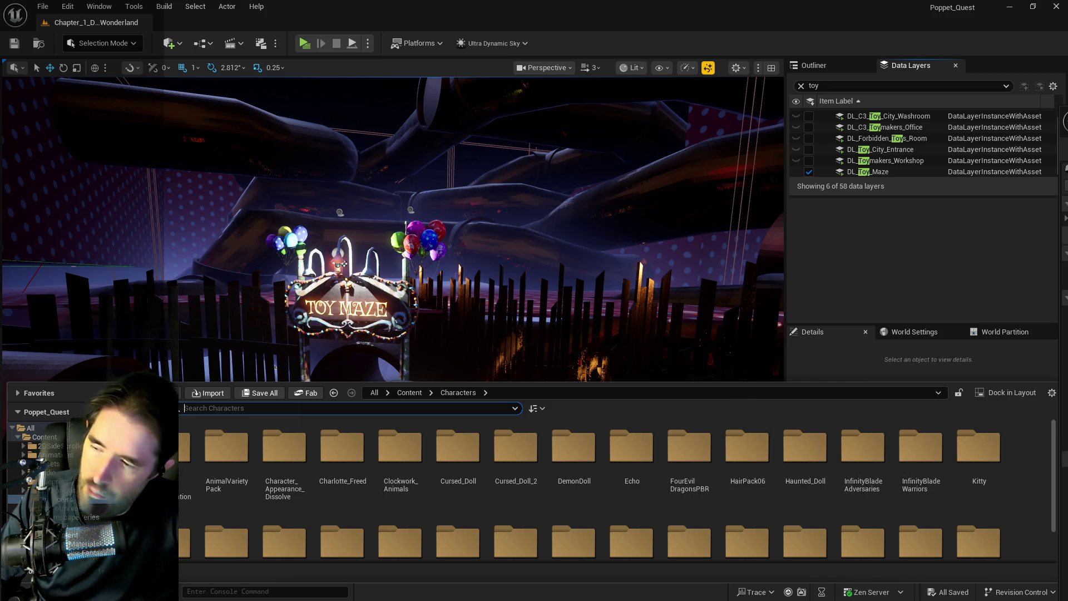
key("ctrl+space")
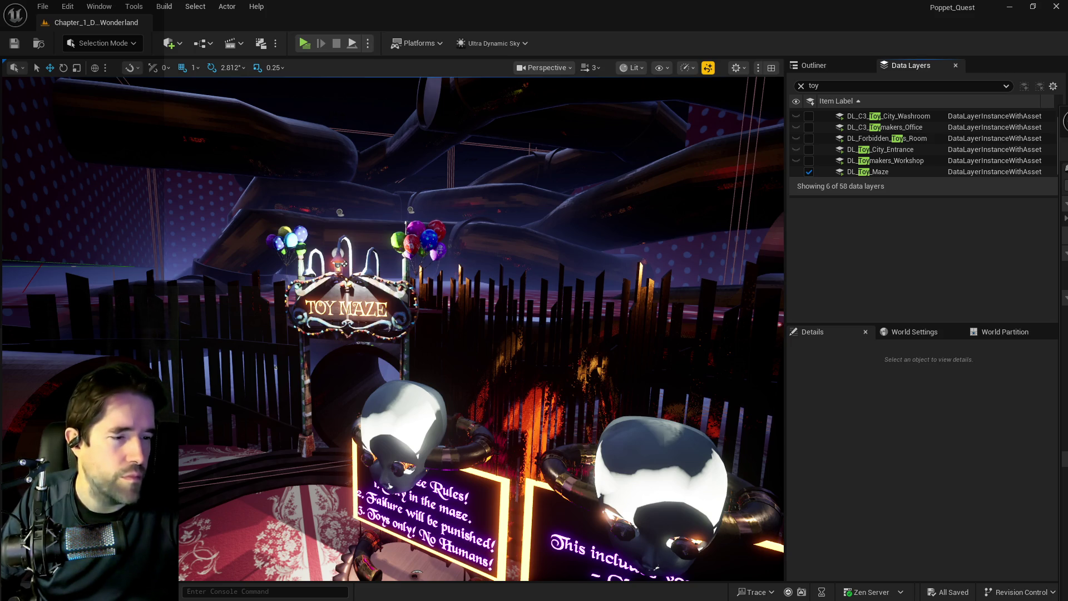
key("ctrl+space")
mouse_move(733, 83)
left_mouse_down()
mouse_move(693, 82)
mouse_move(715, 91)
left_mouse_up()
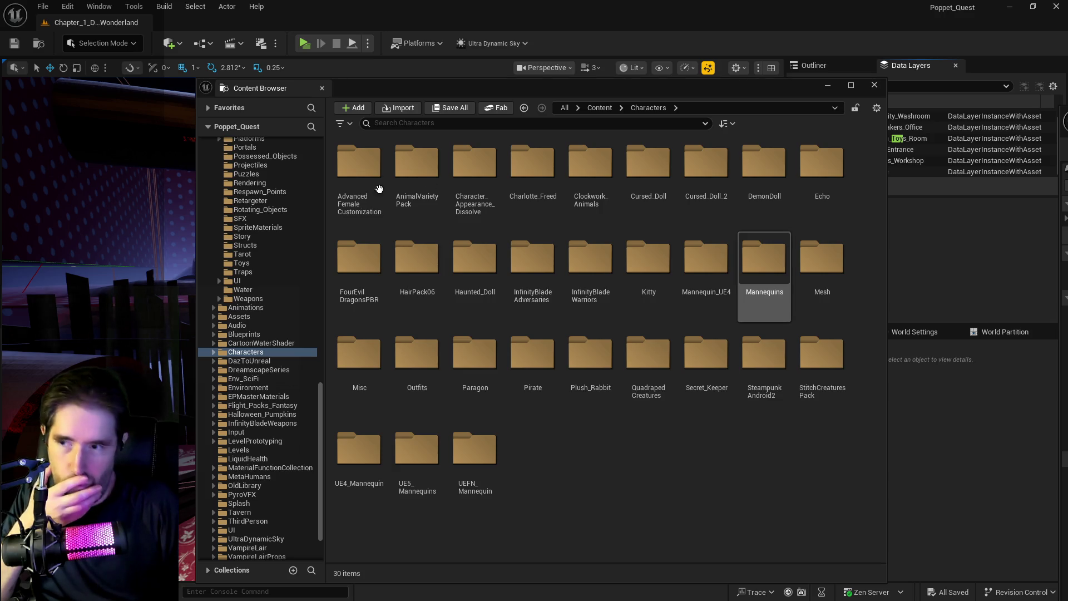
Step: Browse UI > UINavSimplePack > UMG > Widgets and open PauseMenu in the widget designer
scroll(257, 343, "down", 2)
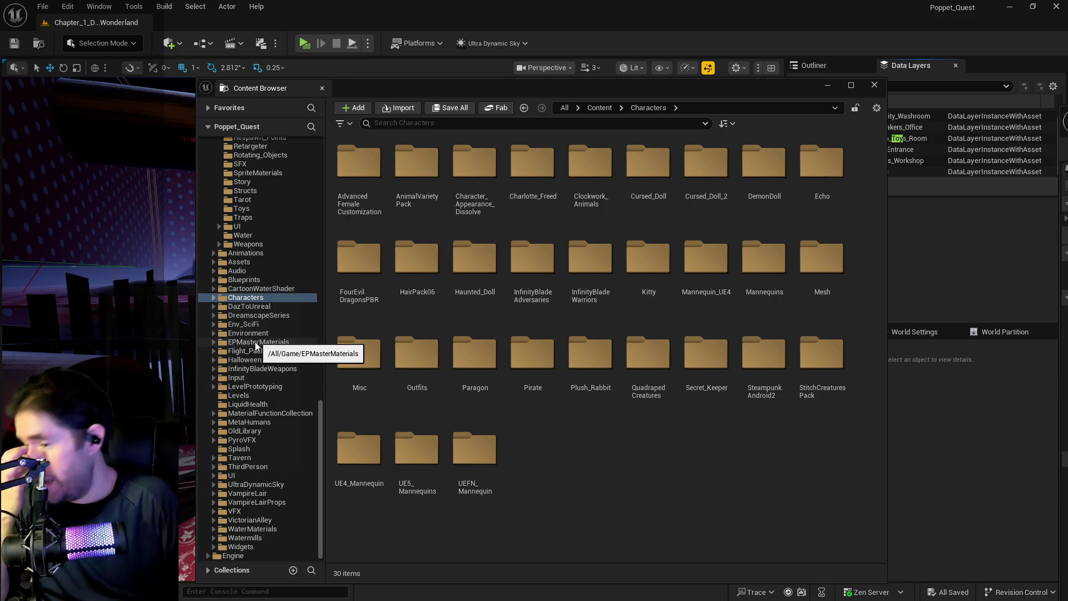
left_click(213, 475)
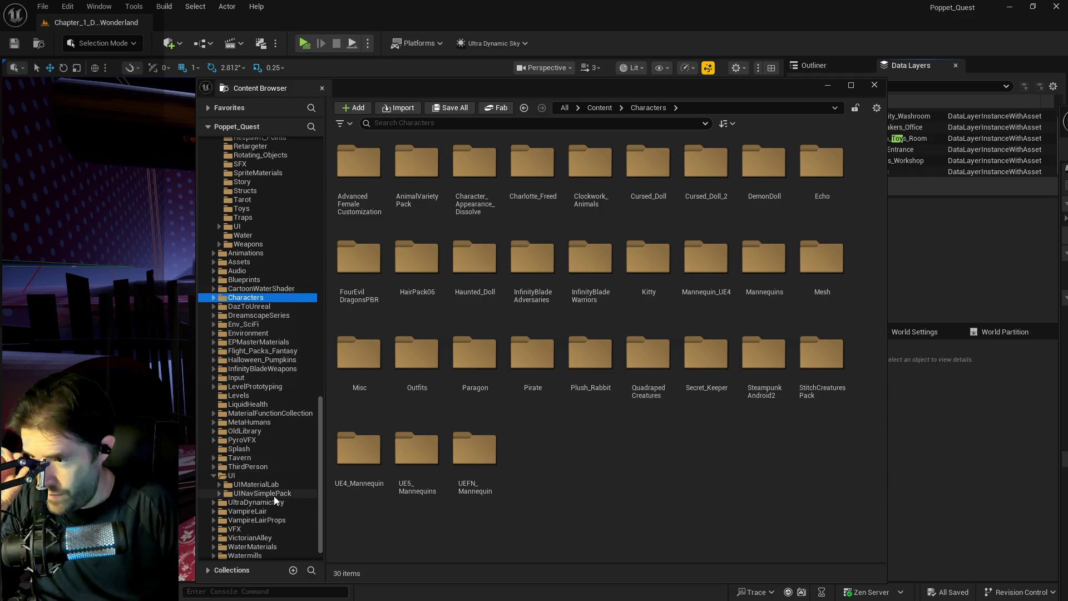
left_click(219, 494)
scroll(223, 498, "down", 3)
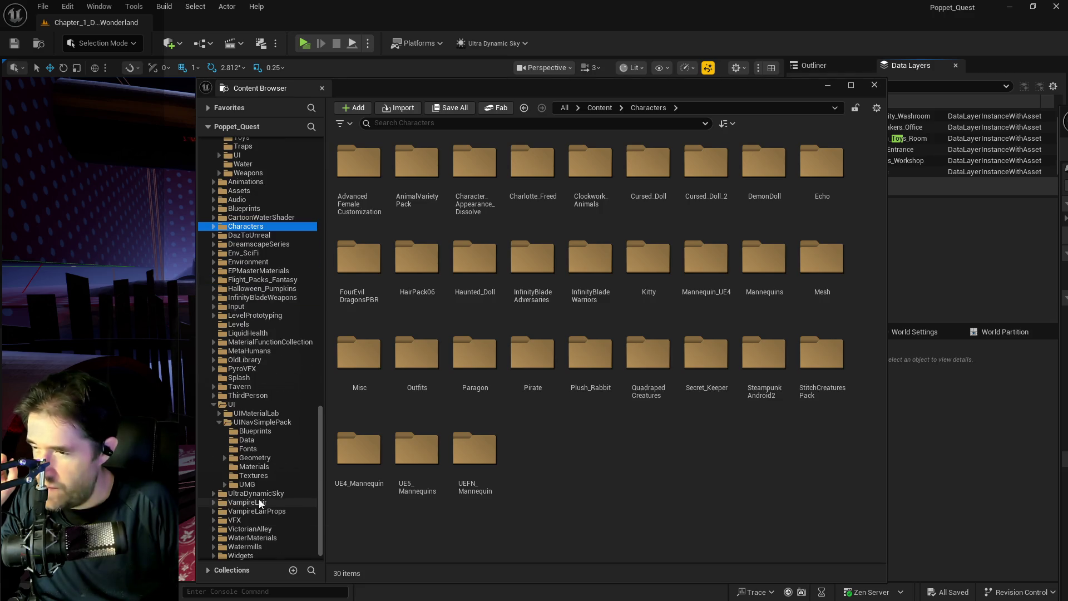
left_click(242, 485)
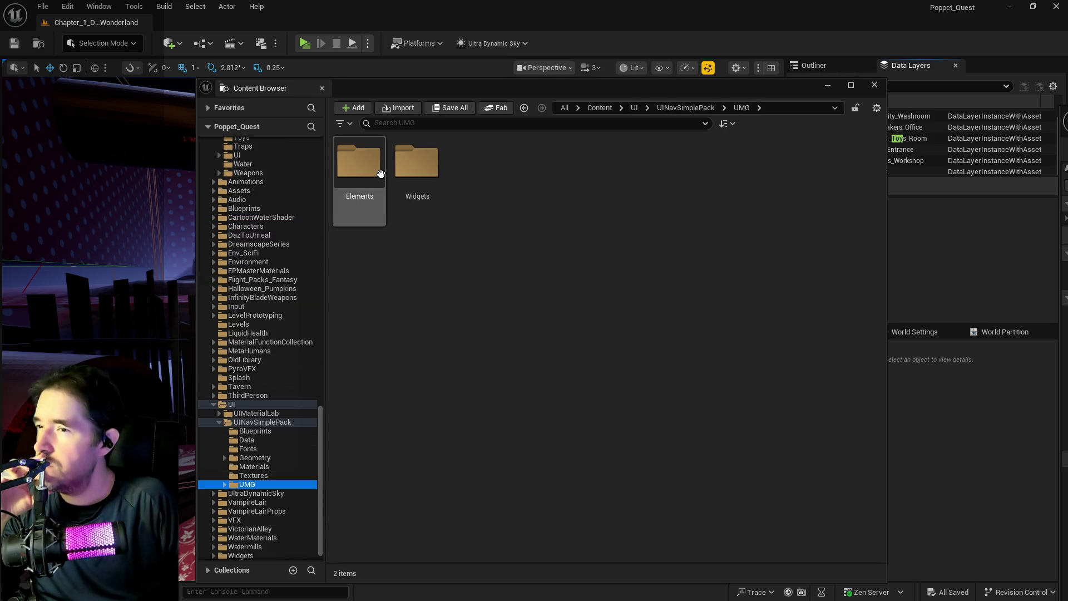
left_click(412, 173)
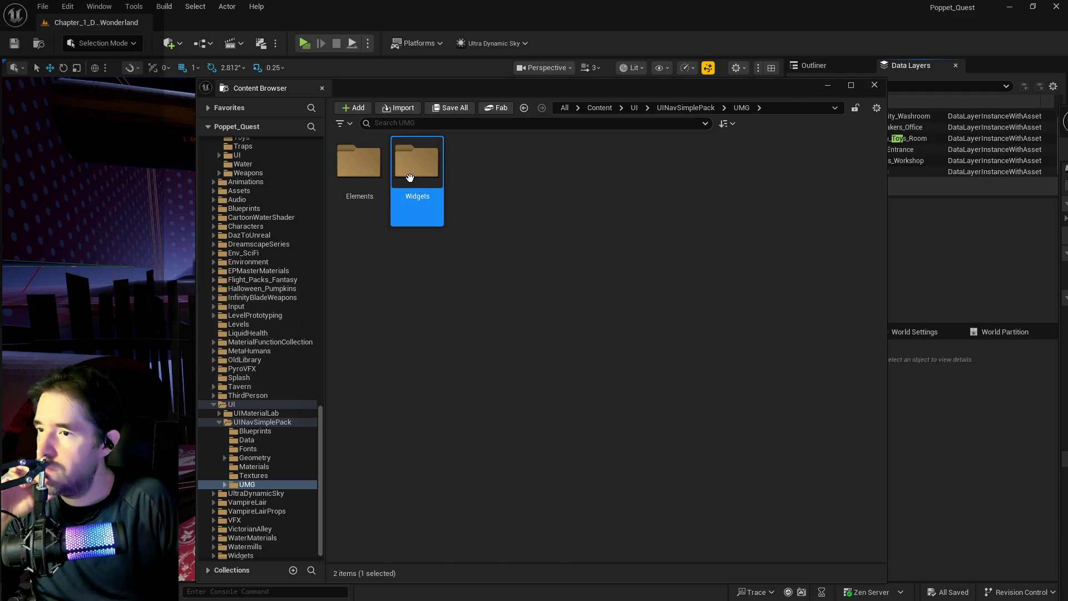
double_click(412, 173)
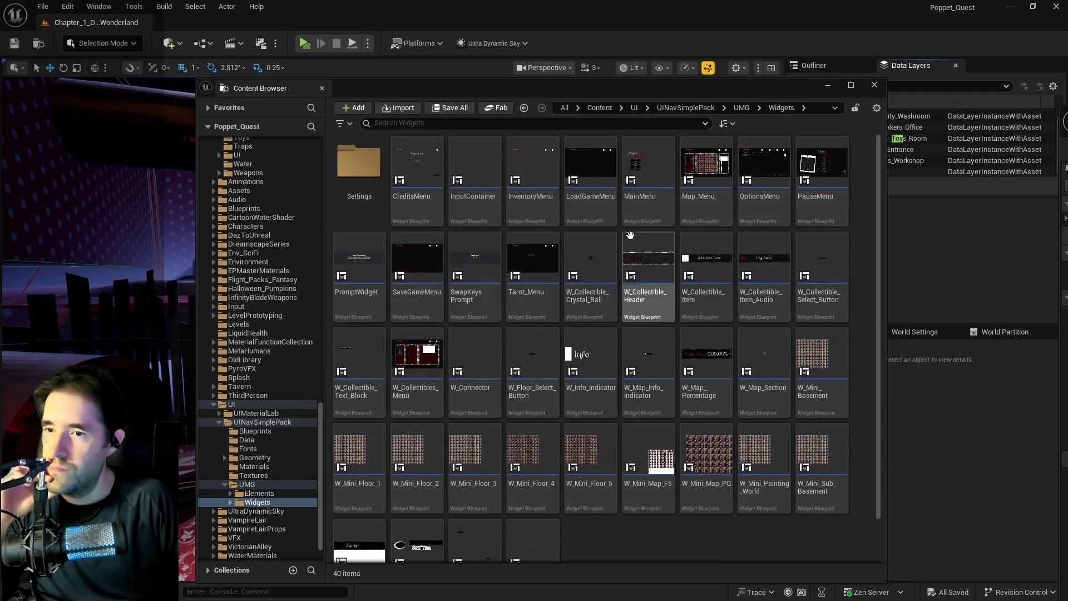
left_click(813, 208)
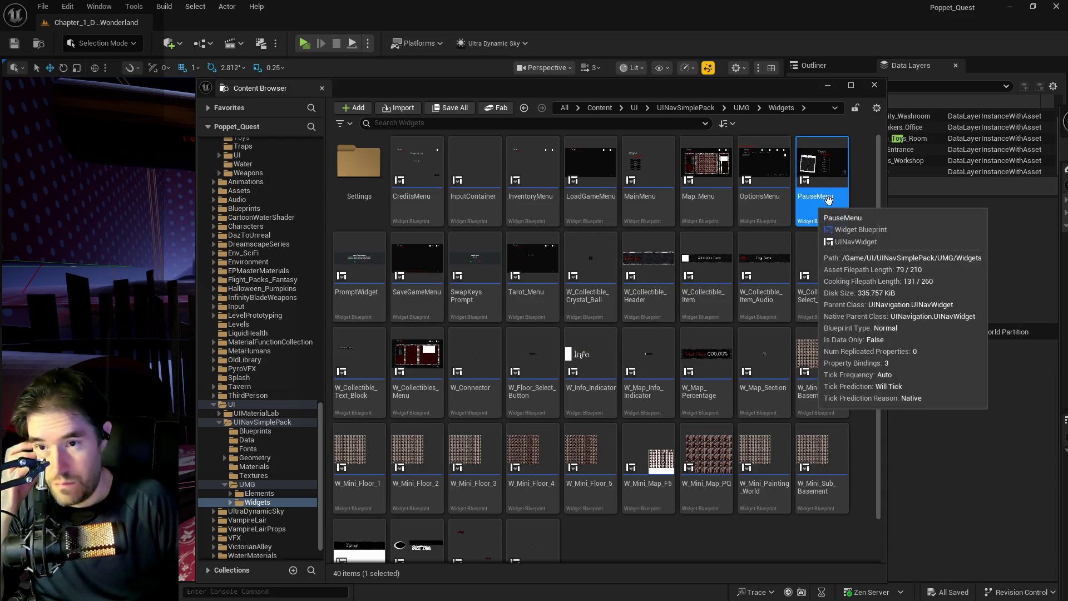
double_click(818, 183)
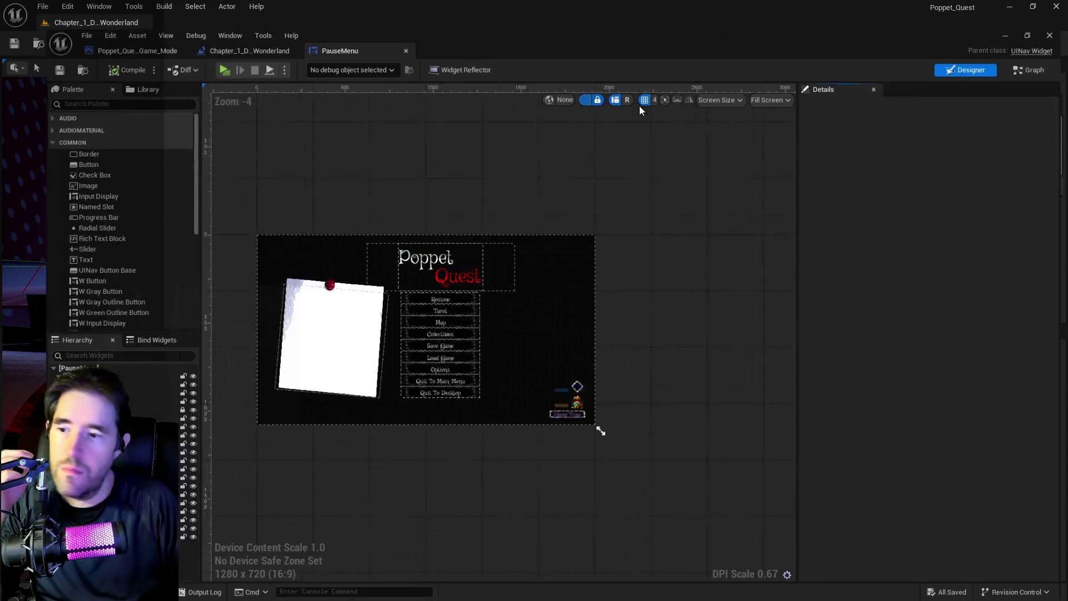
Step: In W_Time's event graph, add a Get Game Time in Seconds node beside the Add node
scroll(582, 420, "up", 2)
scroll(553, 414, "up", 3)
left_click(608, 409)
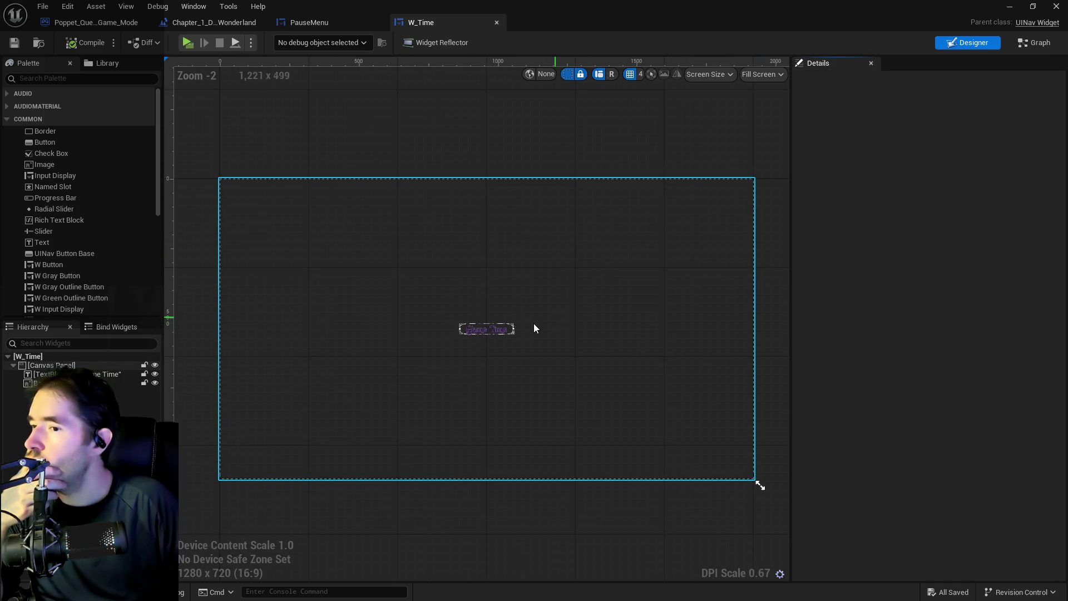
left_click(1048, 45)
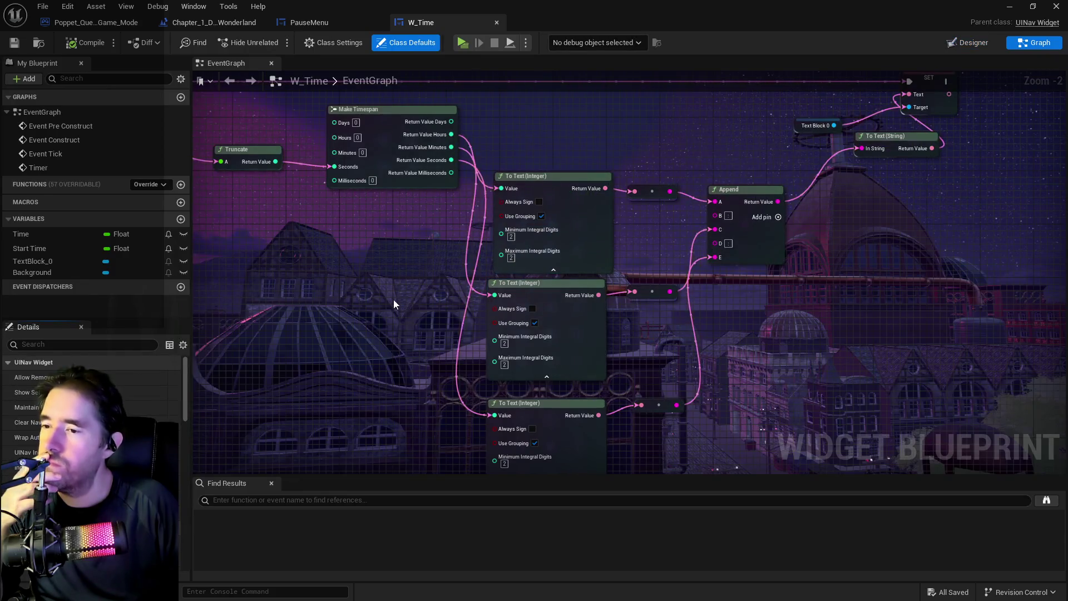
scroll(501, 256, "up", 2)
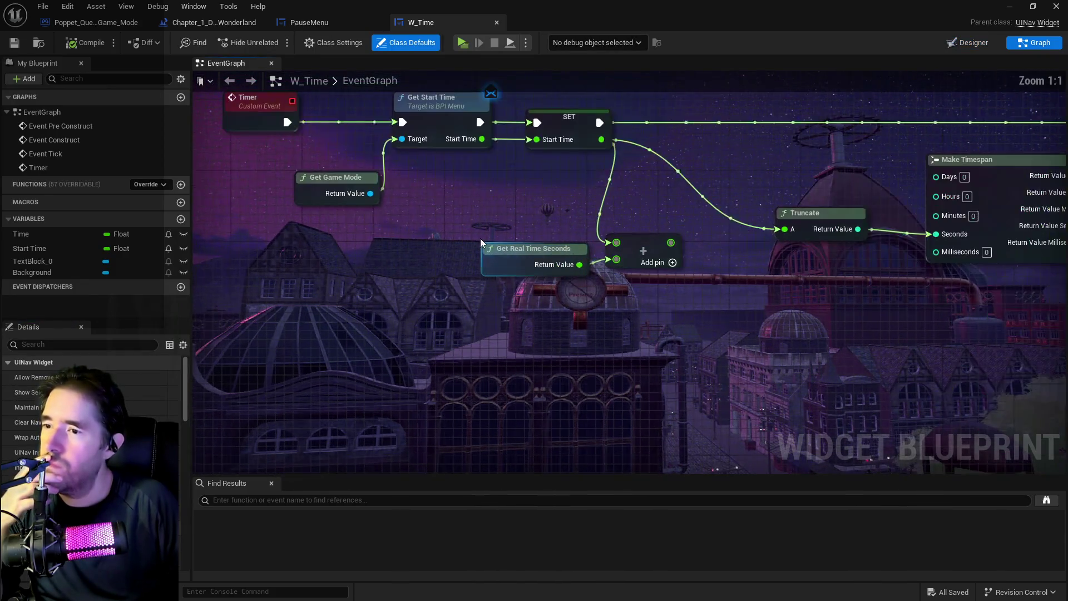
right_click(485, 290)
type("ge")
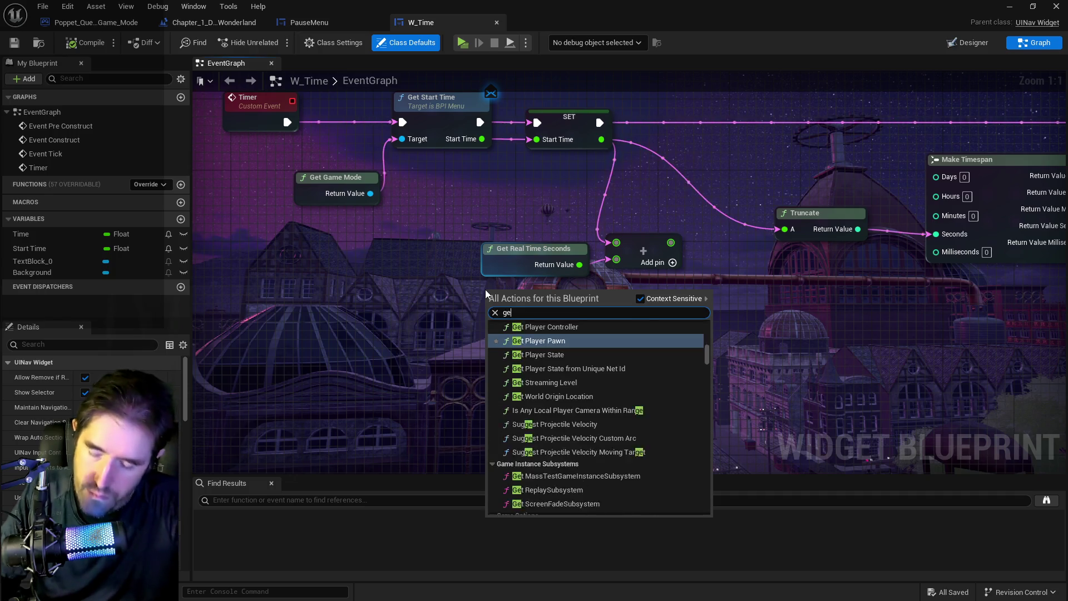
type("t game time")
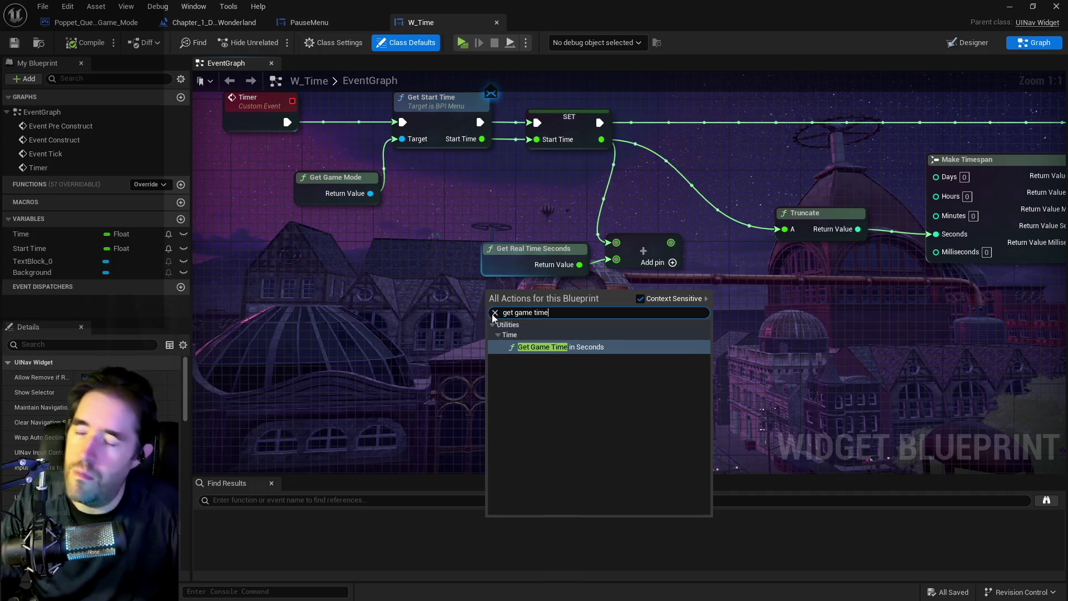
left_click(537, 349)
mouse_move(551, 333)
left_mouse_down()
mouse_move(550, 309)
mouse_move(541, 327)
mouse_move(618, 273)
mouse_move(617, 259)
left_mouse_up()
mouse_move(546, 257)
left_mouse_down()
mouse_move(508, 239)
mouse_move(398, 237)
mouse_move(376, 248)
left_mouse_up()
left_click_drag(488, 288, 497, 244)
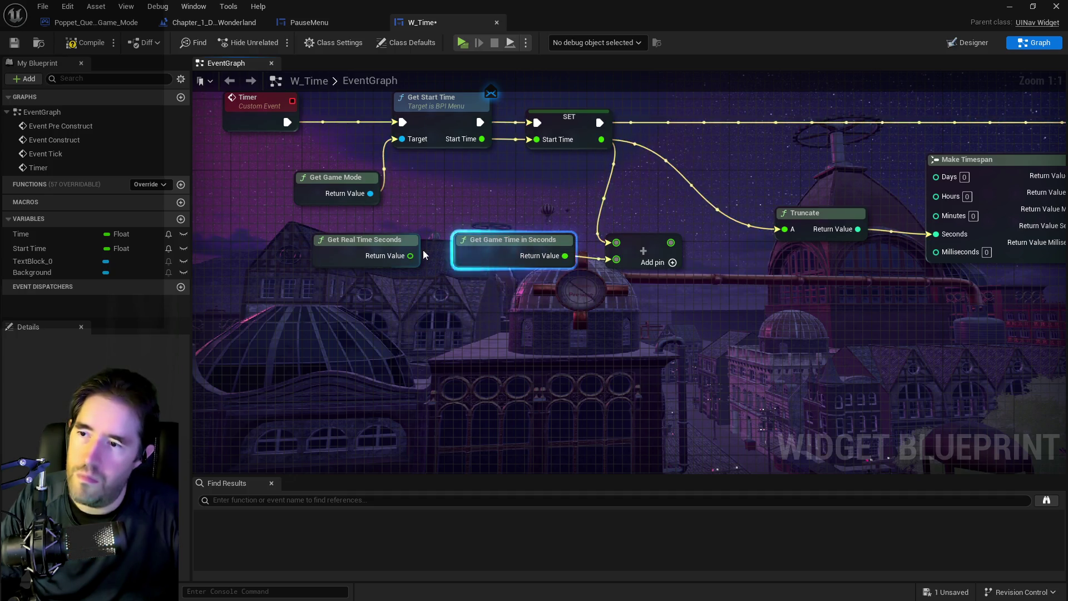
left_click(364, 238)
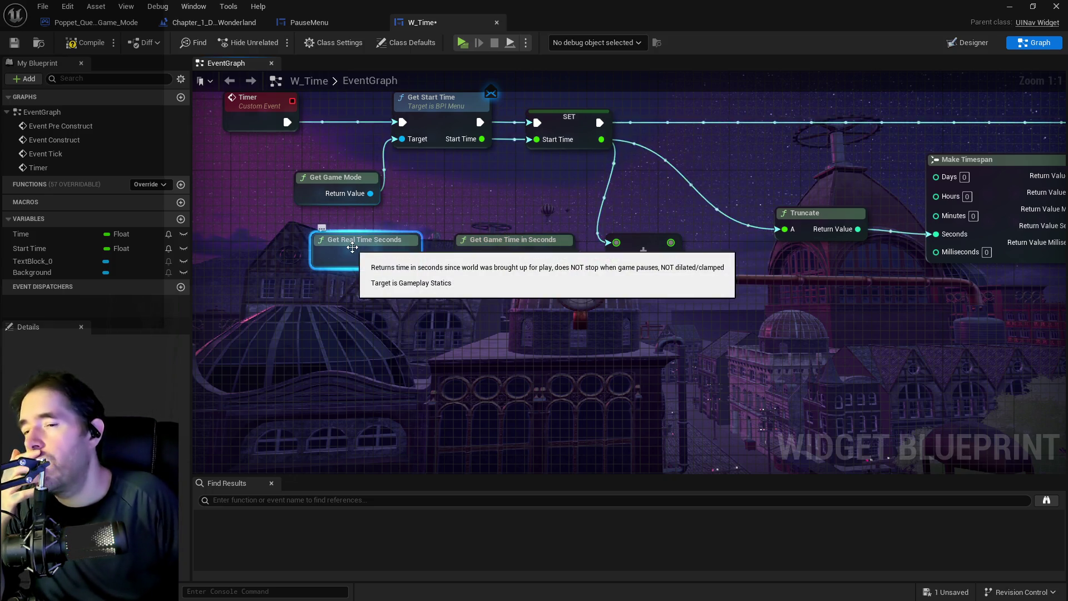
Step: Delete the Get Real Time Seconds node and compile W_Time
right_click(405, 332)
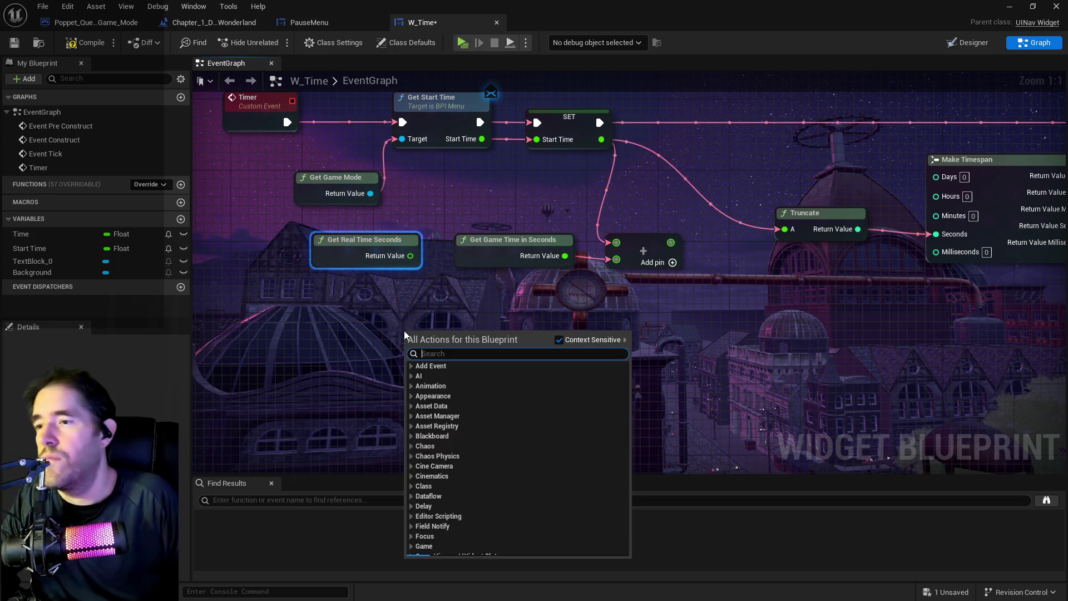
type("time")
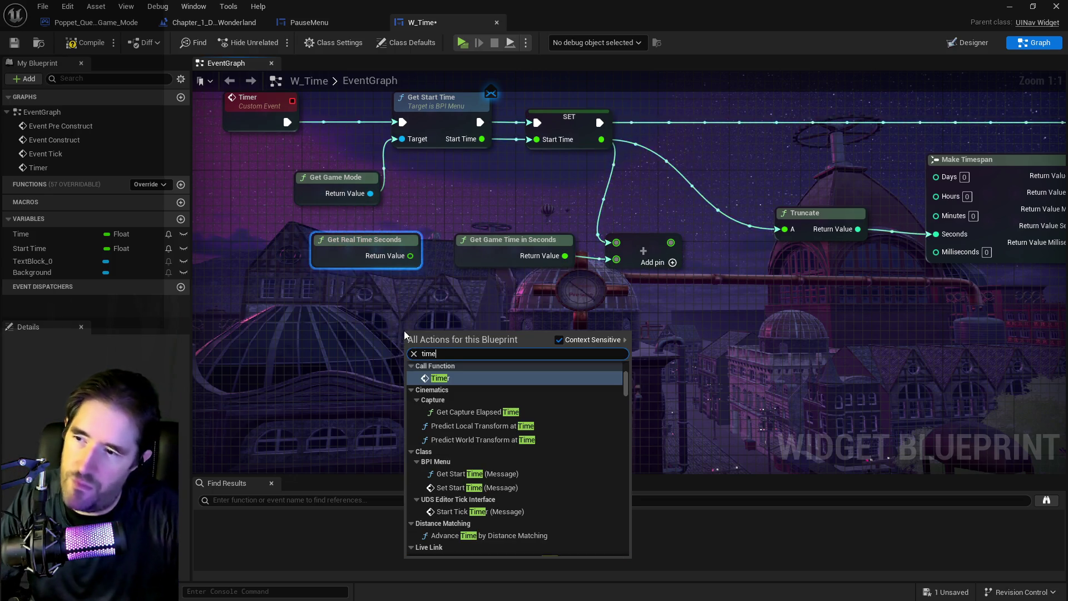
scroll(501, 418, "down", 3)
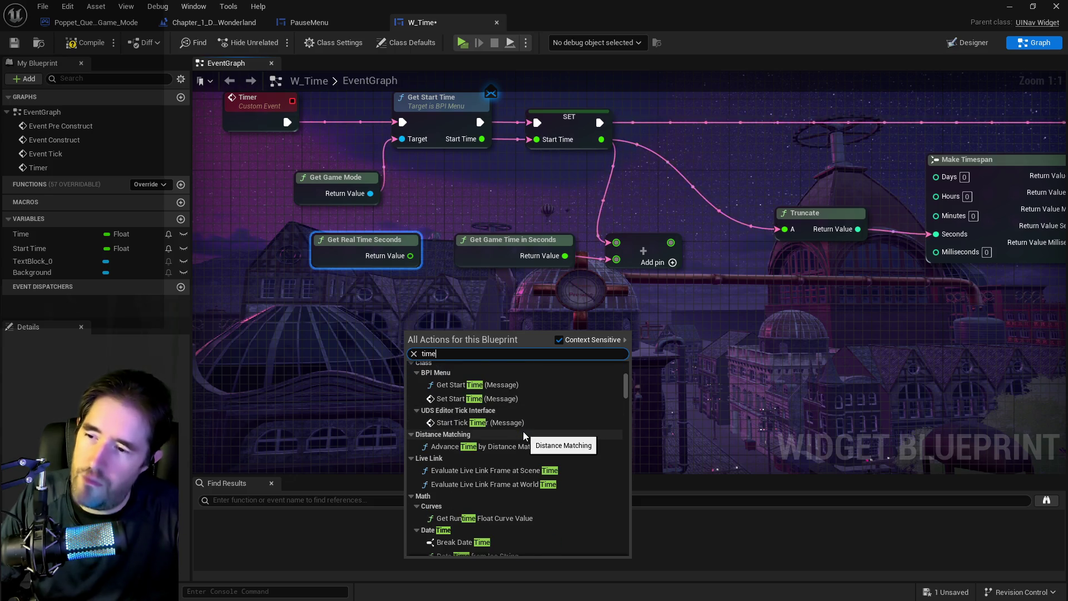
scroll(523, 436, "down", 10)
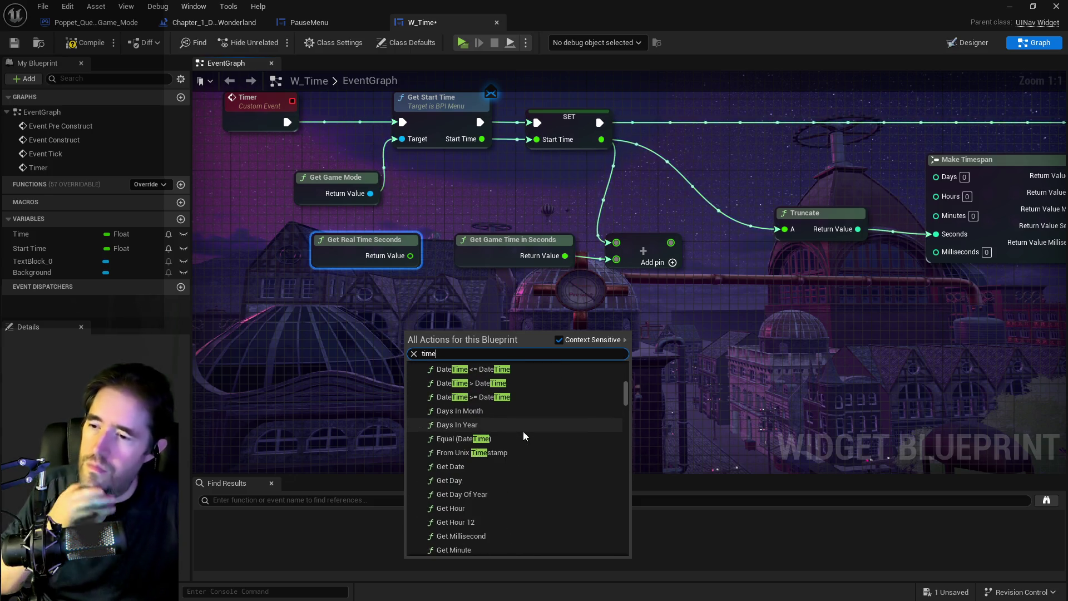
scroll(524, 432, "down", 6)
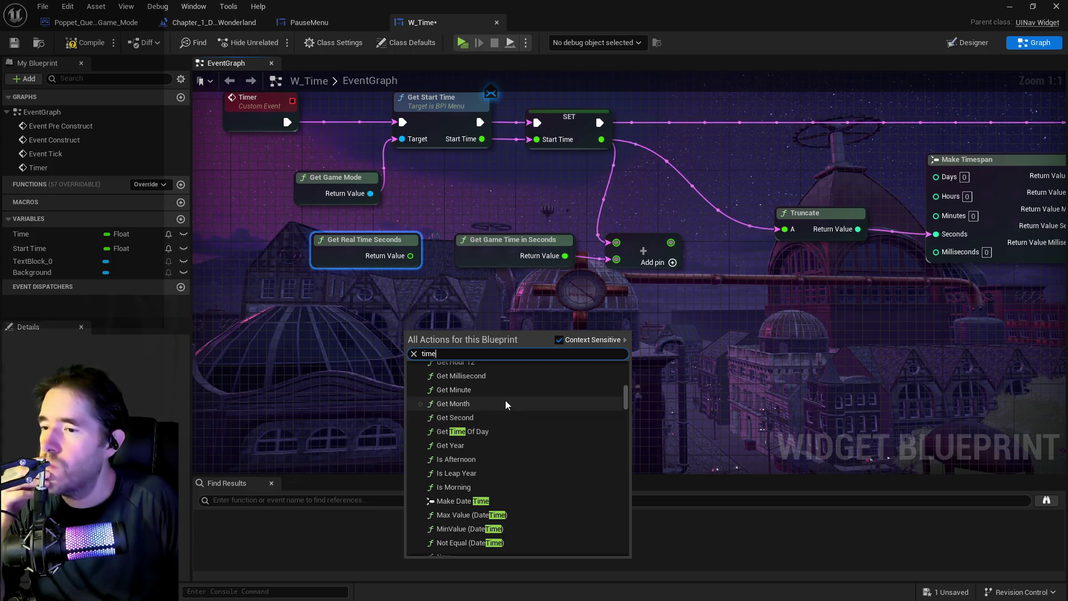
type(" second")
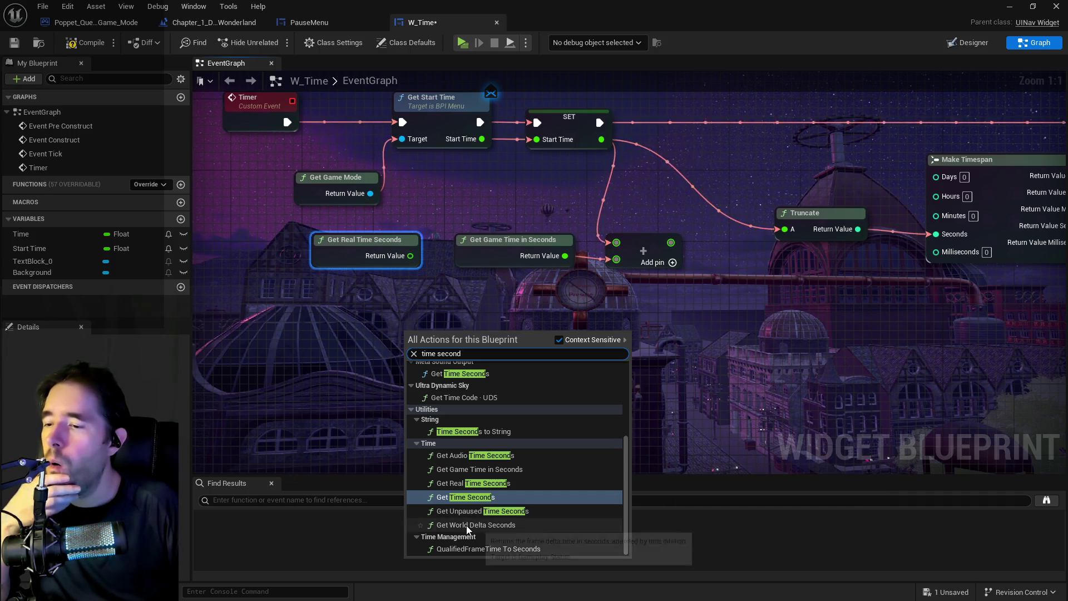
left_click(461, 480)
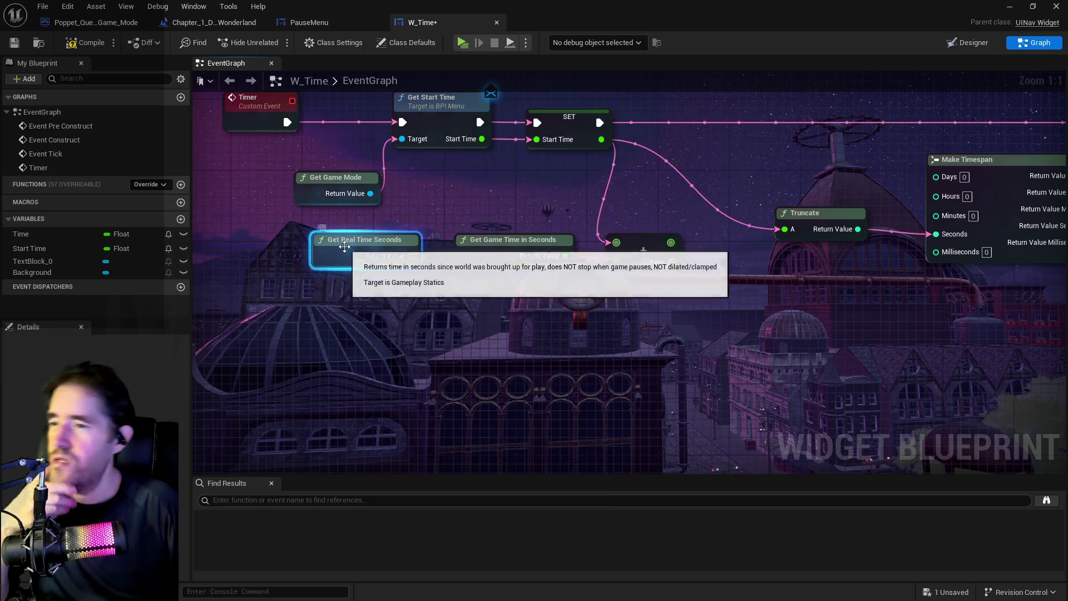
key("Delete")
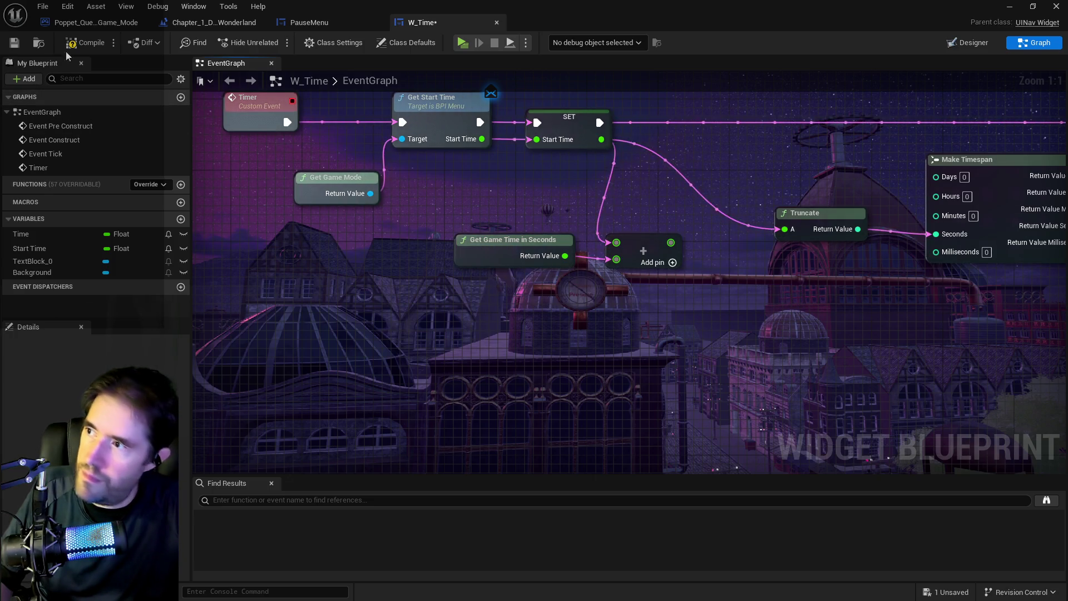
left_click(15, 43)
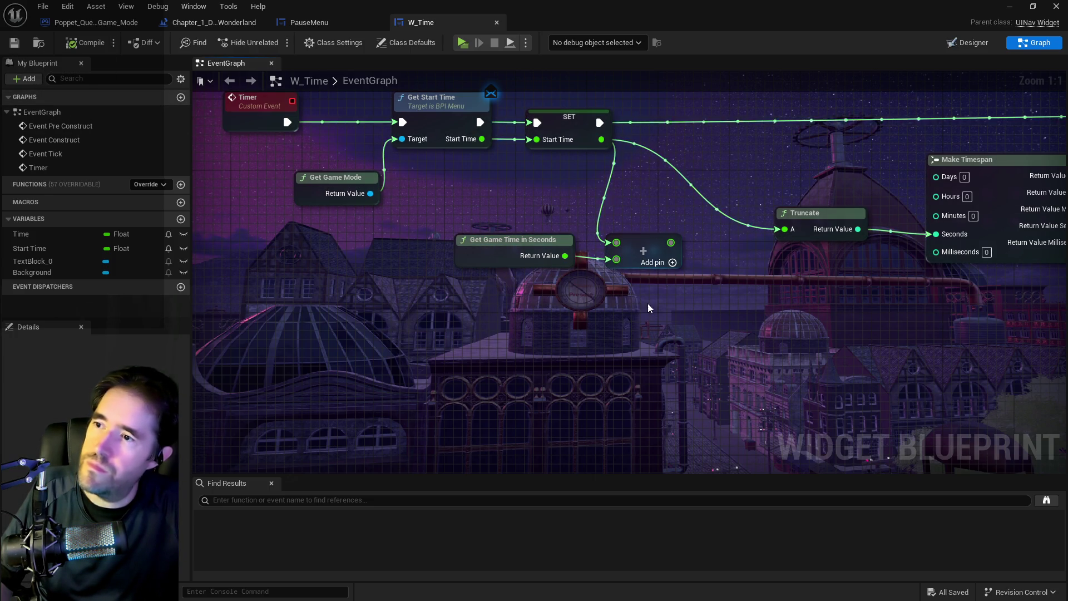
Step: Remove the Get Game Time in Seconds and Add nodes, then save W_Time
left_click_drag(534, 303, 661, 340)
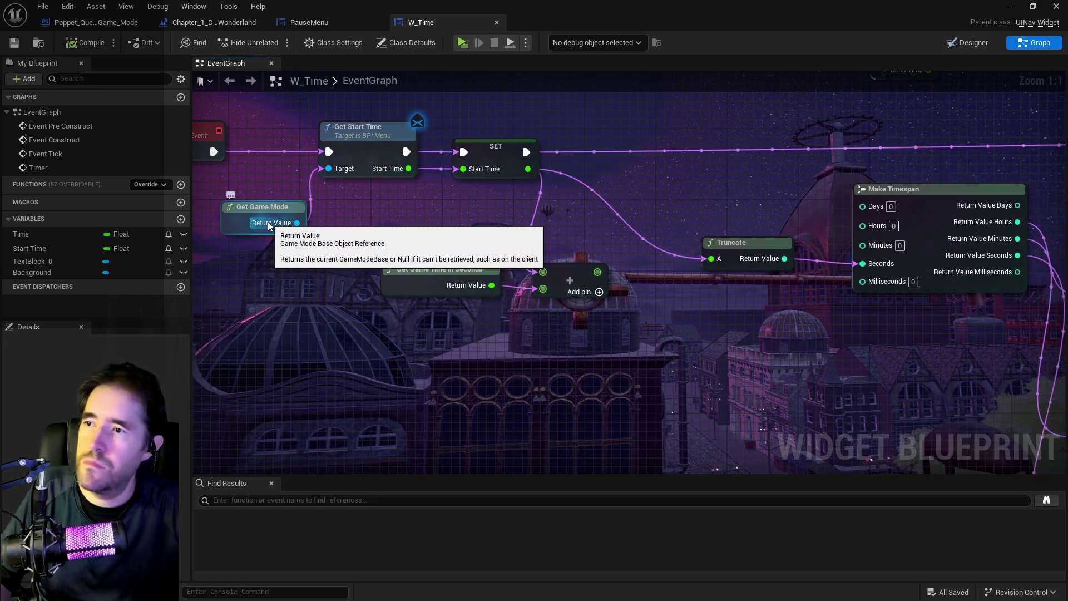
mouse_move(429, 260)
left_mouse_down()
mouse_move(289, 244)
mouse_move(472, 290)
left_mouse_up()
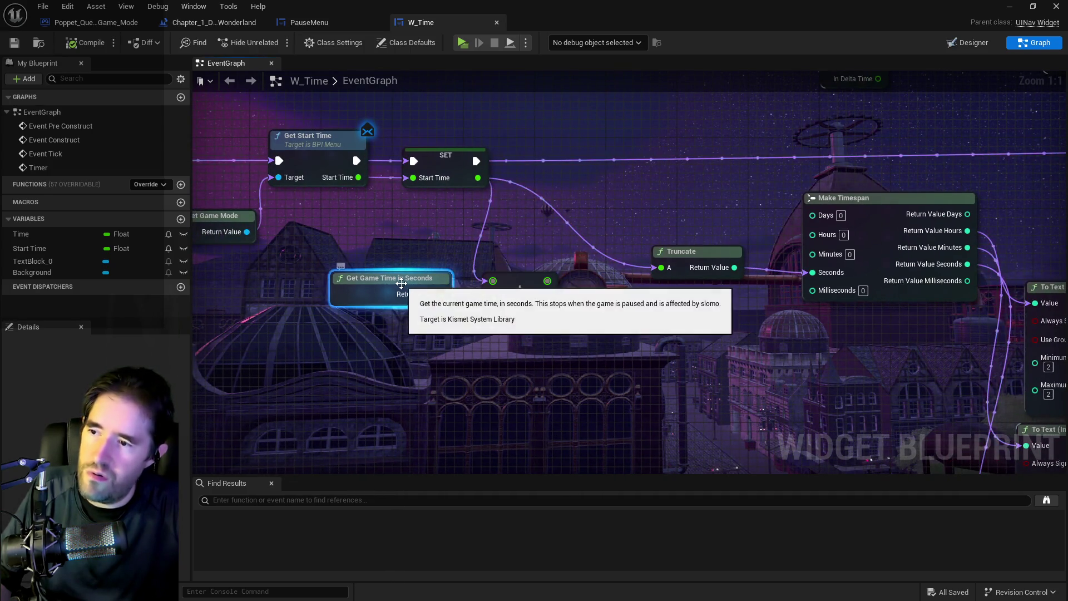
key("Delete")
left_click(513, 290)
key("Delete")
left_click_drag(334, 279, 522, 291)
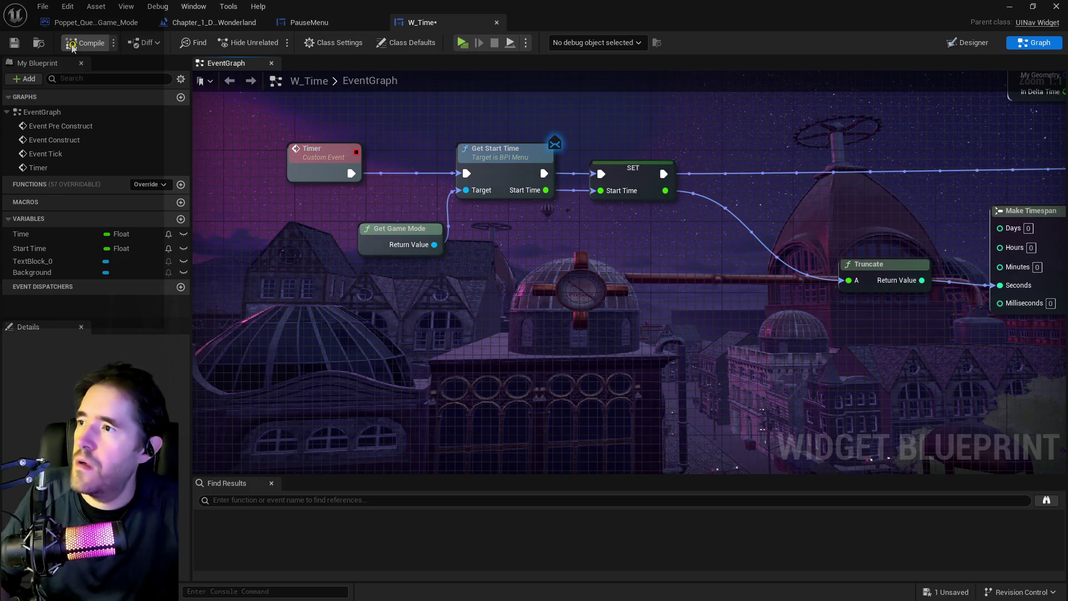
left_click(42, 6)
left_click(62, 85)
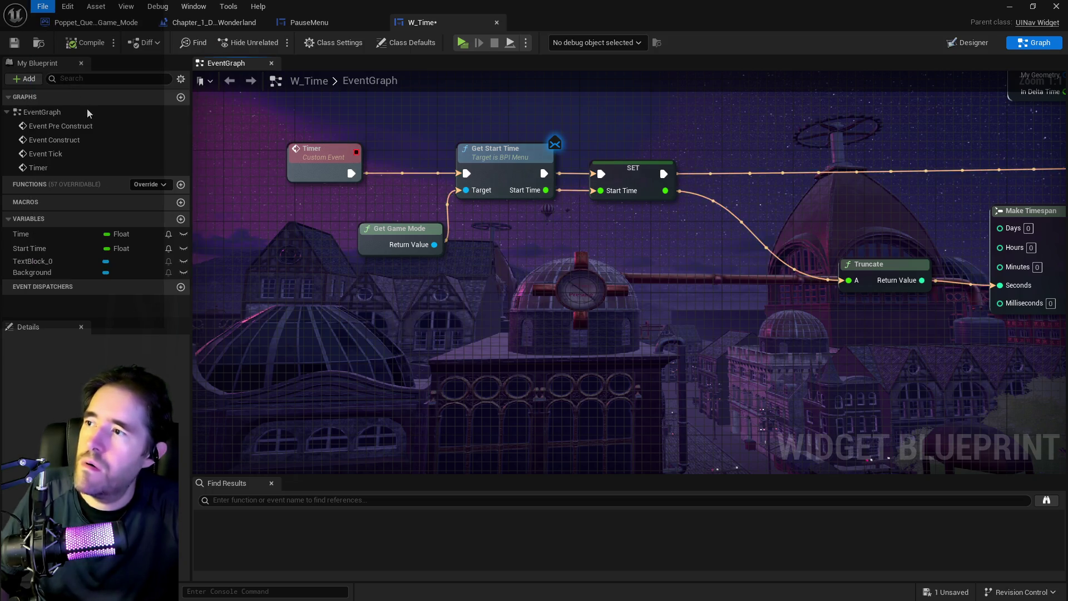
Step: Switch to Poppet_Quest_Game_Mode and centre the Time Stuff comment in the graph
left_click(110, 25)
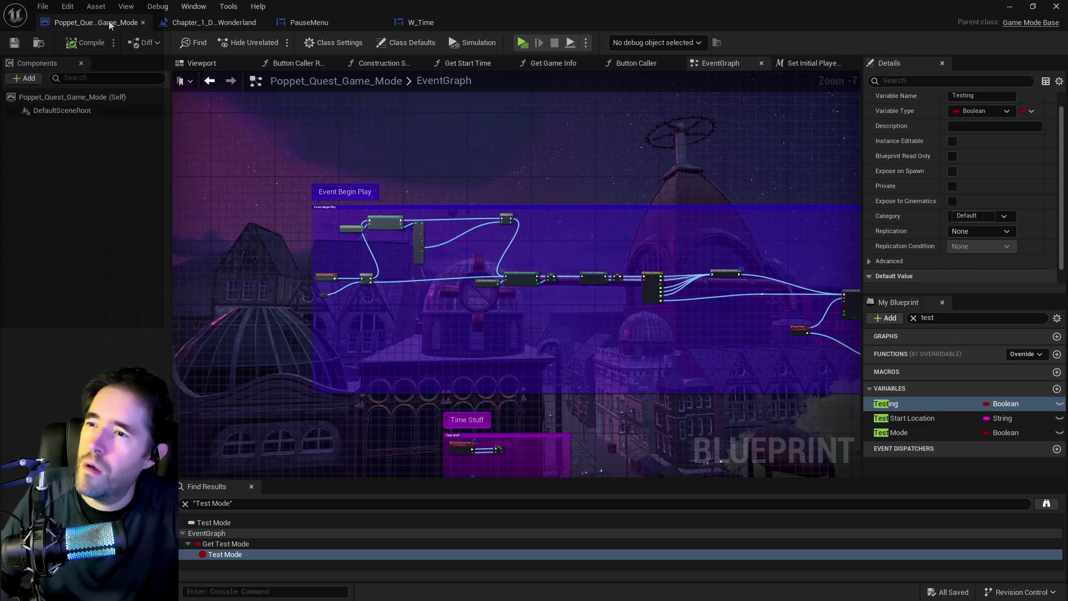
scroll(516, 347, "down", 1)
left_click_drag(516, 346, 527, 328)
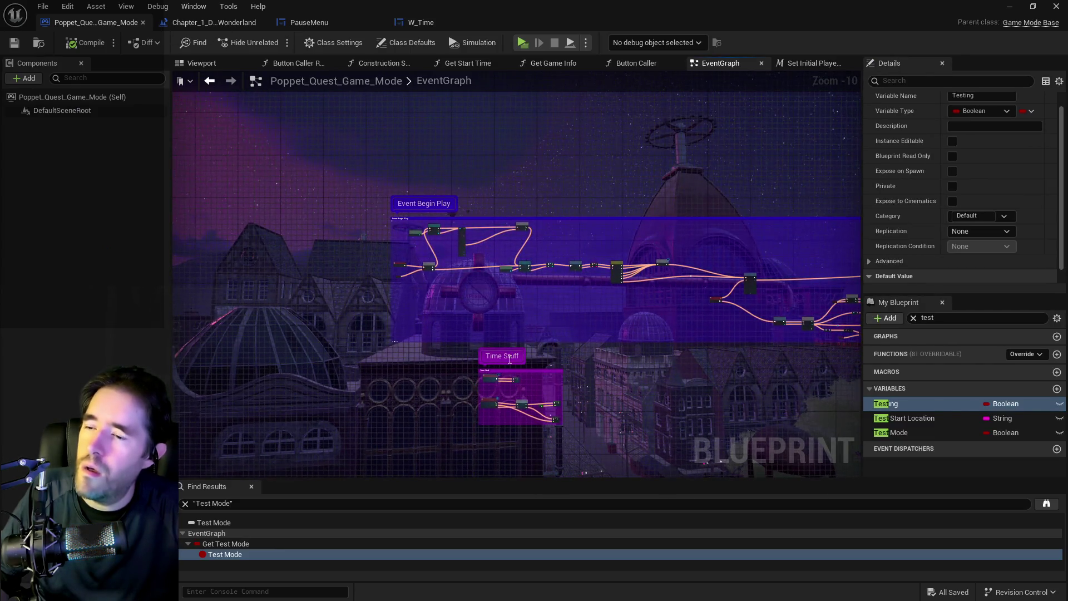
scroll(467, 240, "up", 9)
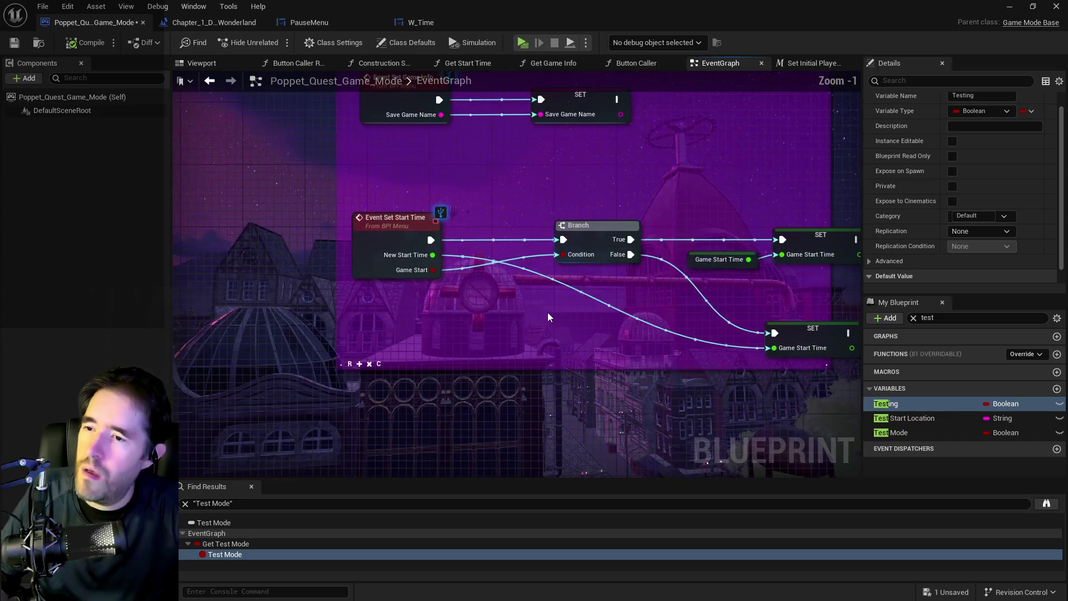
mouse_move(532, 311)
left_mouse_down()
mouse_move(457, 315)
mouse_move(494, 312)
left_mouse_up()
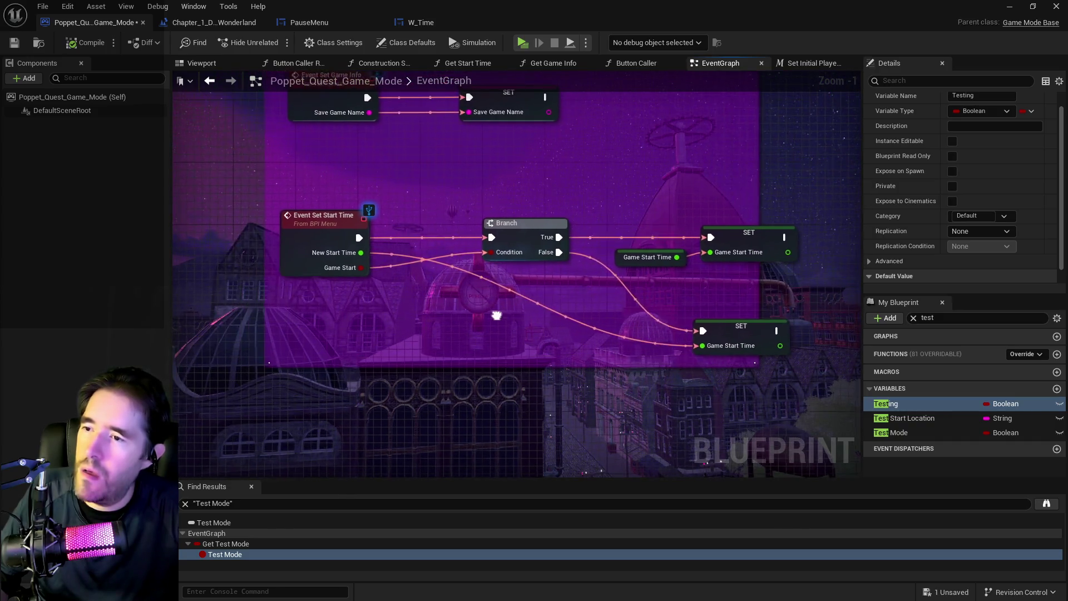
scroll(504, 319, "down", 4)
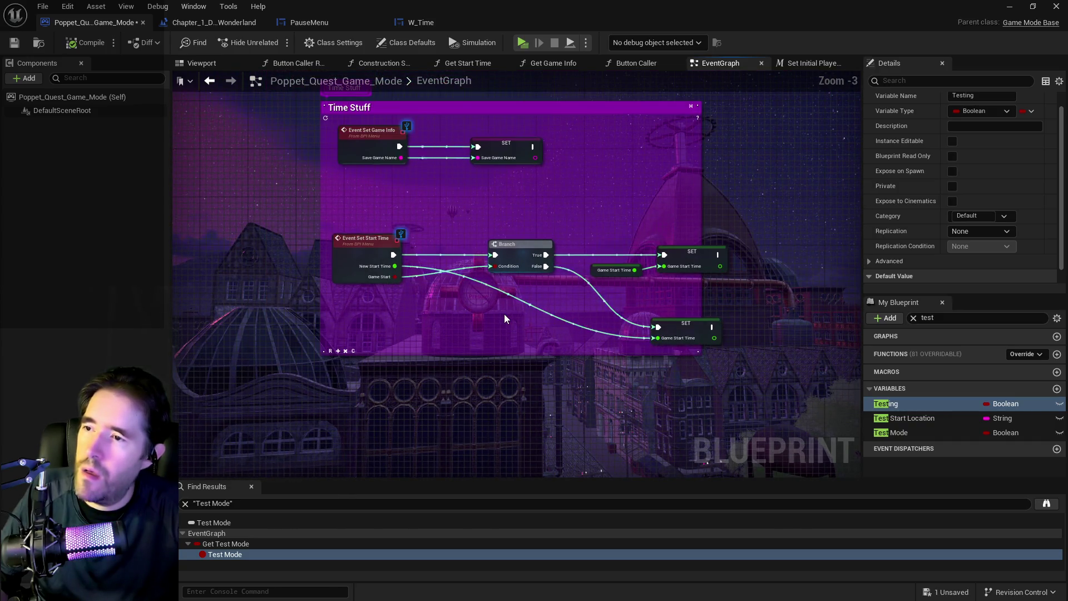
mouse_move(504, 319)
left_mouse_down()
mouse_move(426, 286)
mouse_move(432, 244)
left_mouse_up()
scroll(436, 273, "up", 4)
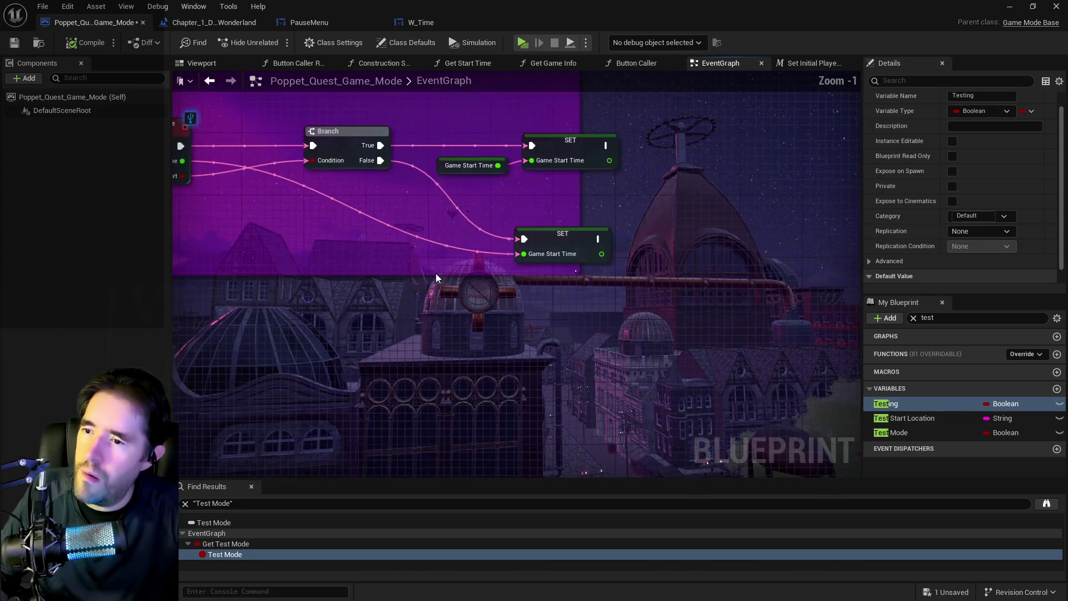
scroll(413, 245, "down", 4)
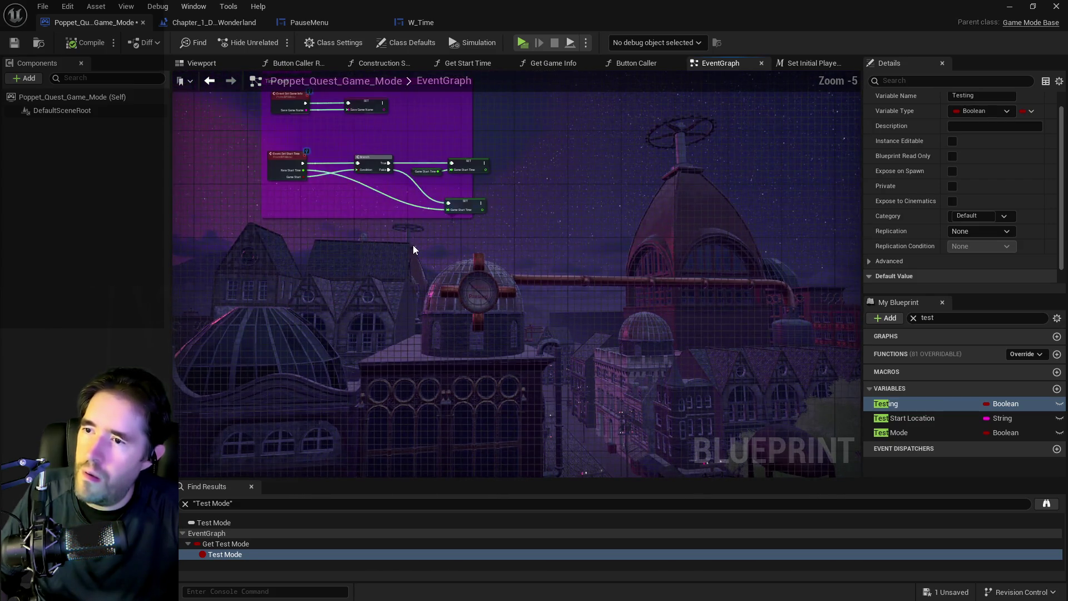
mouse_move(413, 245)
left_mouse_down()
mouse_move(477, 445)
mouse_move(629, 476)
mouse_move(373, 598)
mouse_move(541, 557)
mouse_move(584, 355)
left_mouse_up()
scroll(552, 270, "up", 4)
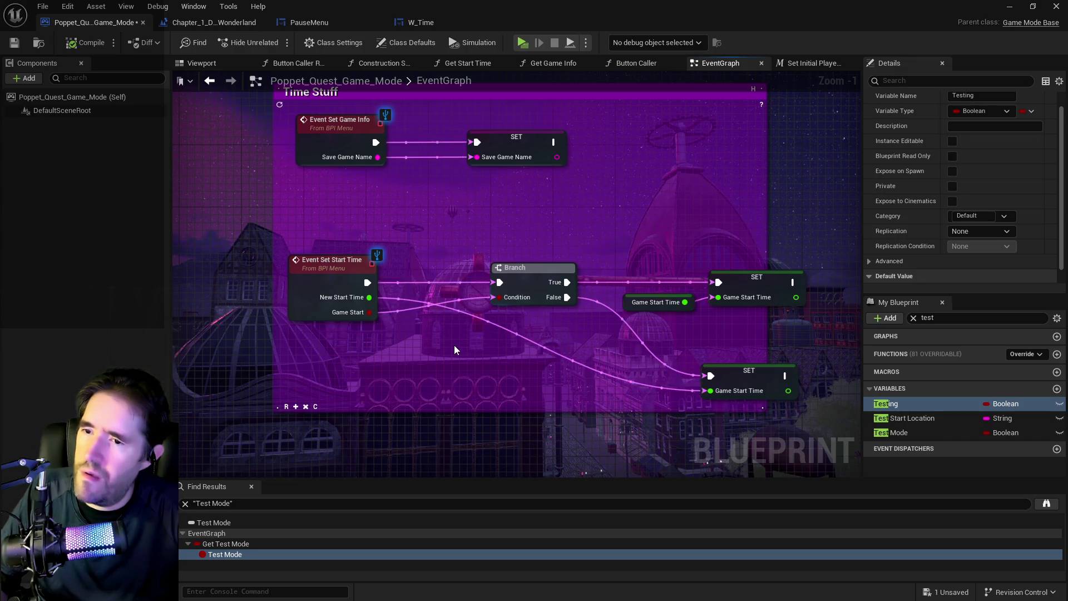
Step: Find all references to the Game Start Time node by name
left_click(624, 303)
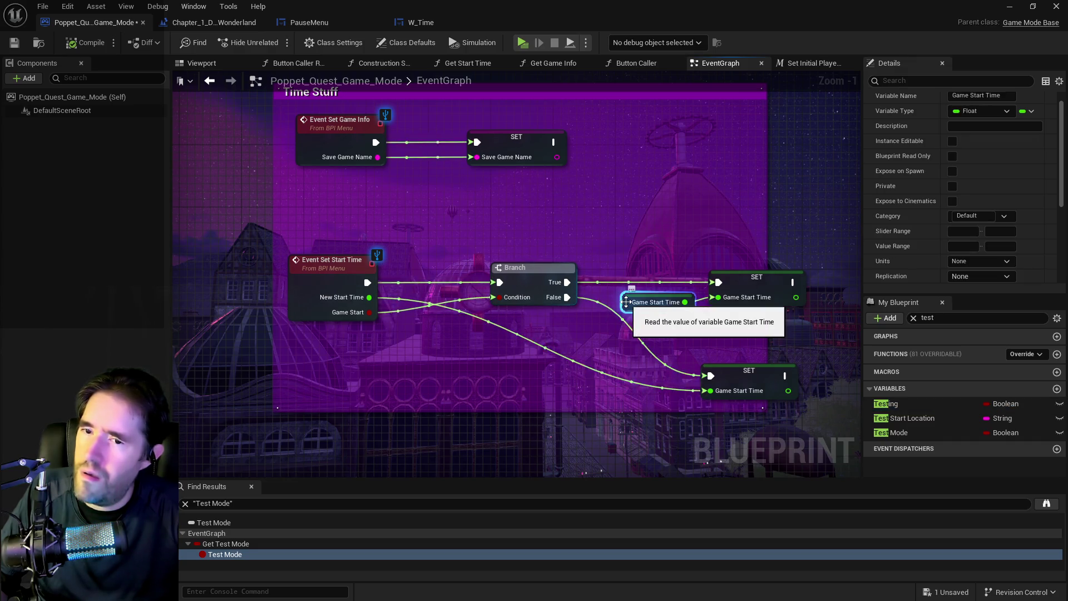
scroll(575, 260, "down", 8)
scroll(575, 260, "up", 5)
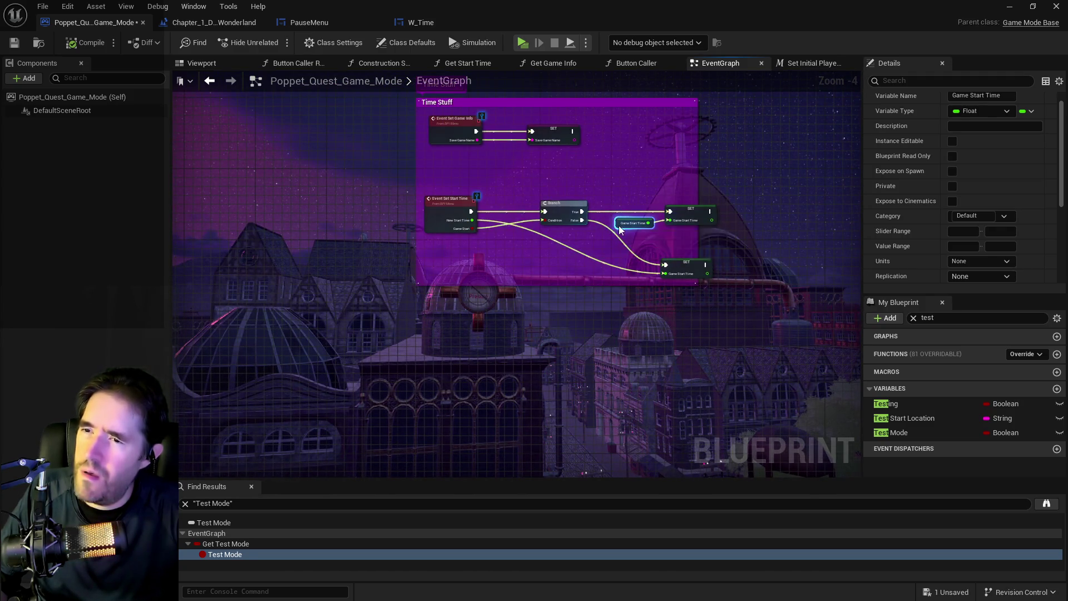
right_click(620, 229)
mouse_move(675, 332)
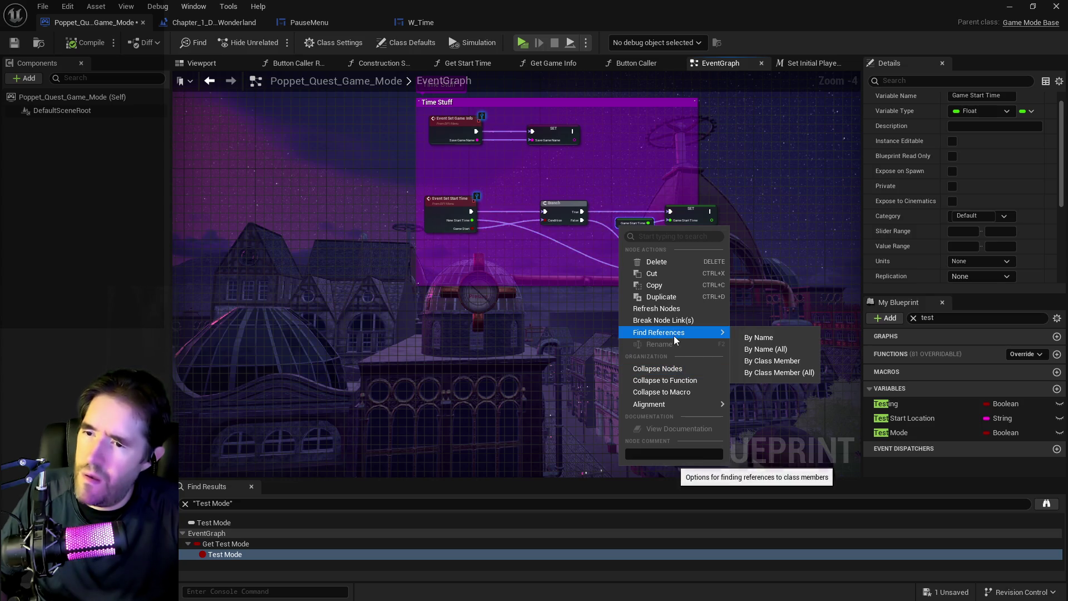
left_click(758, 337)
Step: Step through Game Start Time's set and get references and open its use in Get Start Time
left_click(224, 556)
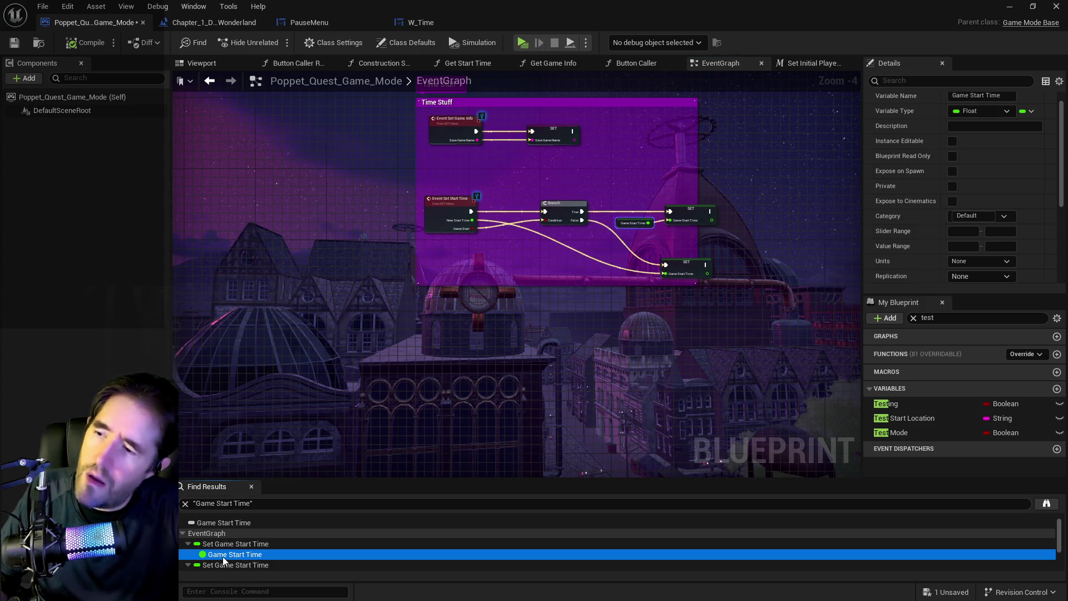
scroll(225, 559, "down", 2)
left_click(227, 544)
left_click(228, 561)
scroll(230, 560, "down", 1)
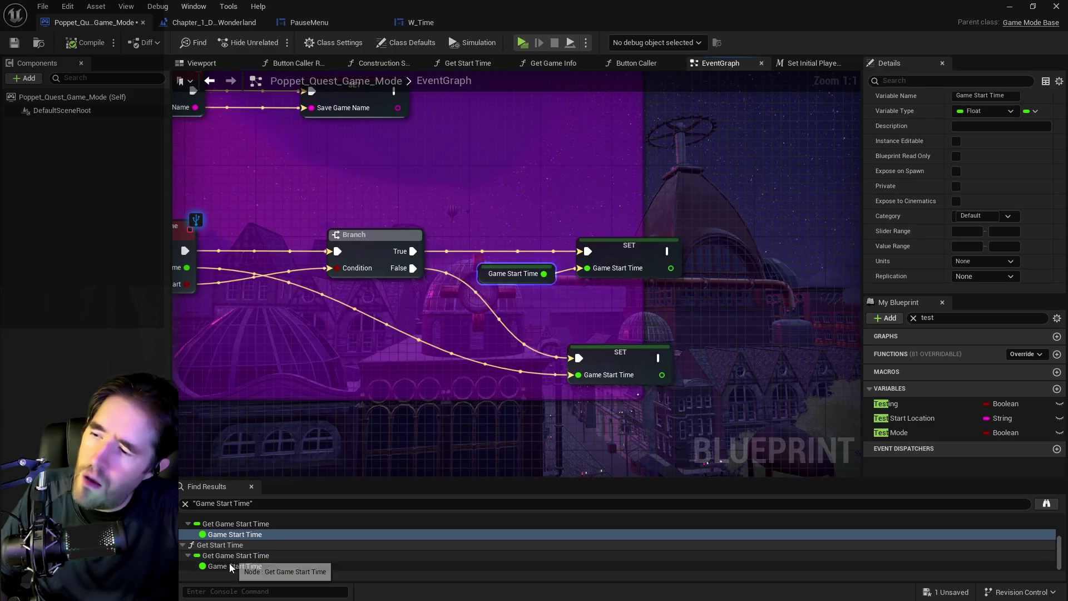
left_click(230, 566)
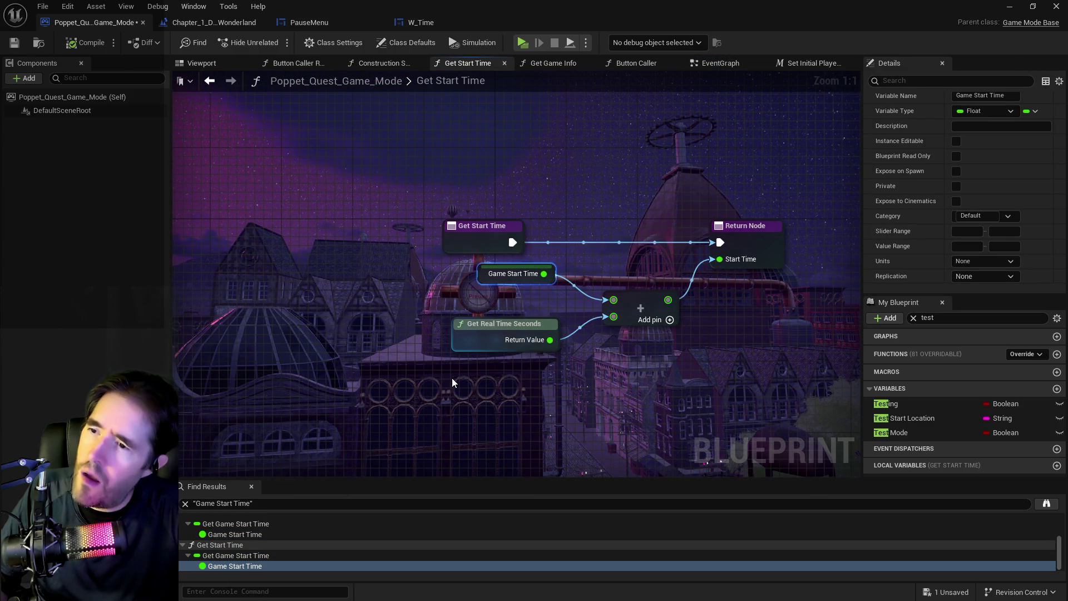
Step: Feed a pasted Get Game Time in Seconds into Add instead of Get Real Time Seconds, compile, save, and launch the preview
key("ctrl+v")
mouse_move(562, 393)
left_mouse_down()
mouse_move(580, 338)
mouse_move(614, 317)
left_mouse_up()
left_click(482, 345)
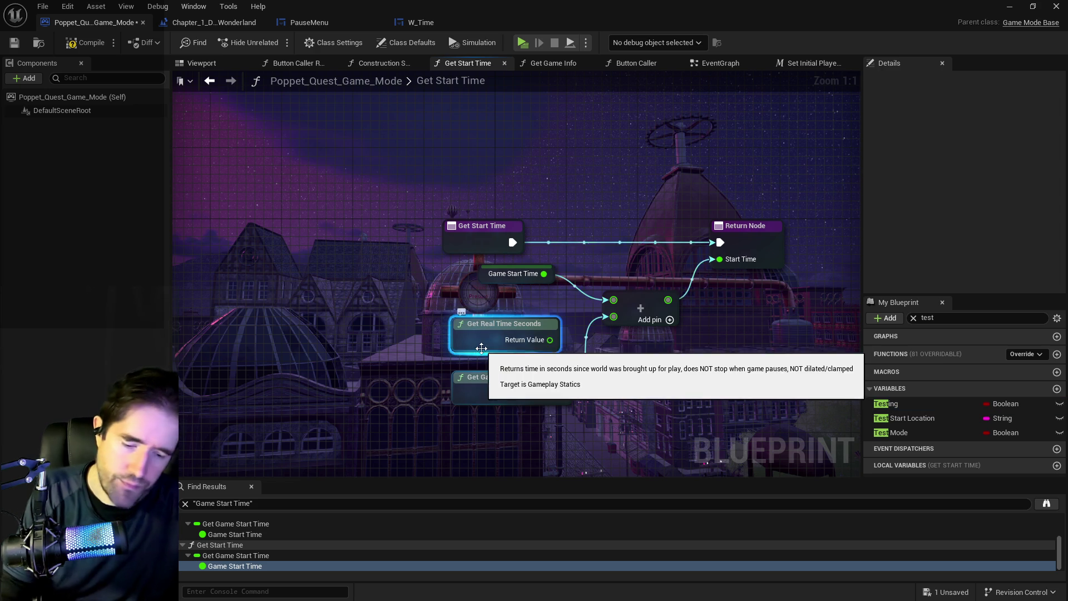
key("Delete")
left_click_drag(485, 393, 476, 321)
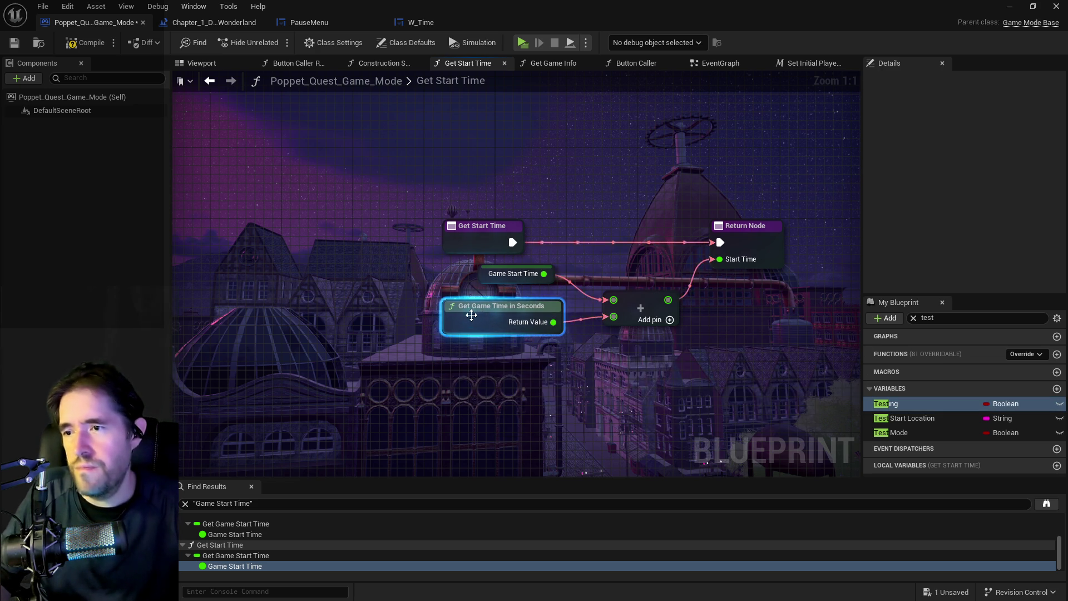
left_click(11, 49)
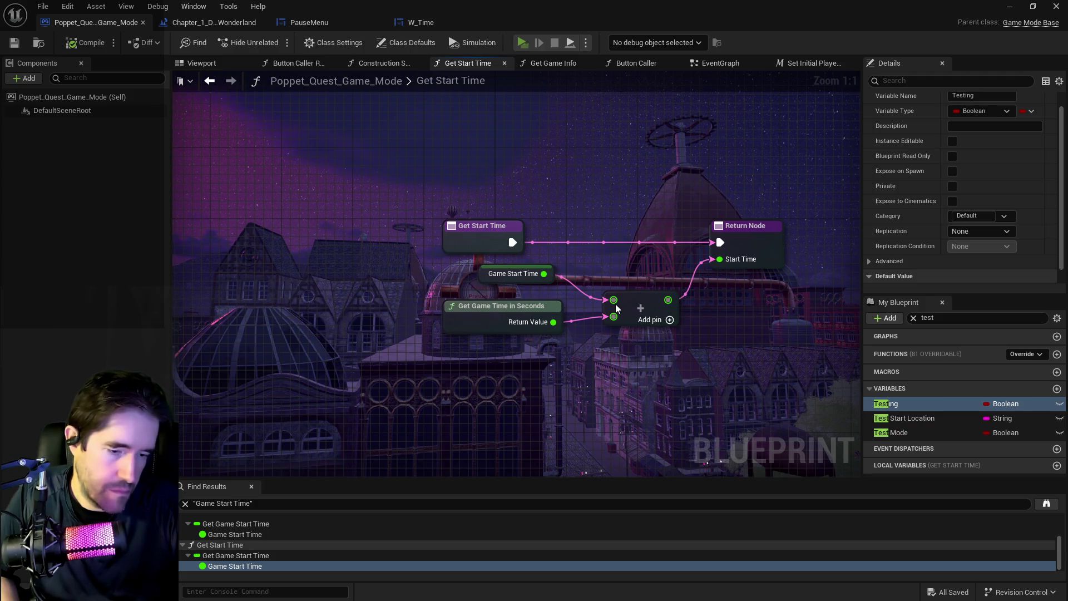
key("alt+p")
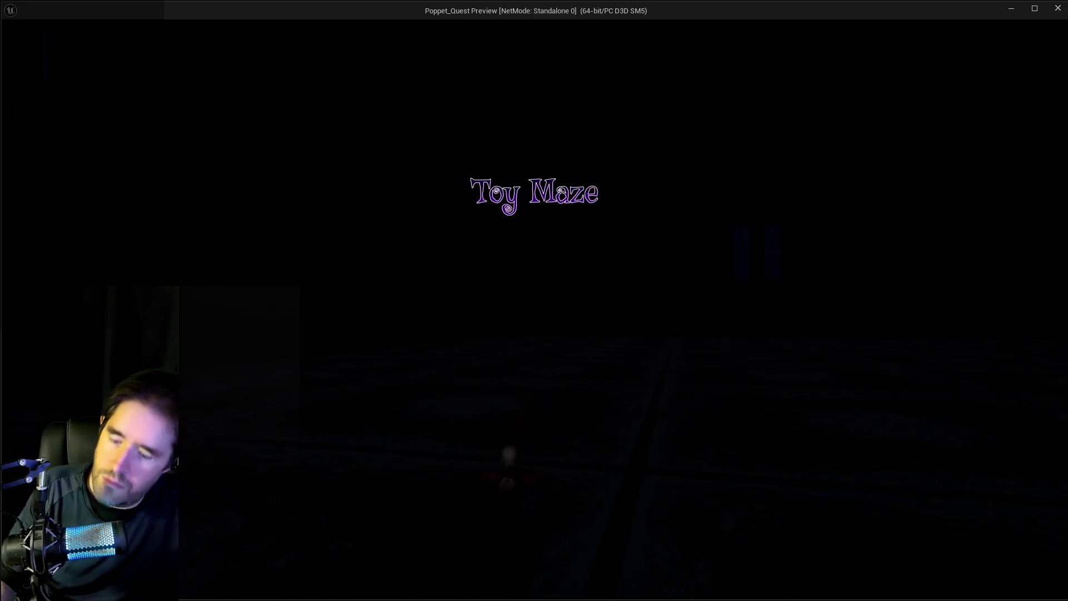
Step: Walk the character through the Toy Maze to the Tiny Circus stage, then pause the game
key("w")
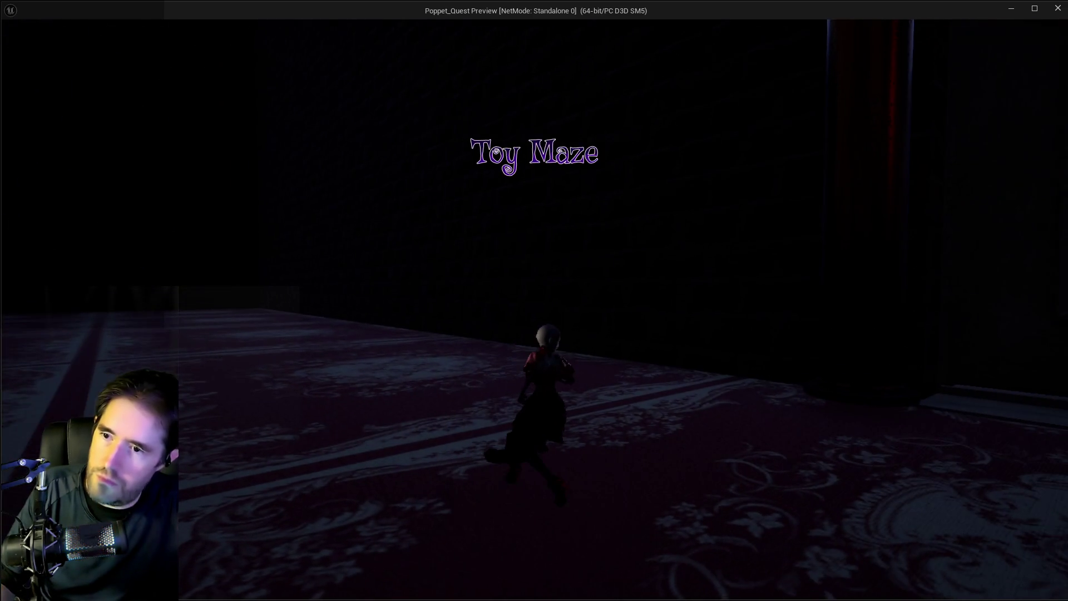
key("s")
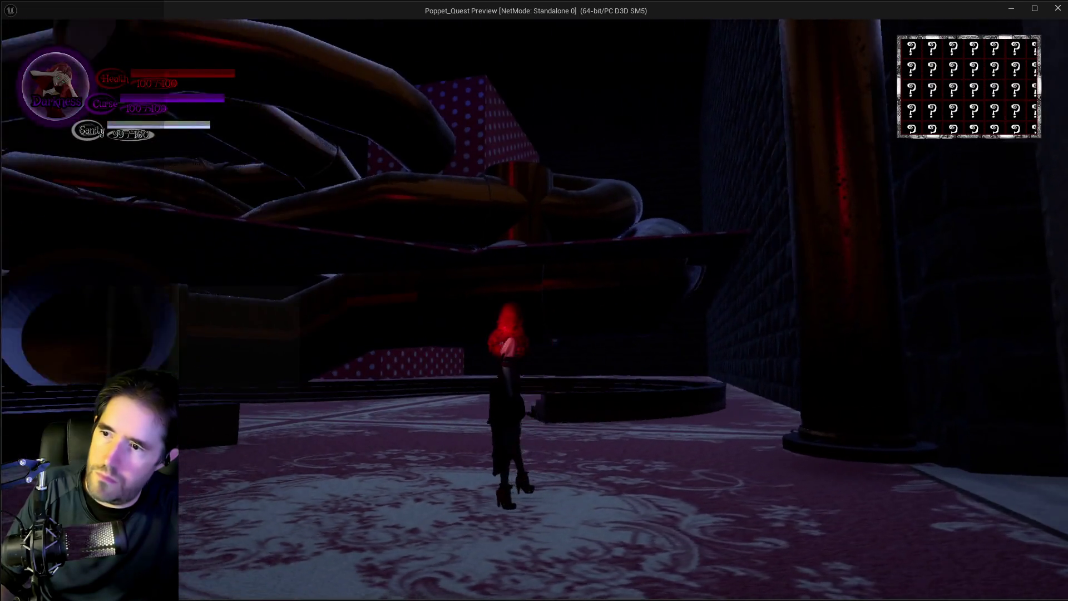
key("w")
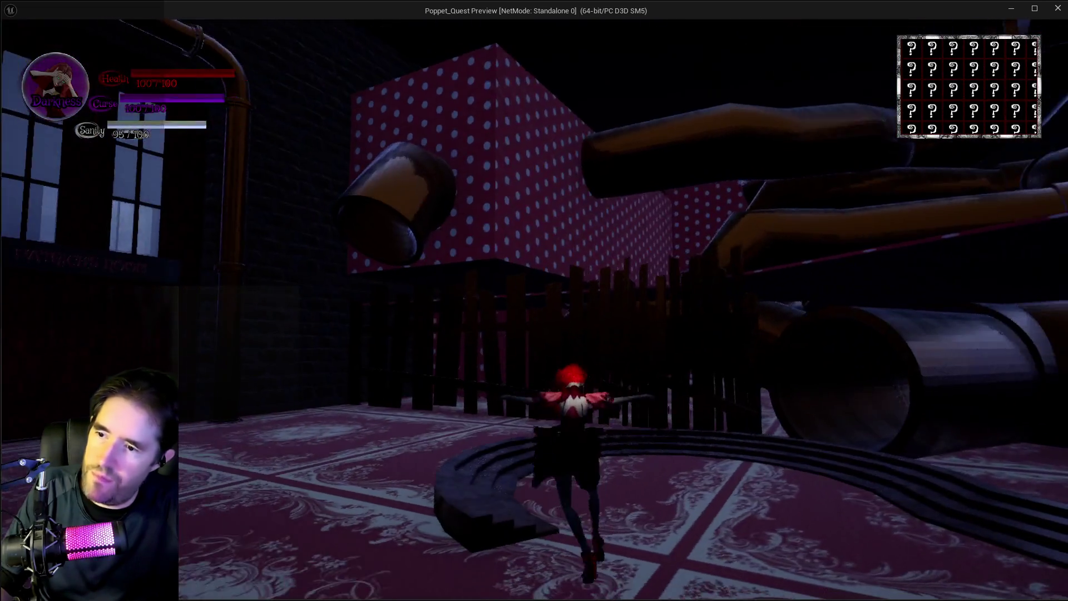
key("w")
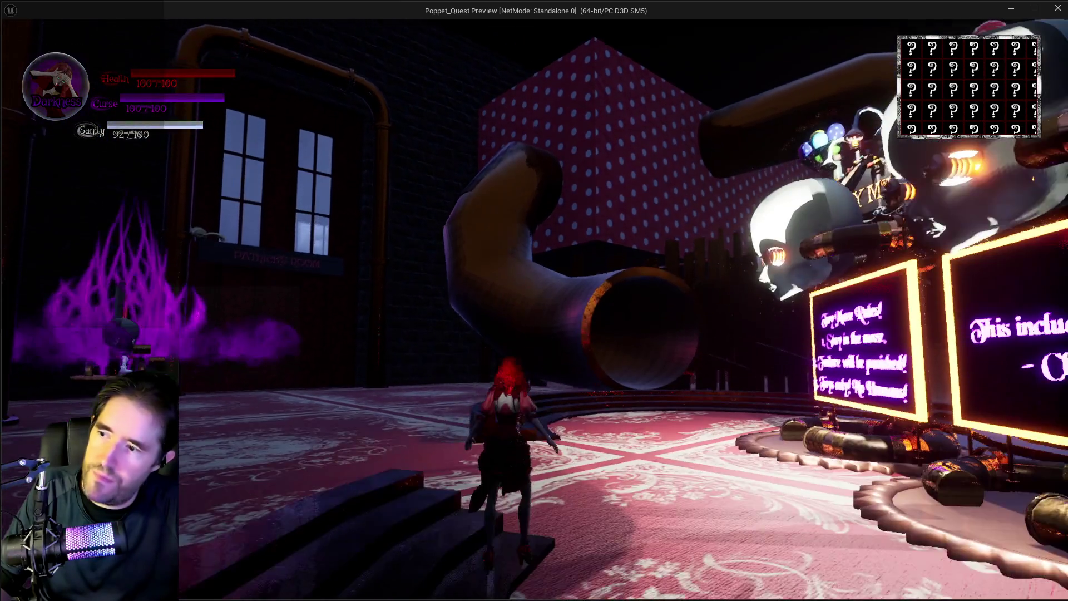
key("w")
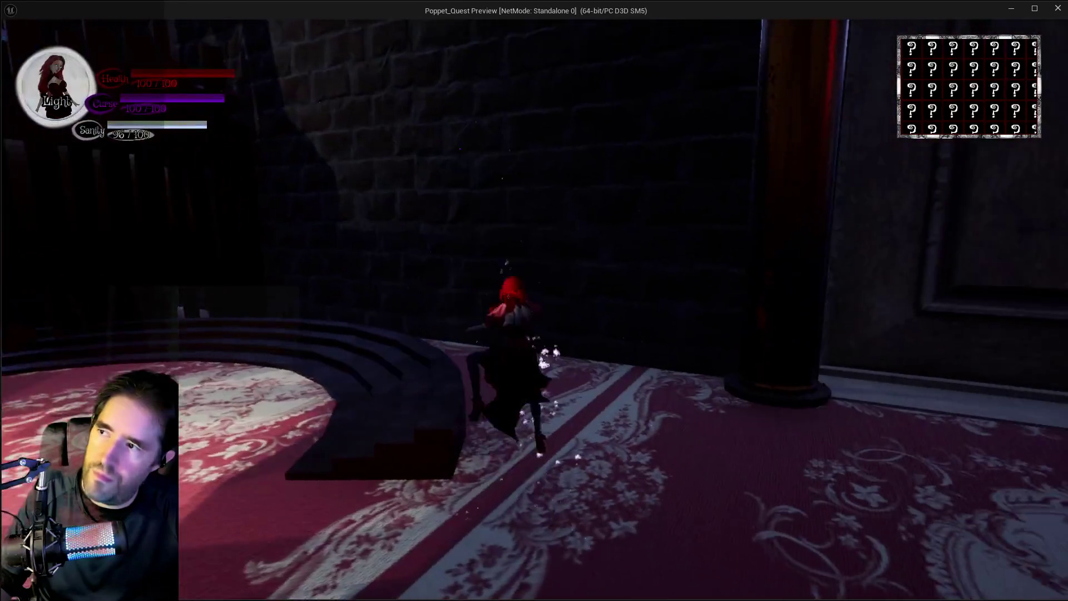
key("Escape")
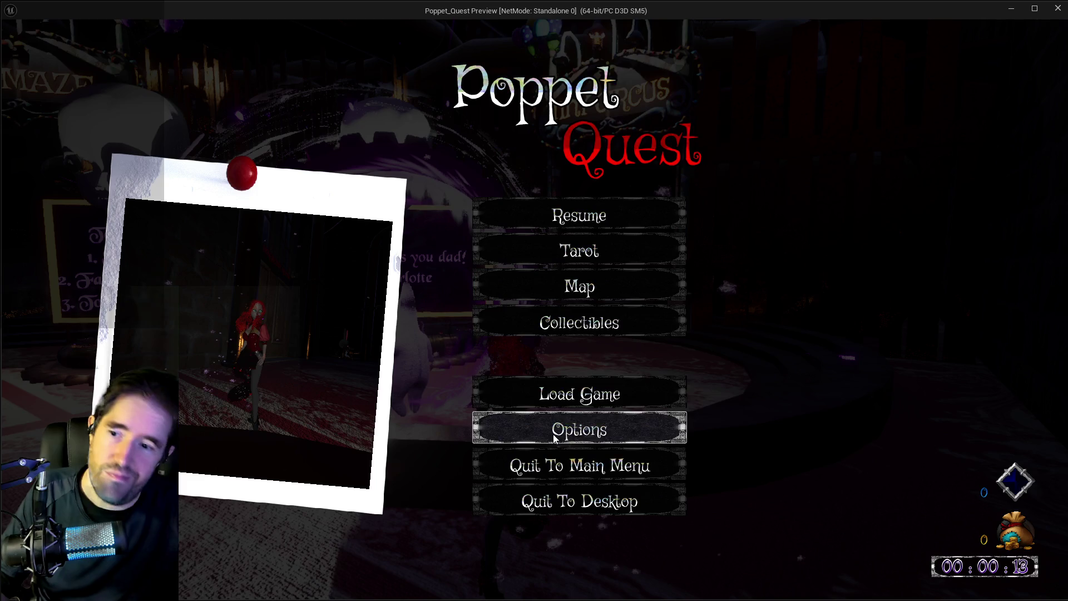
Step: Resume and re-pause, check the Collectibles and map screens, then return to the To Do List document
left_click(557, 217)
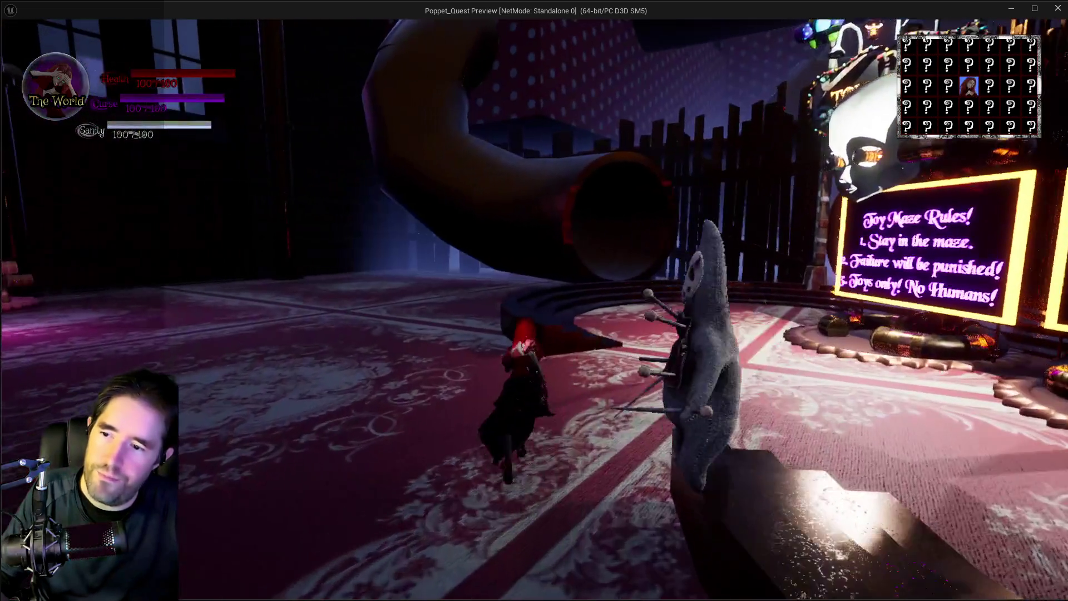
key("Escape")
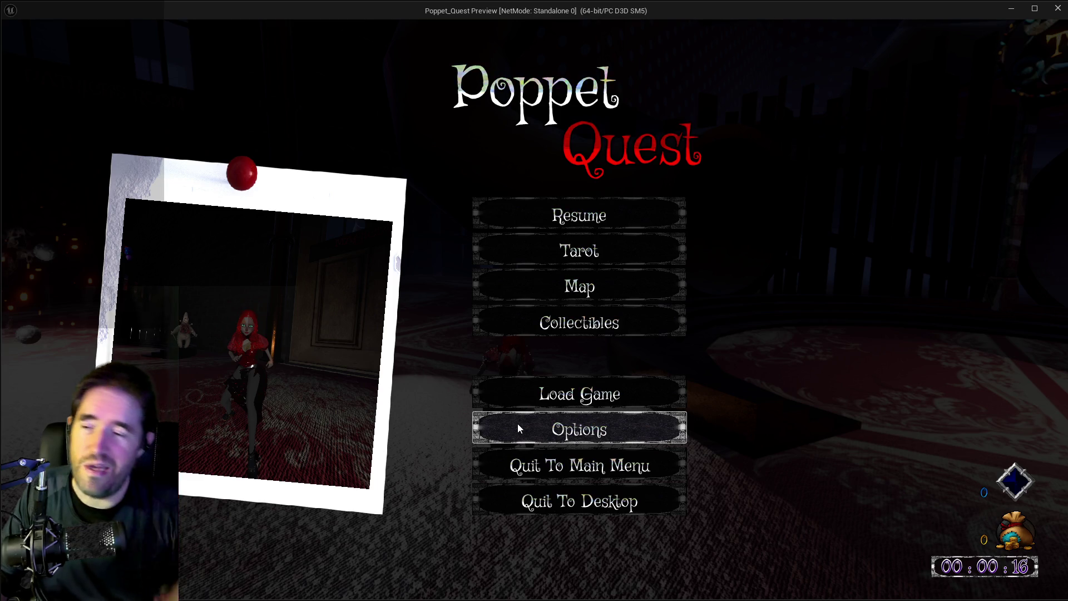
left_click(551, 318)
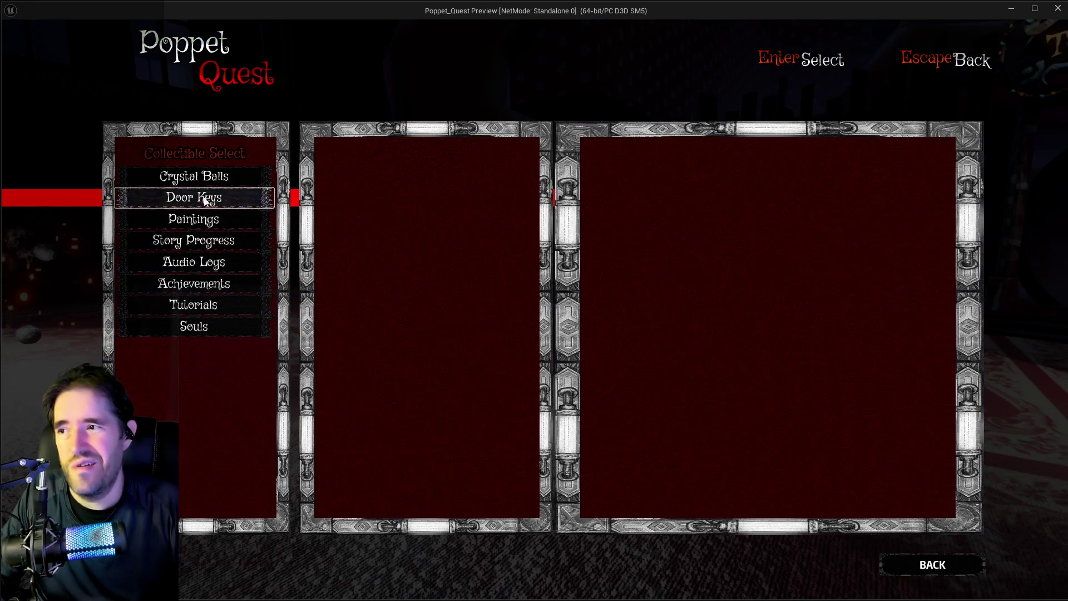
left_click(908, 567)
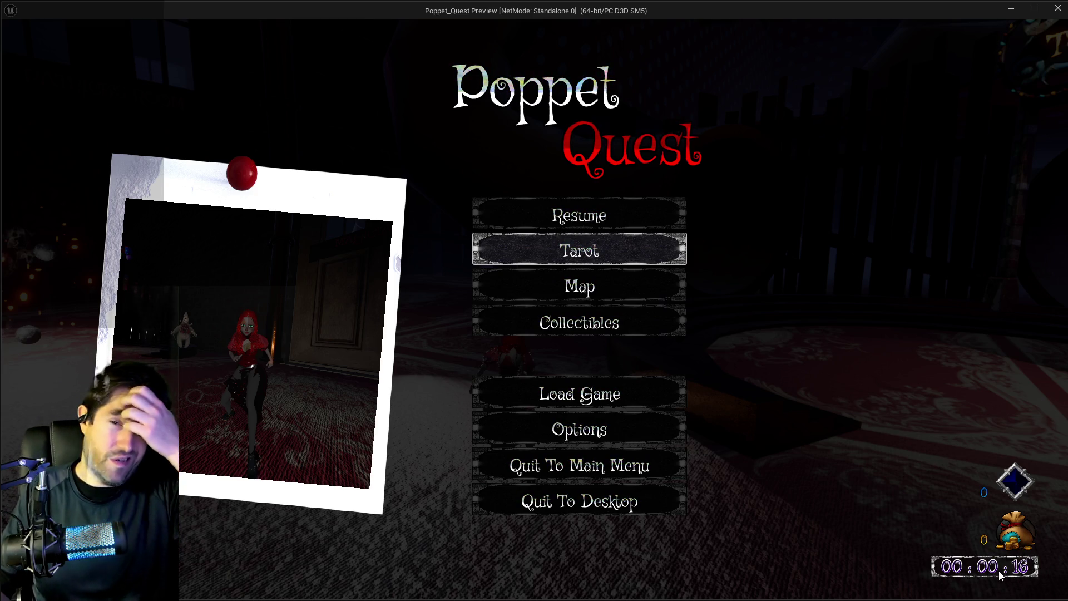
left_click(529, 299)
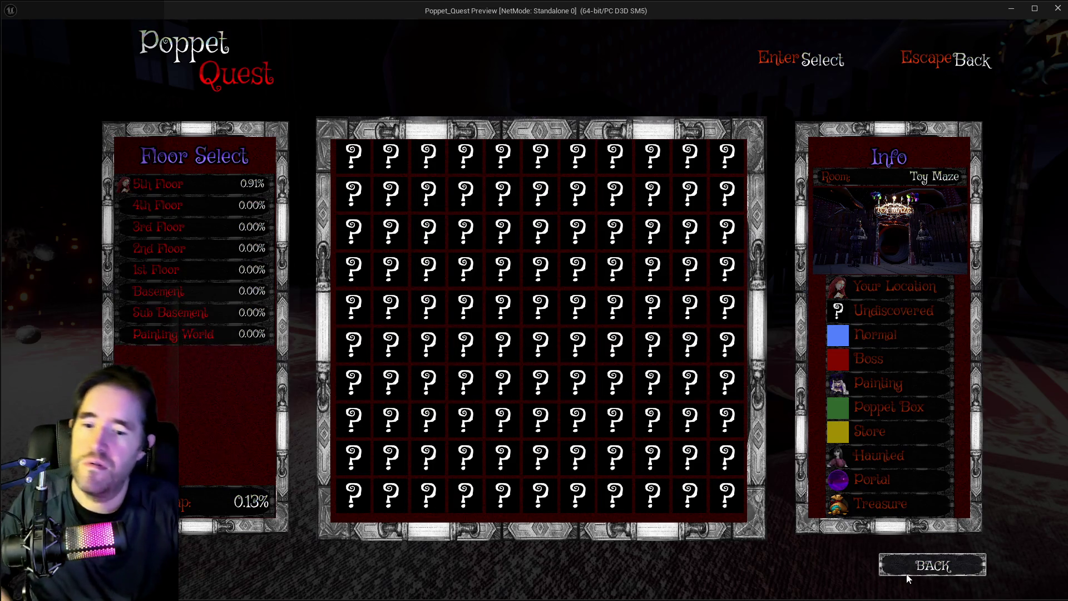
left_click(924, 566)
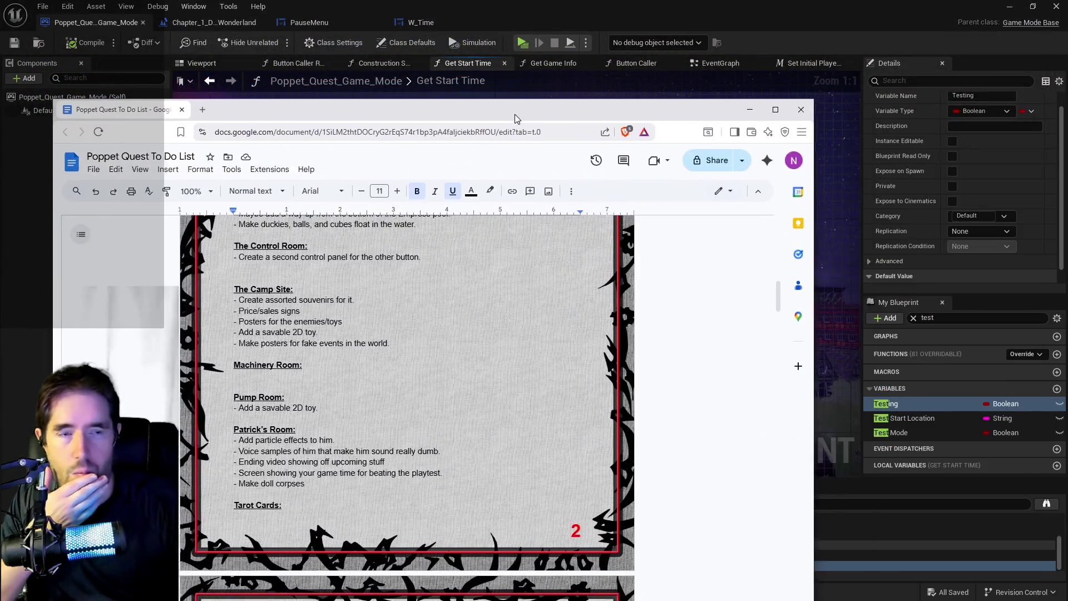
key("alt+Tab")
left_click_drag(516, 115, 570, 95)
scroll(433, 433, "down", 5)
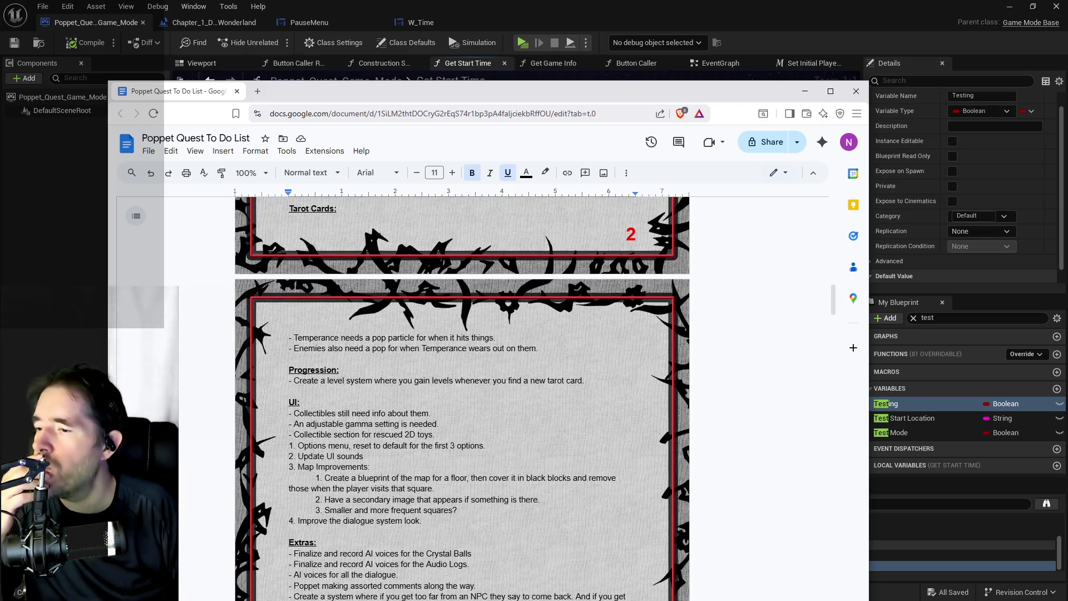
scroll(462, 398, "down", 1)
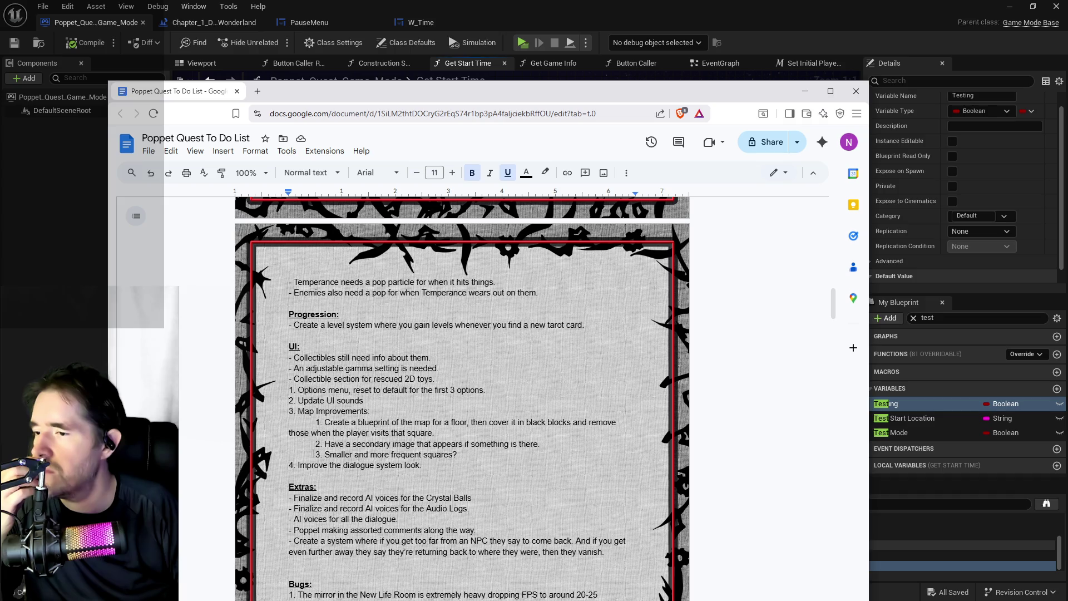
scroll(462, 399, "down", 1)
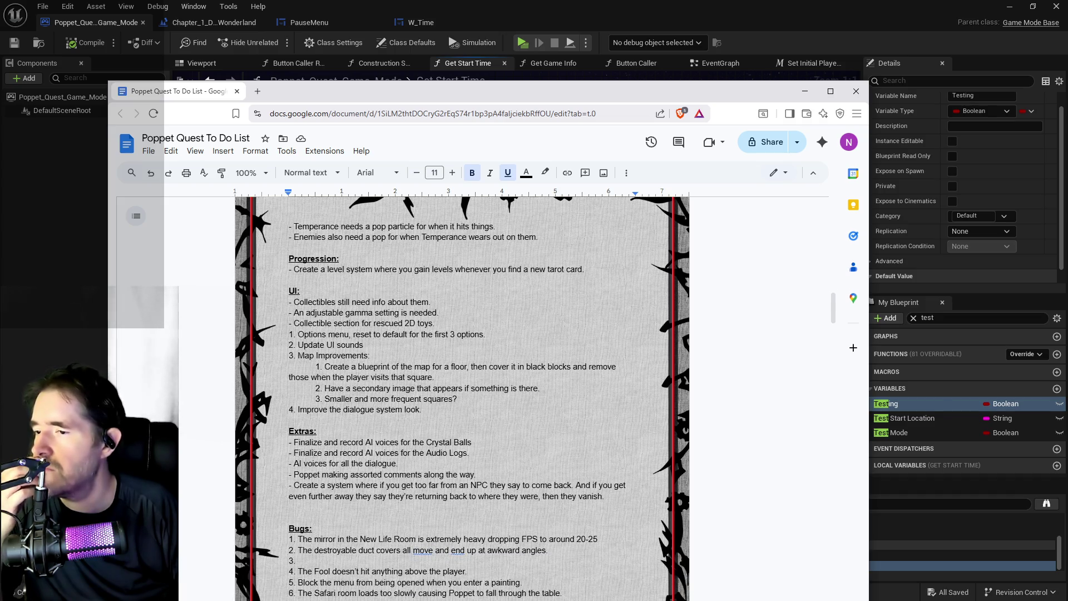
scroll(462, 399, "down", 2)
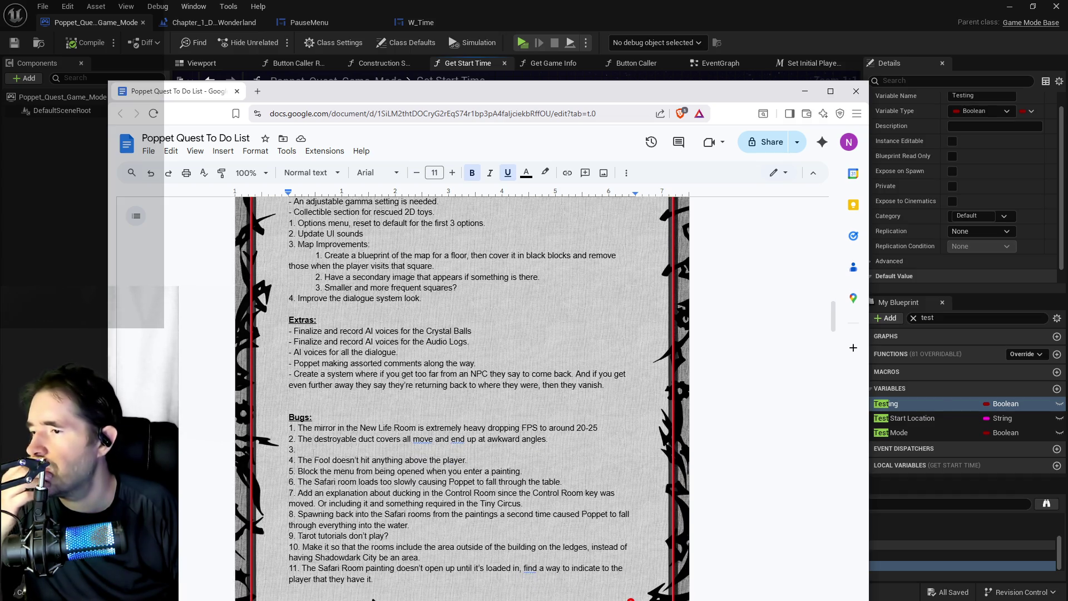
scroll(314, 453, "down", 2)
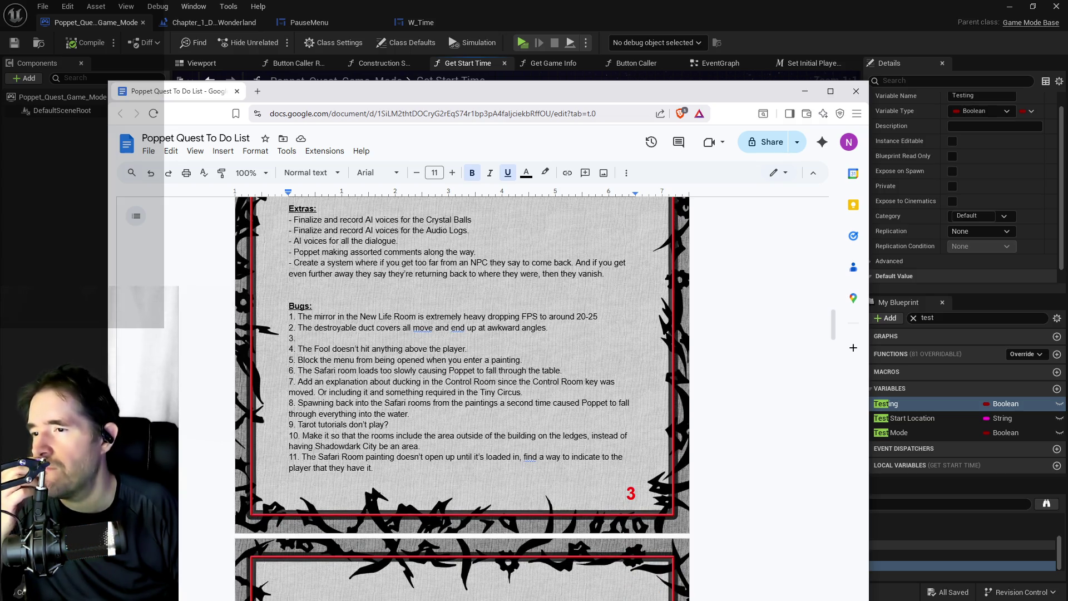
scroll(313, 454, "down", 2)
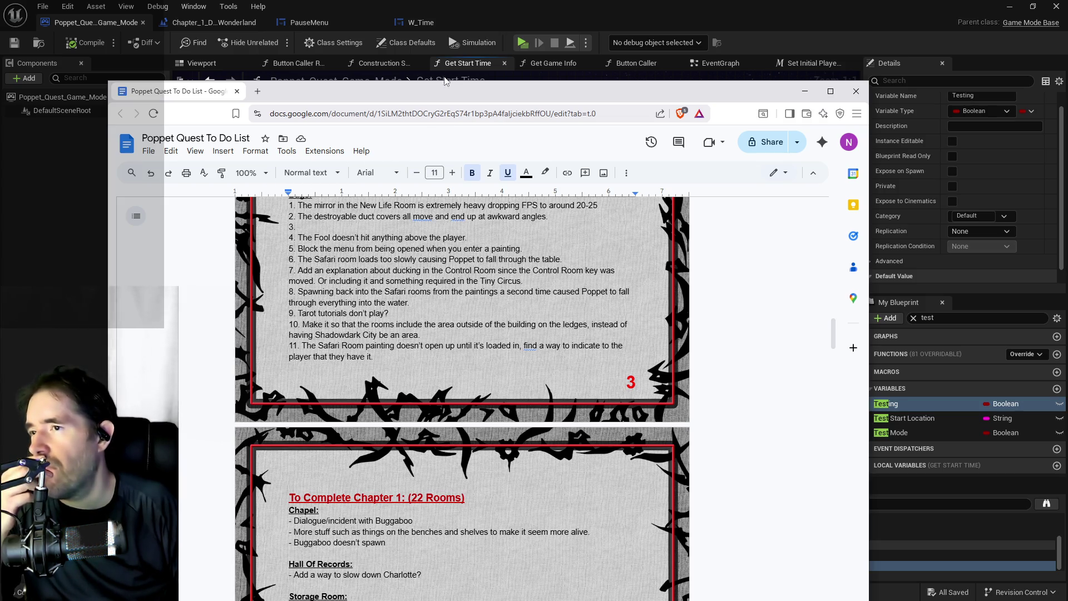
key("super+Down")
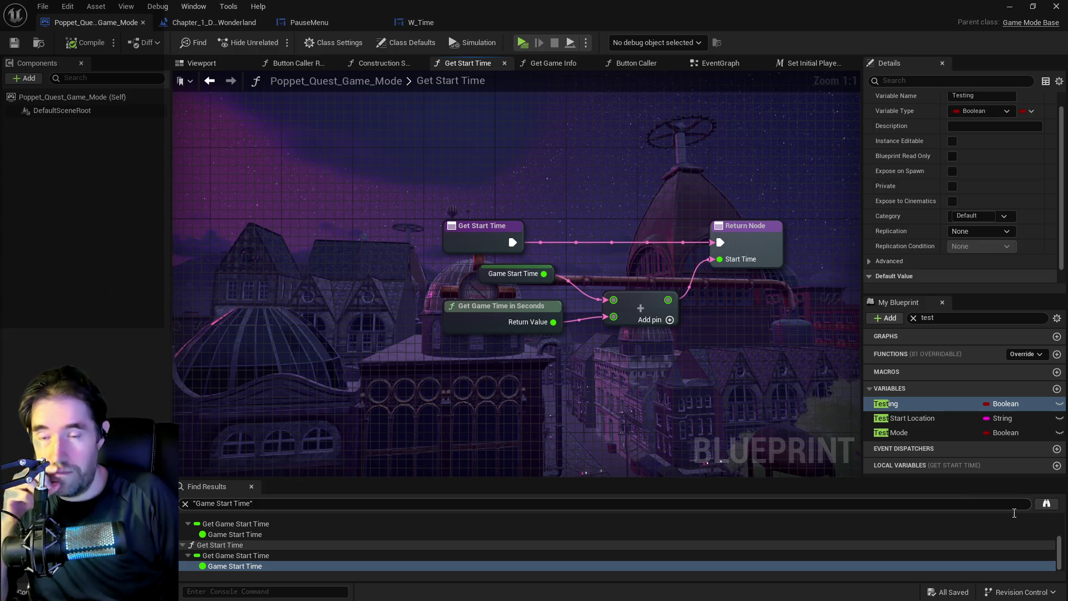
Step: Open BP_Weapon_Parent from the 2DSideScrollerBP Weapons folder
key("ctrl+space")
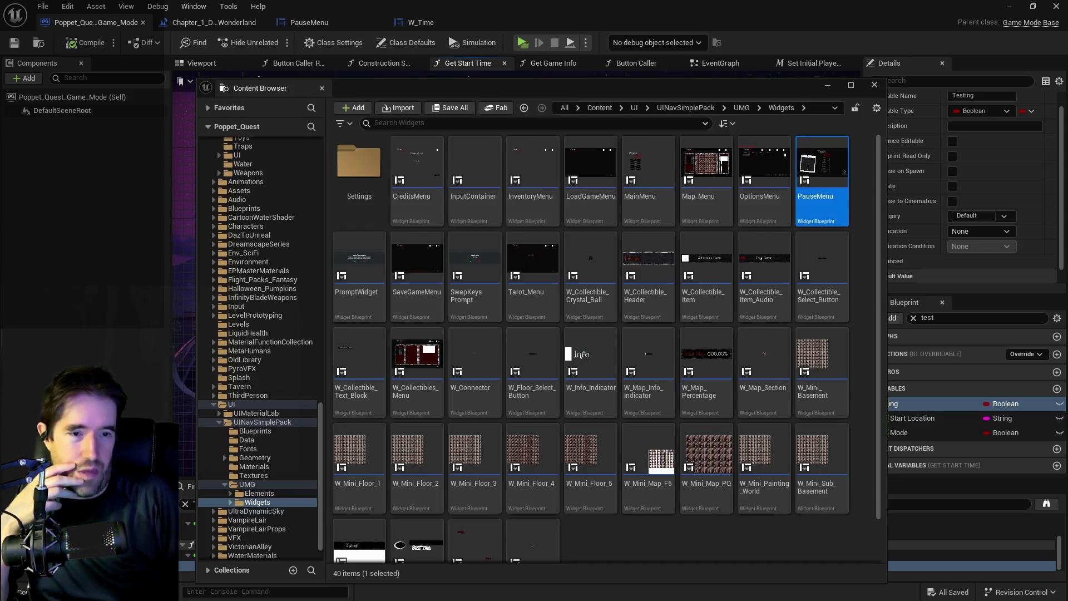
scroll(258, 421, "up", 1)
scroll(258, 425, "up", 4)
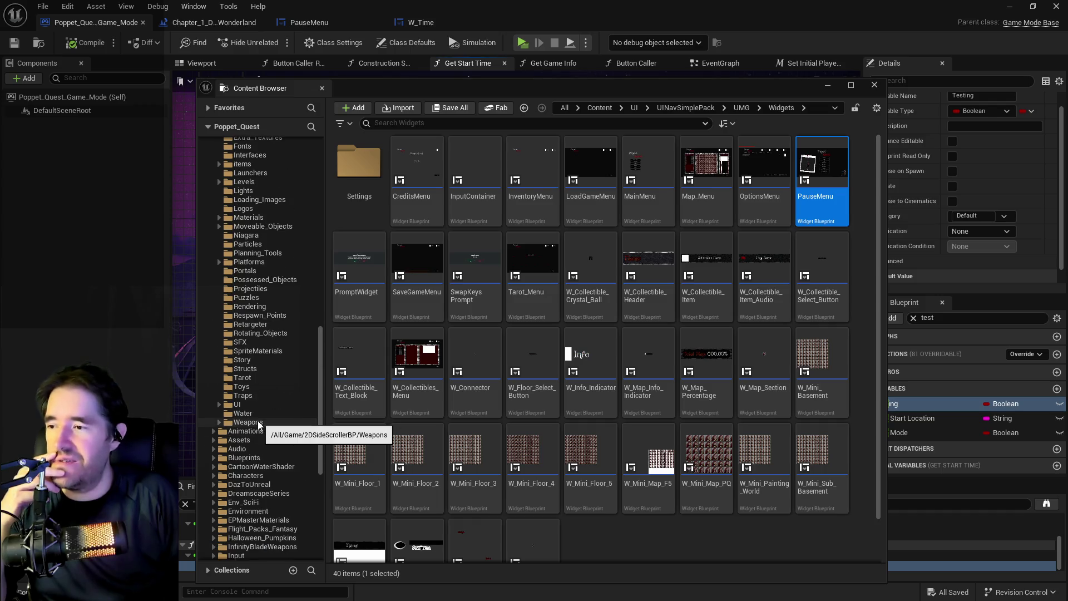
left_click(271, 423)
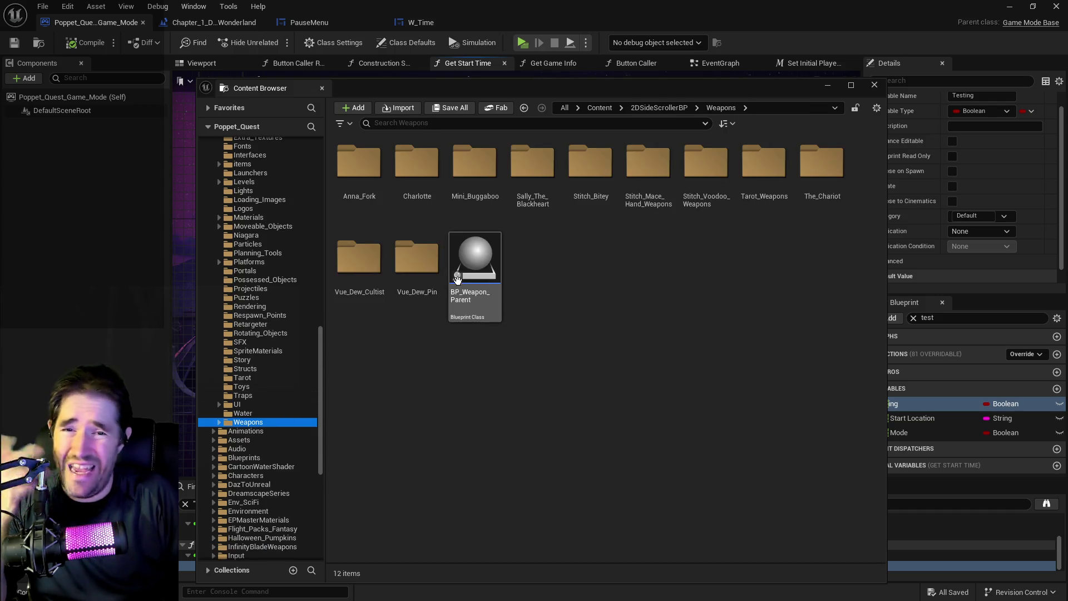
double_click(462, 281)
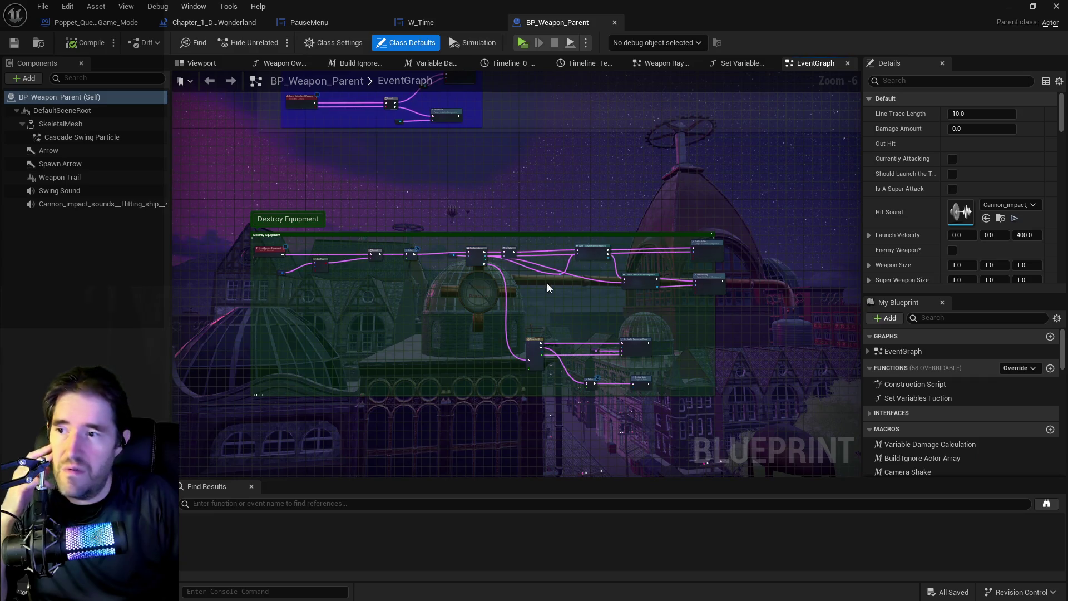
Step: Enter the Weapon Ray Trace Graph and jump to the SET Hit Actors Array node in Swing Weapon
scroll(546, 296, "down", 3)
scroll(546, 227, "down", 2)
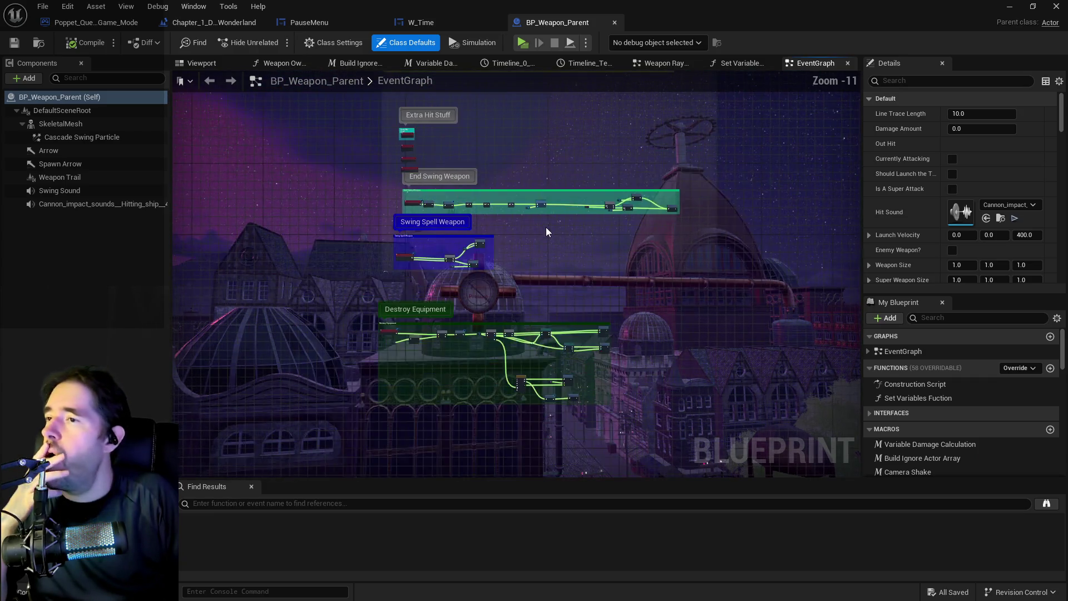
scroll(526, 295, "up", 4)
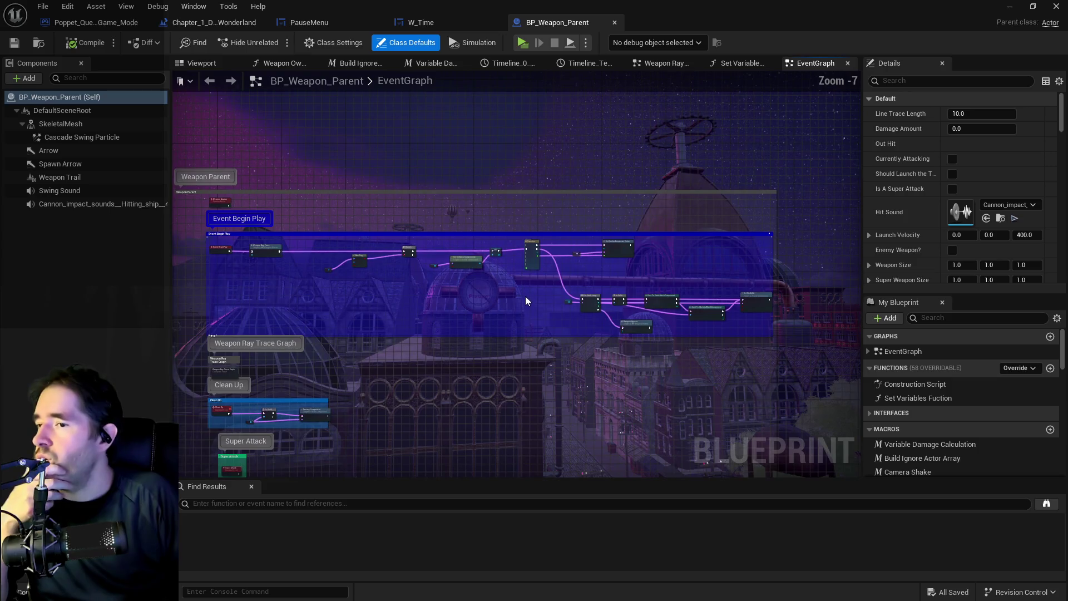
scroll(625, 217, "up", 1)
scroll(460, 242, "up", 2)
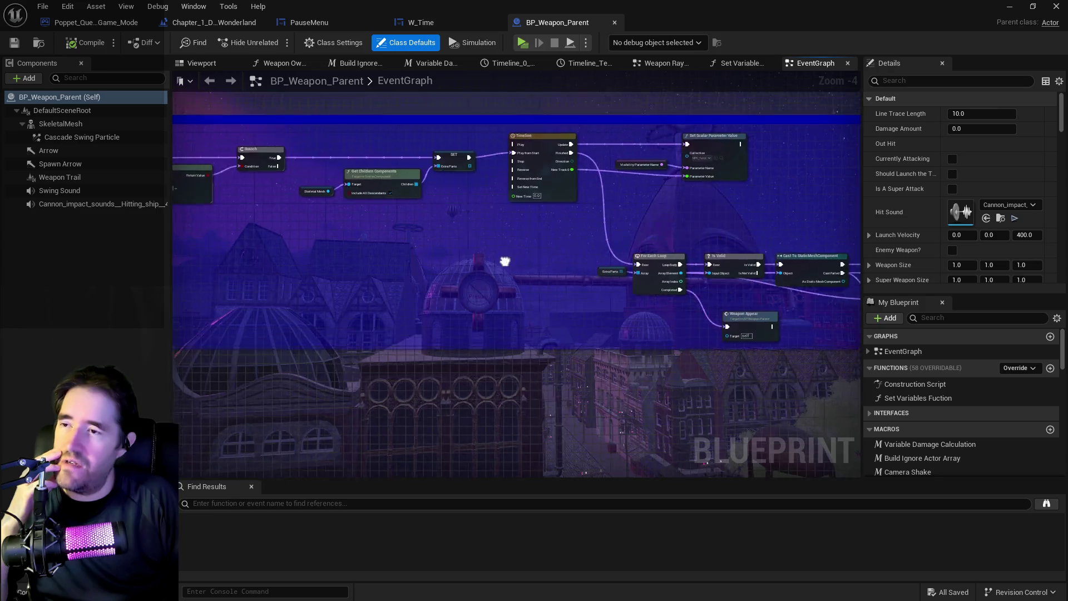
scroll(459, 242, "down", 4)
scroll(495, 226, "up", 6)
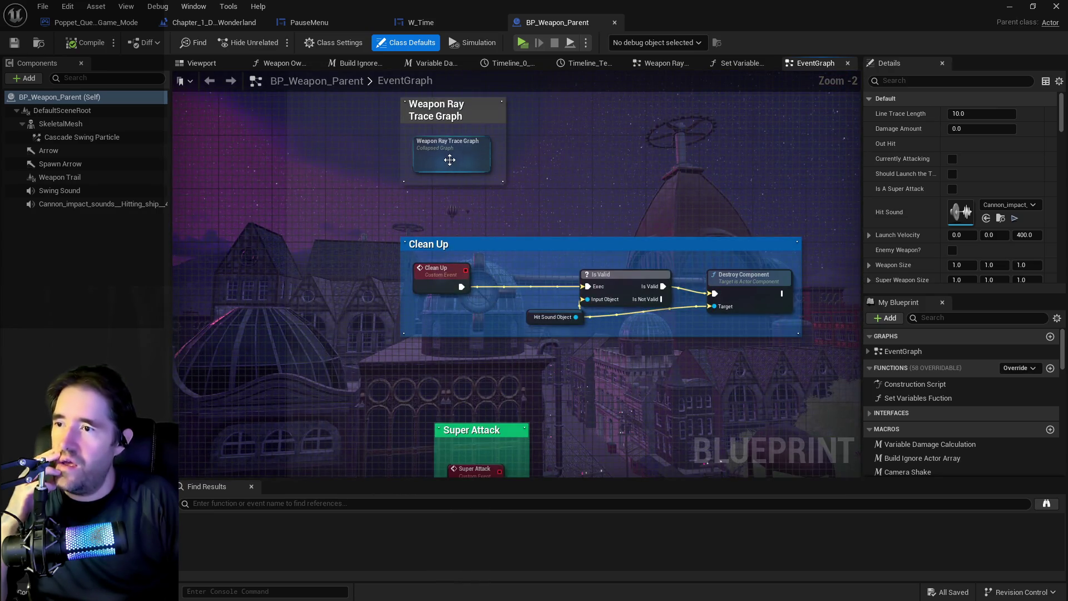
double_click(449, 159)
scroll(516, 216, "up", 6)
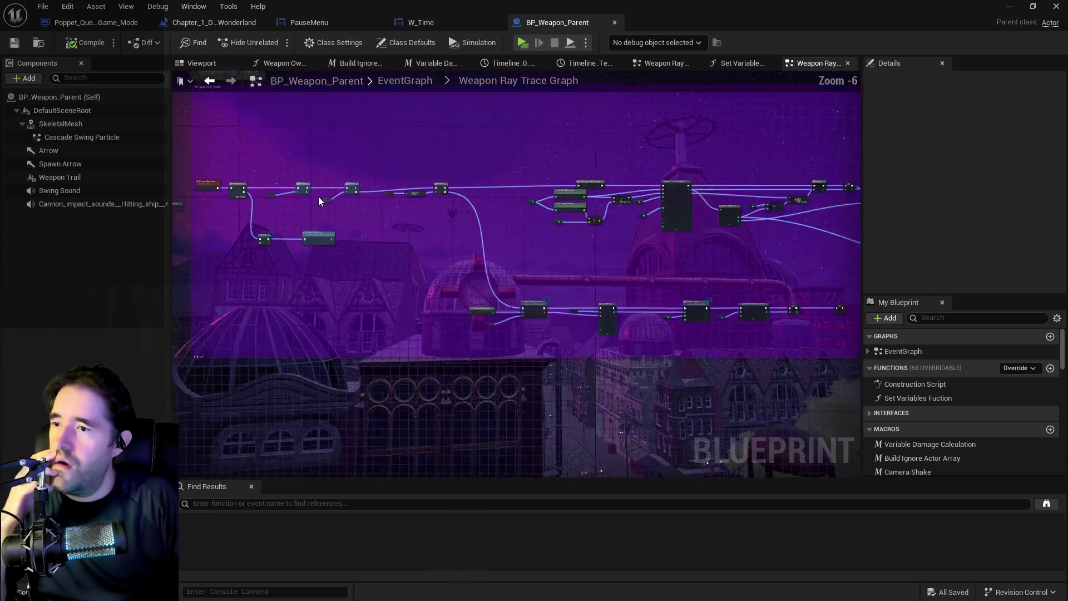
double_click(563, 207)
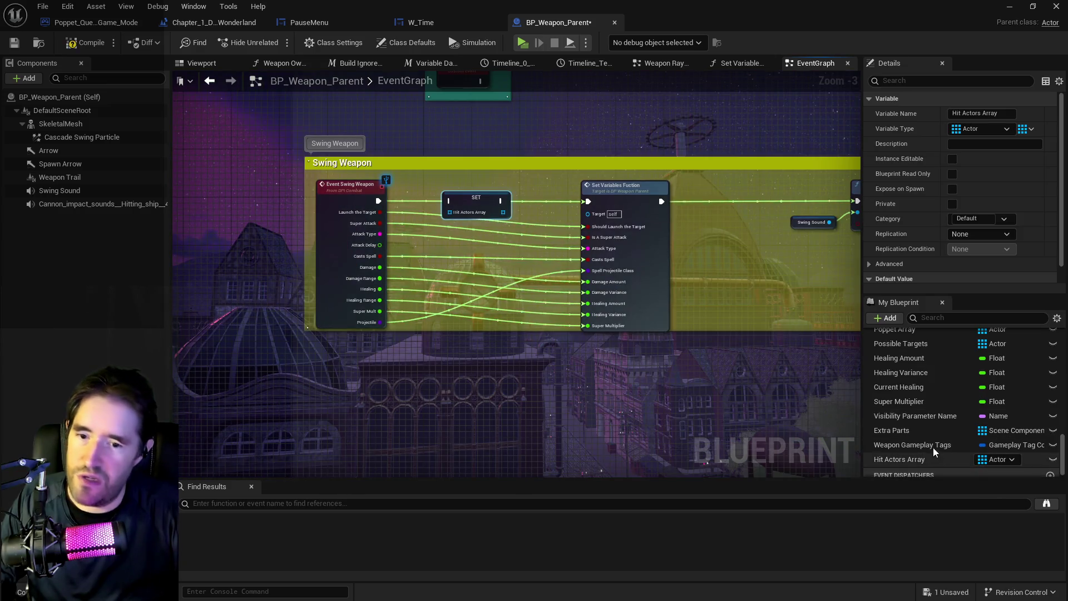
Step: Replace the SET Hit Actors Array node with a Hit Actors Array getter feeding a Clear node
mouse_move(384, 199)
left_mouse_down()
mouse_move(451, 206)
mouse_move(466, 187)
mouse_move(482, 188)
left_mouse_up()
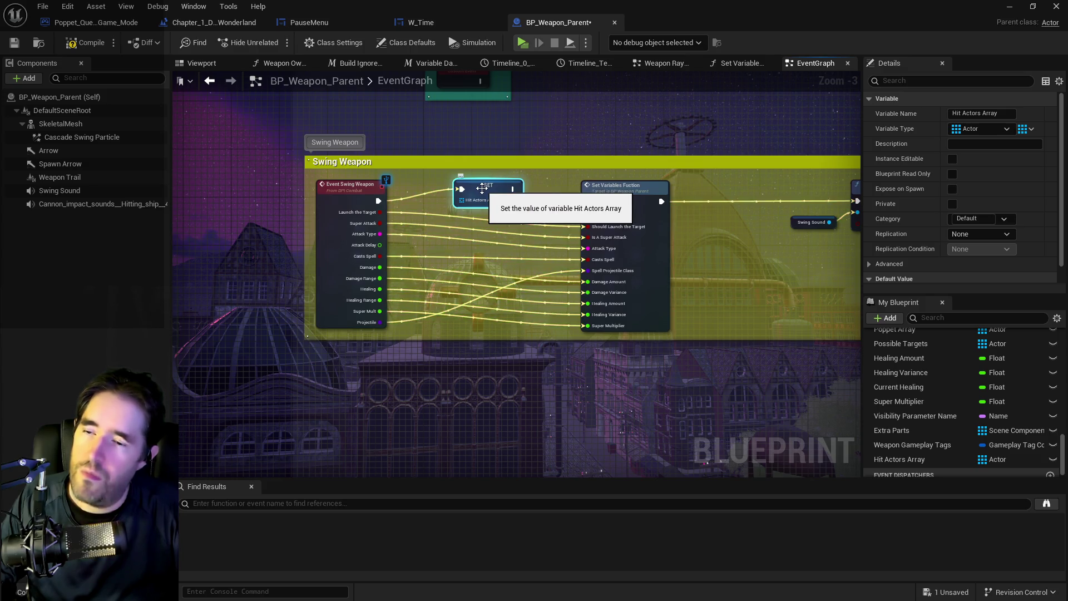
key("Delete")
mouse_move(900, 459)
left_mouse_down()
mouse_move(388, 196)
mouse_move(407, 202)
left_mouse_up()
left_click(440, 220)
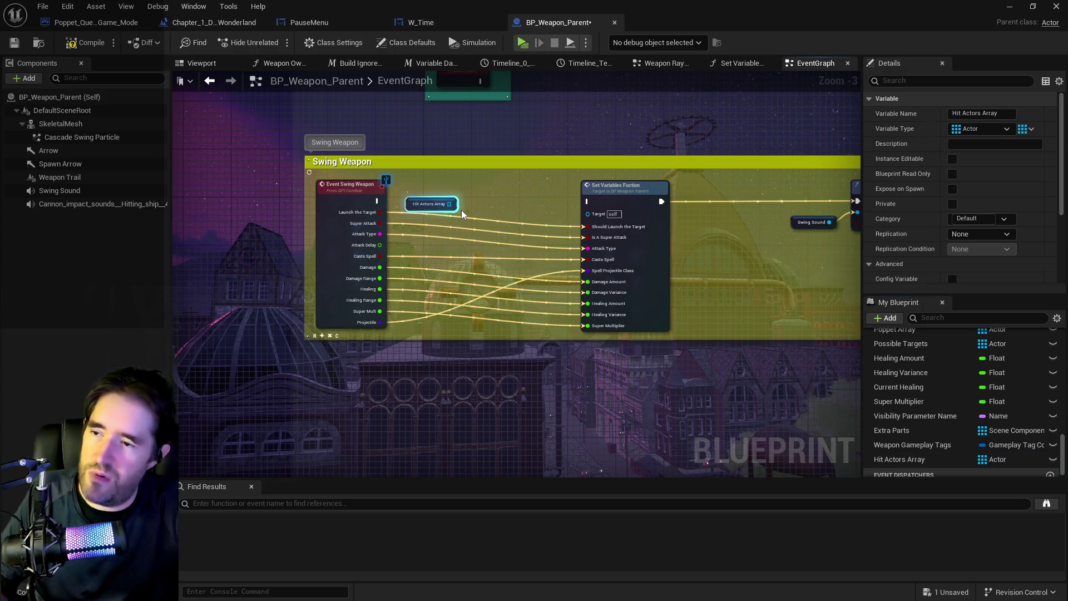
left_click_drag(473, 208, 474, 208)
type("clear")
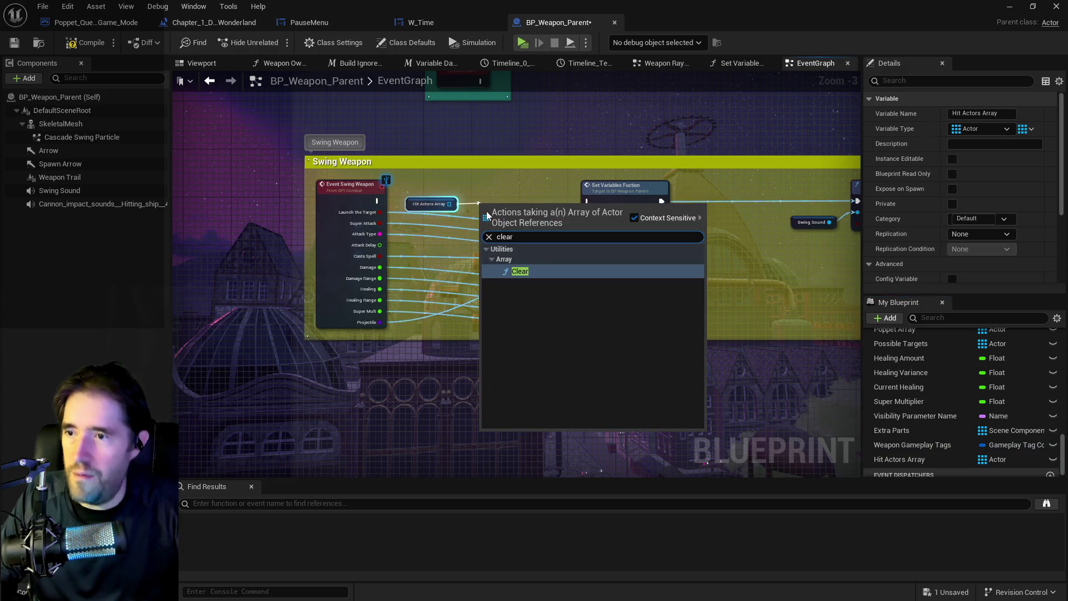
left_click(541, 271)
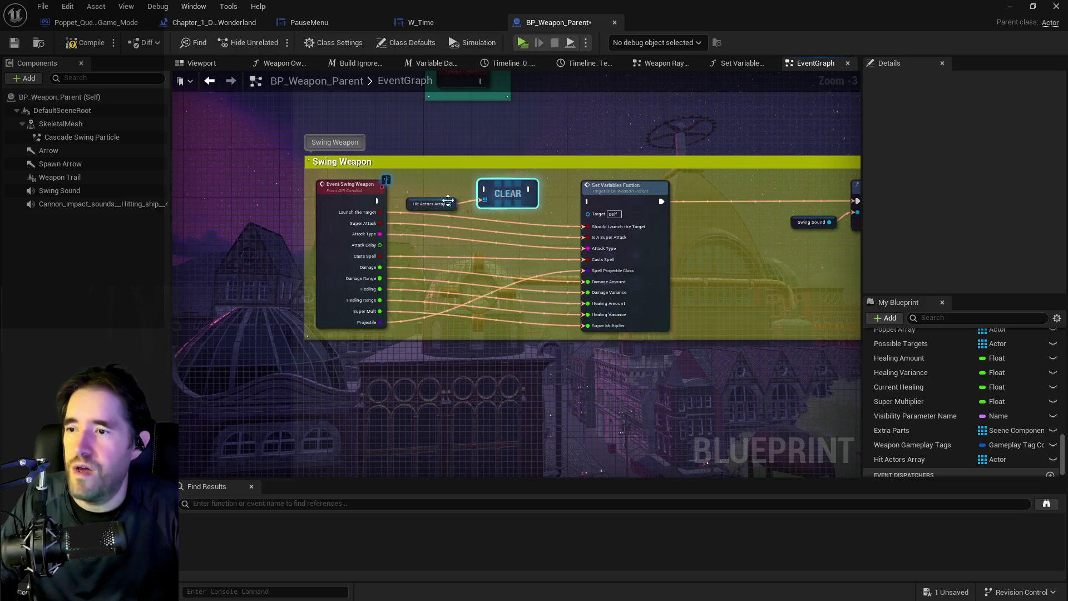
Step: Wire Clear to run from Event Swing Weapon into Set Variables Fuction
mouse_move(407, 203)
left_mouse_down()
mouse_move(429, 216)
mouse_move(477, 201)
left_mouse_up()
left_click(398, 207)
left_click_drag(378, 201, 586, 202)
left_click_drag(443, 236, 294, 250)
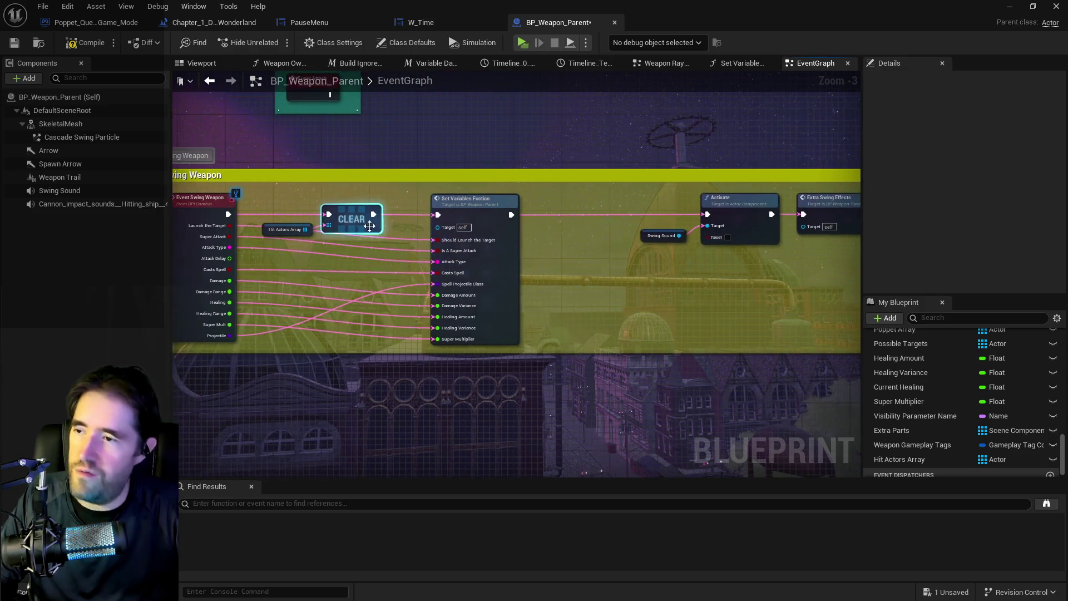
left_click(266, 228)
scroll(318, 228, "down", 1)
mouse_move(315, 347)
left_mouse_down()
mouse_move(479, 269)
mouse_move(653, 108)
left_mouse_up()
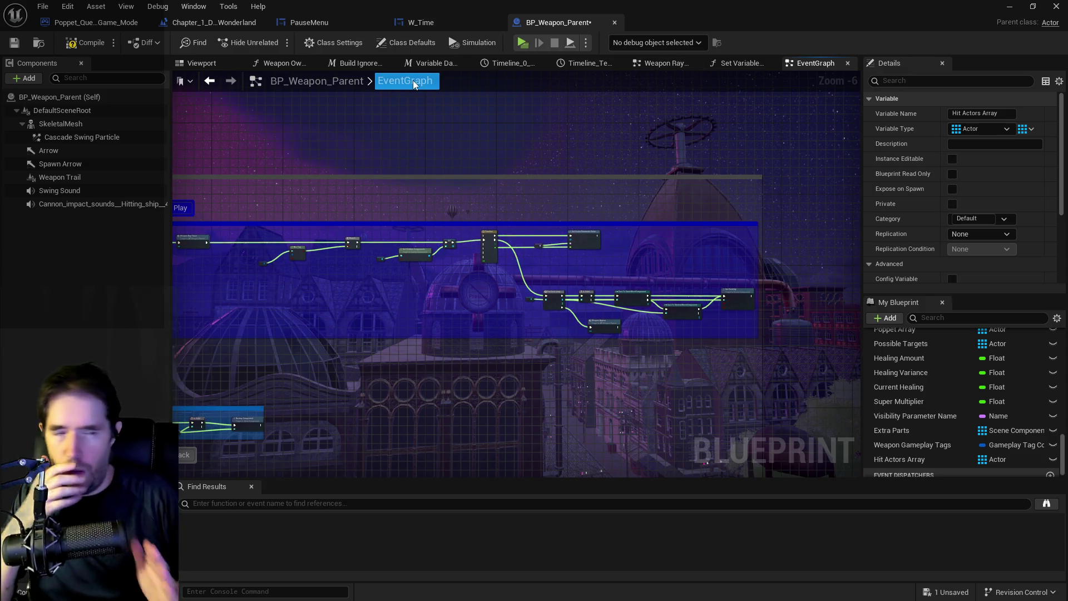
Step: Reopen Weapon Ray Trace Graph and paste a Hit Actors Array getter below Break Hit Result
scroll(417, 317, "up", 4)
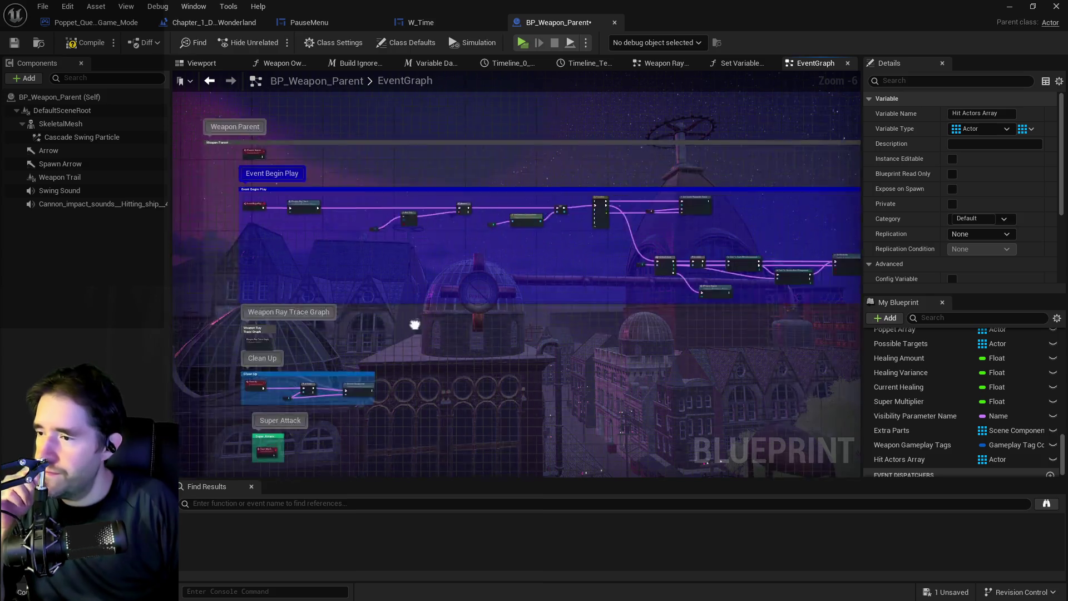
double_click(484, 307)
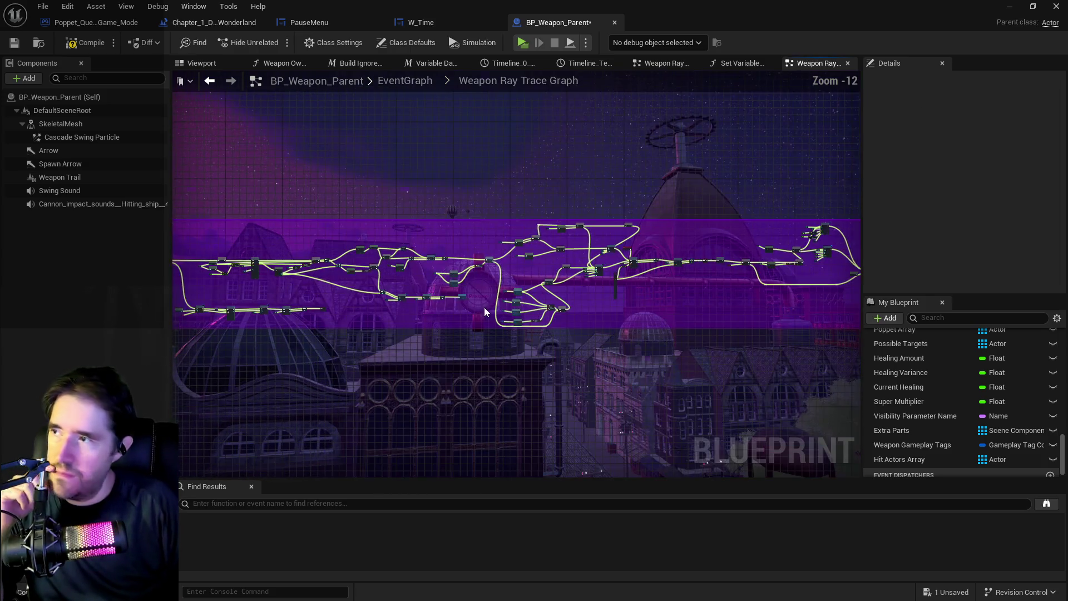
scroll(389, 217, "up", 3)
scroll(433, 246, "up", 3)
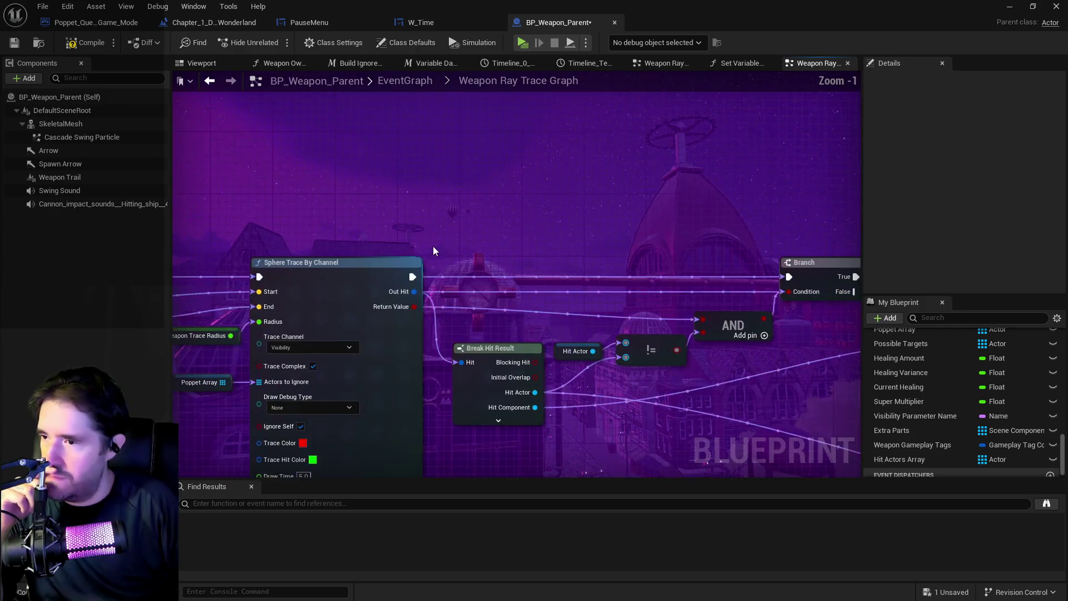
scroll(521, 206, "down", 2)
mouse_move(493, 266)
left_mouse_down()
mouse_move(625, 272)
mouse_move(207, 270)
left_mouse_up()
scroll(465, 252, "up", 2)
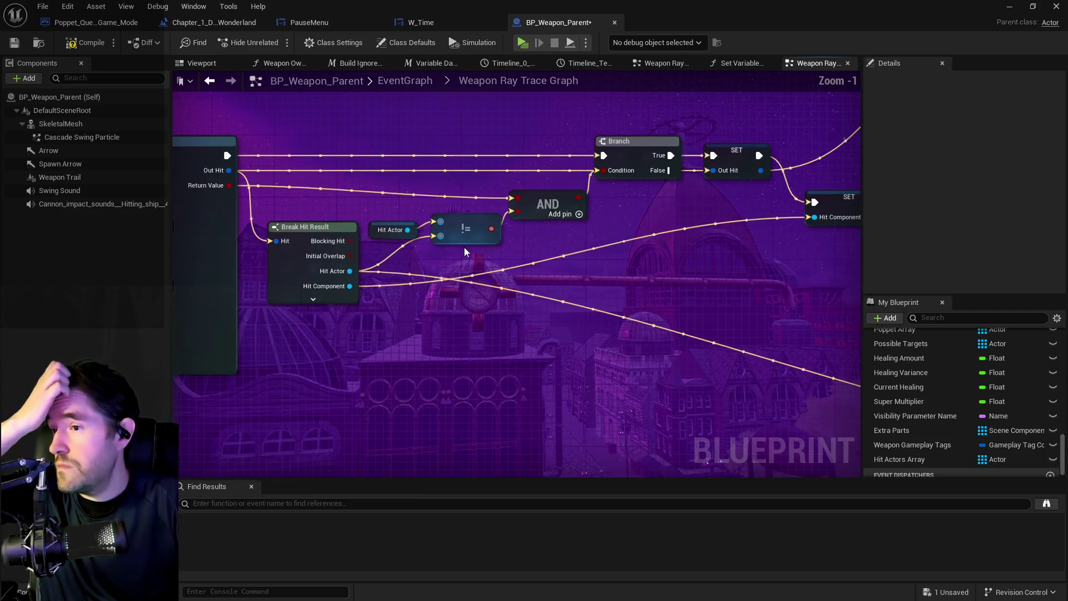
scroll(493, 319, "up", 1)
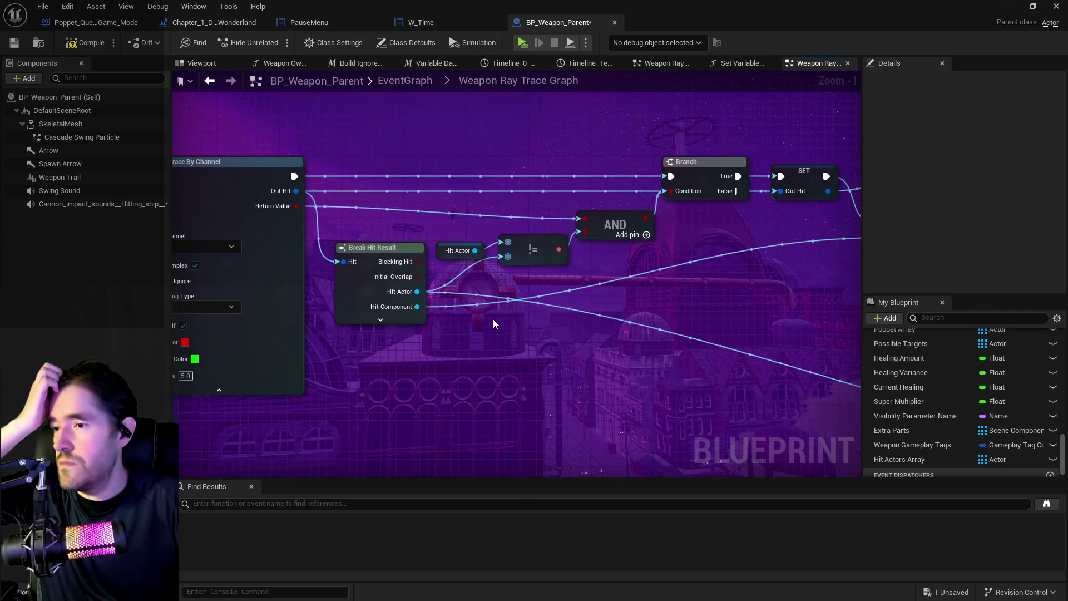
left_click_drag(493, 319, 454, 312)
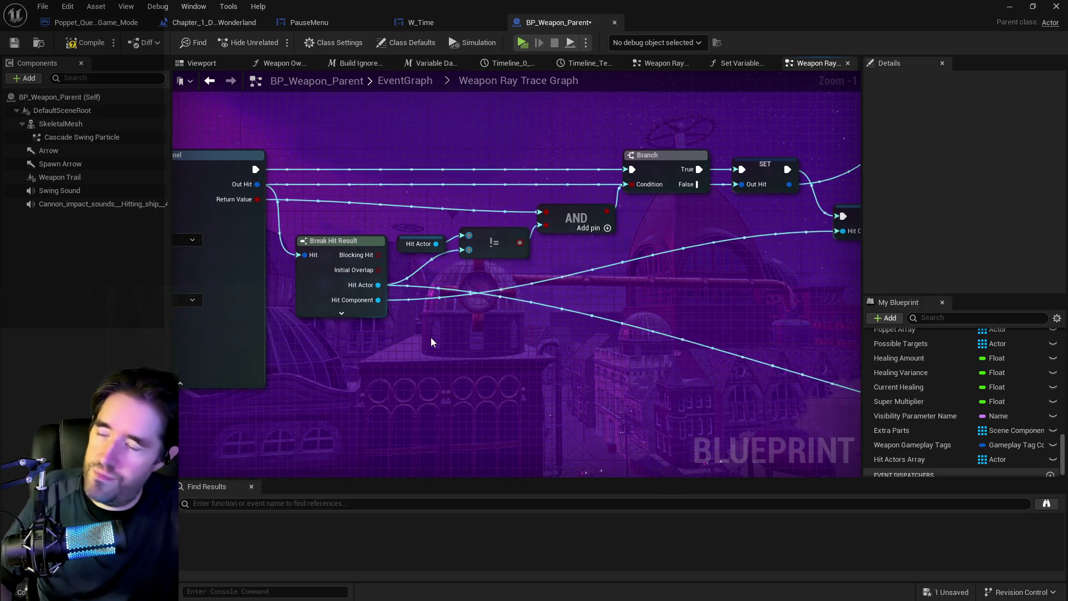
key("ctrl+v")
left_click_drag(495, 342, 548, 323)
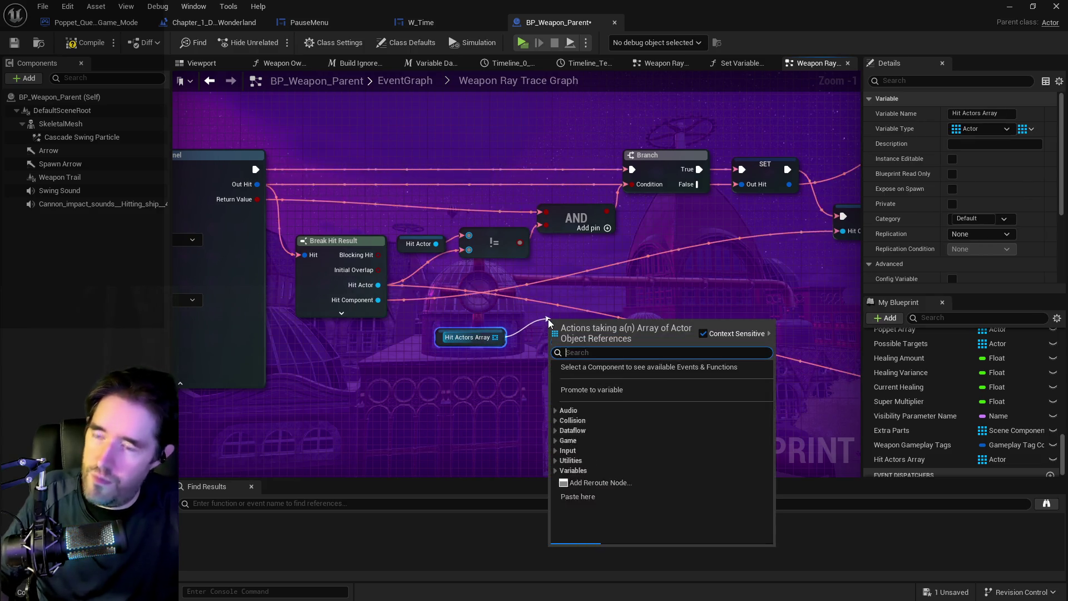
Step: Add a FIND node on Hit Actors Array and wire Break Hit Result's Hit Actor into its item input
type("find")
left_click(591, 411)
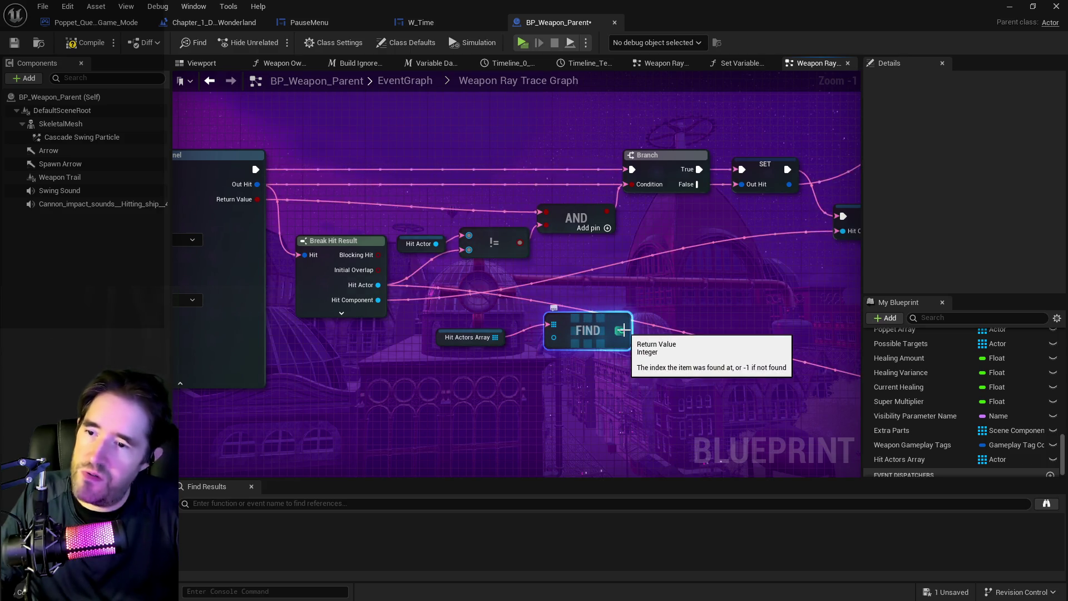
left_click(454, 273)
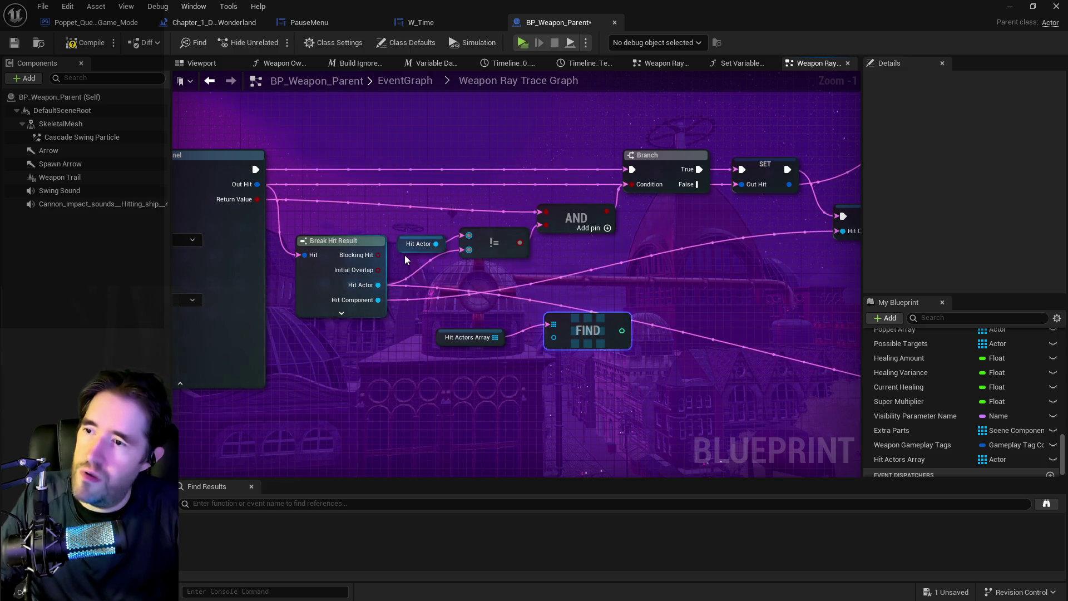
left_click_drag(390, 276, 497, 290)
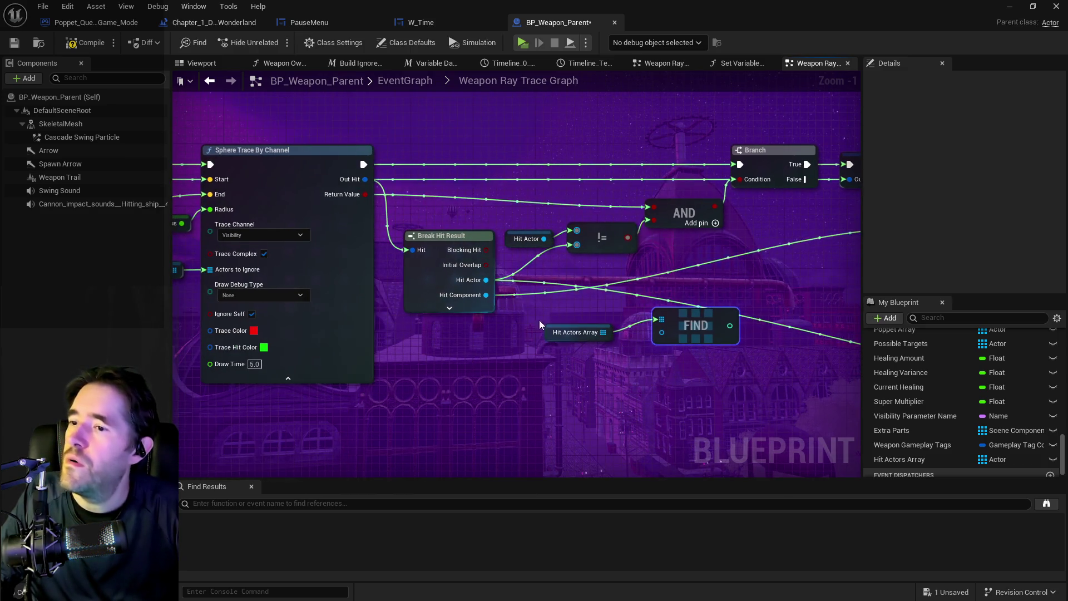
left_click_drag(539, 326, 431, 315)
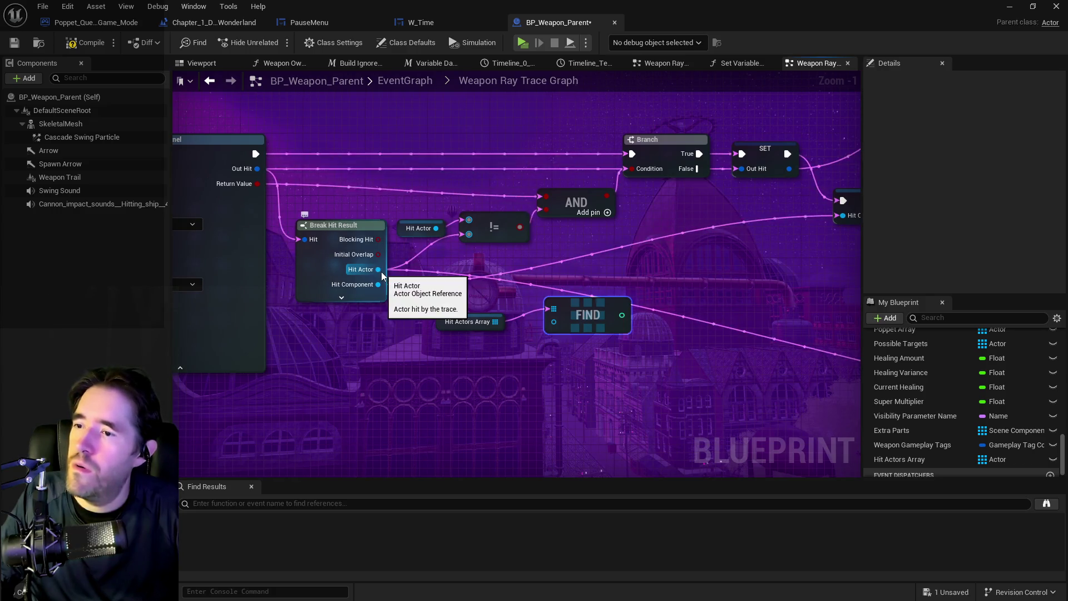
mouse_move(381, 274)
left_mouse_down()
mouse_move(167, 267)
mouse_move(858, 290)
mouse_move(564, 284)
left_mouse_up()
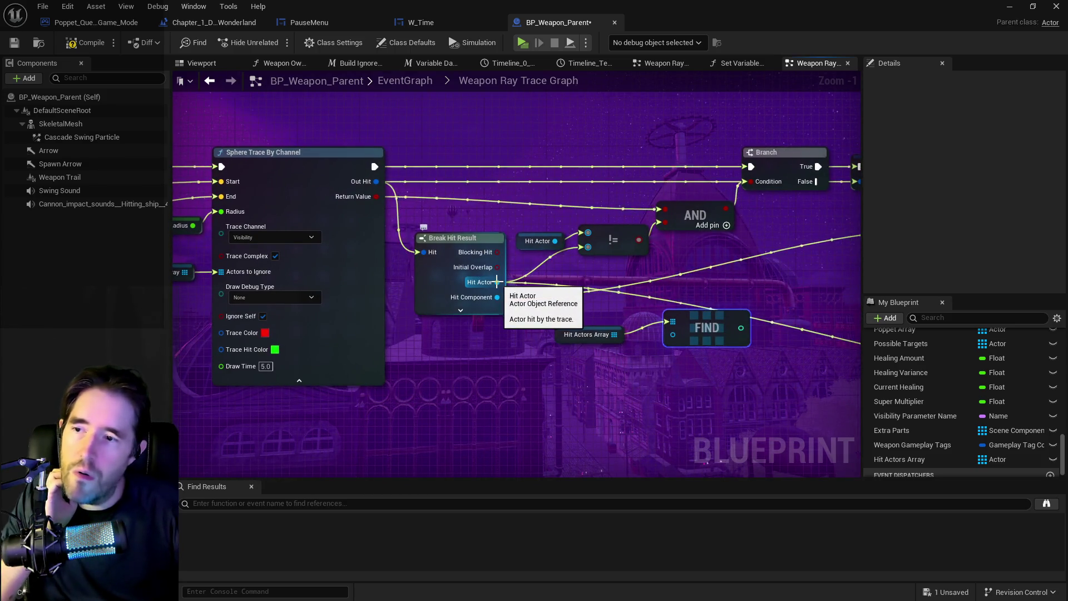
mouse_move(497, 282)
left_mouse_down()
mouse_move(640, 336)
mouse_move(673, 335)
left_mouse_up()
mouse_move(739, 328)
left_mouse_down()
mouse_move(527, 351)
mouse_move(563, 329)
left_mouse_up()
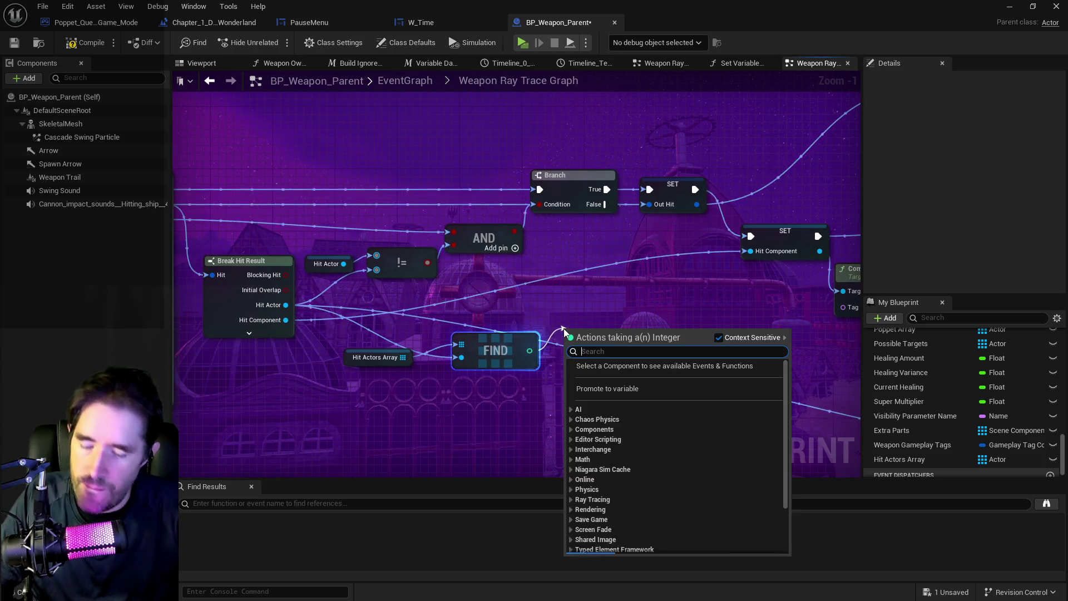
Step: Compare FIND's result with a Not Equal (!=) node against -1 and wire it into the AND
type("+")
key("BackSpace")
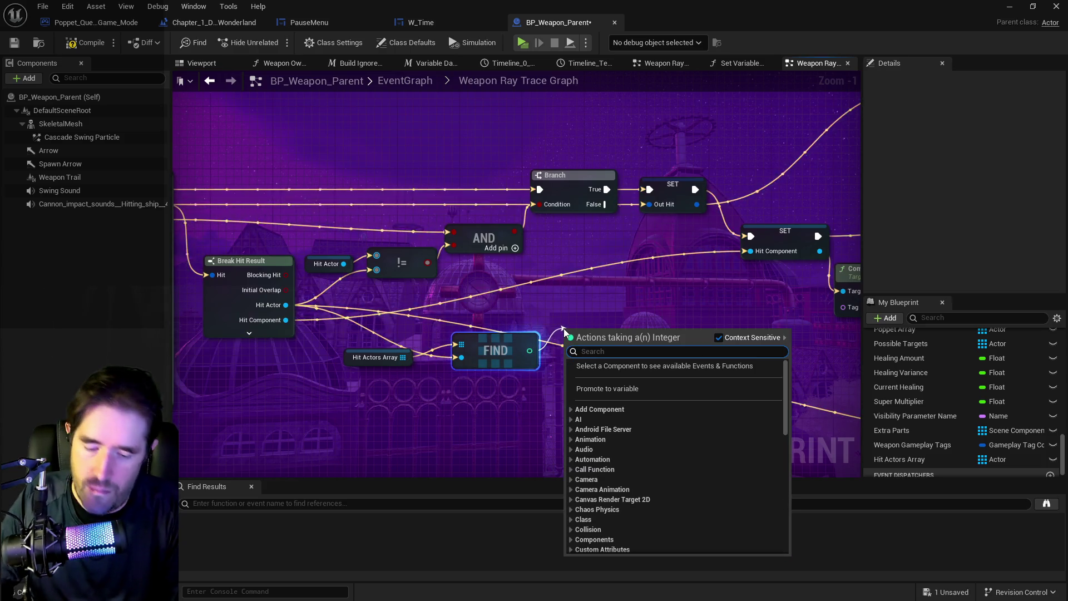
type("!=")
left_click(609, 386)
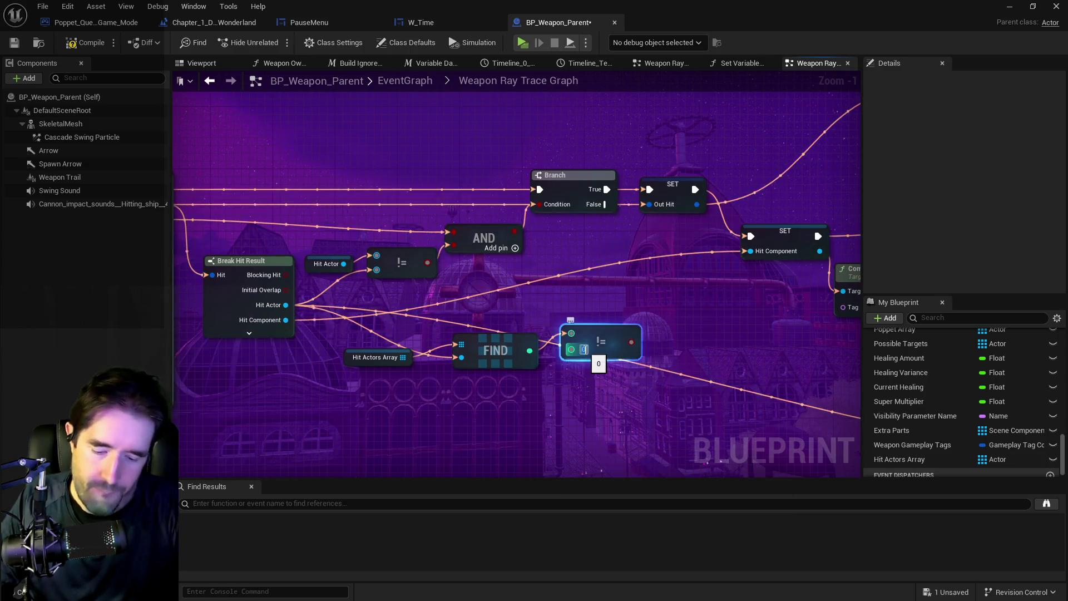
mouse_move(559, 412)
left_mouse_down()
mouse_move(581, 358)
mouse_move(594, 375)
left_mouse_up()
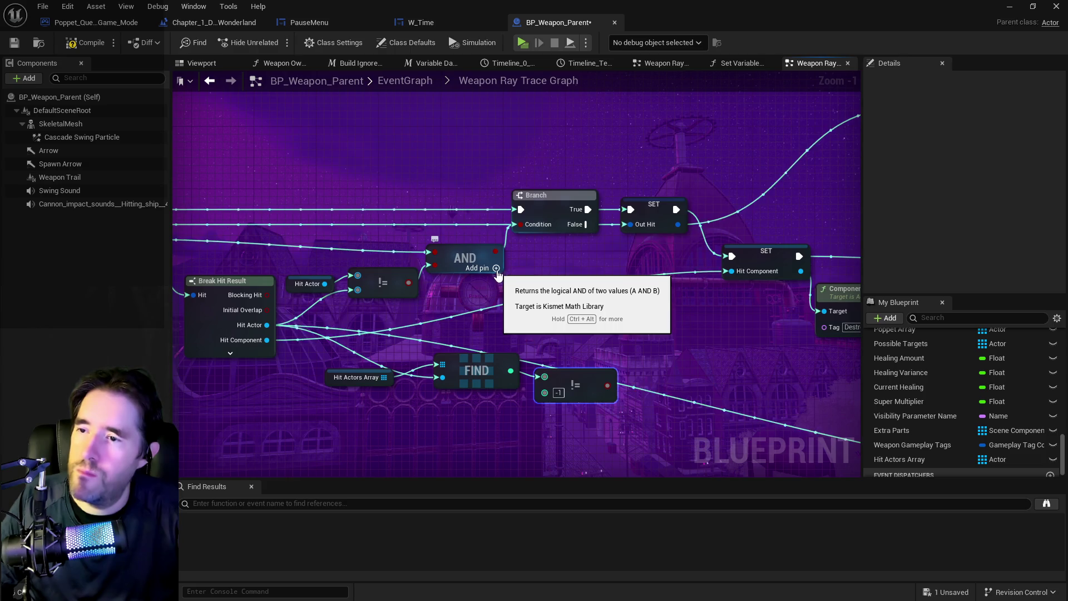
left_click_drag(500, 269, 672, 259)
left_click_drag(774, 368, 611, 286)
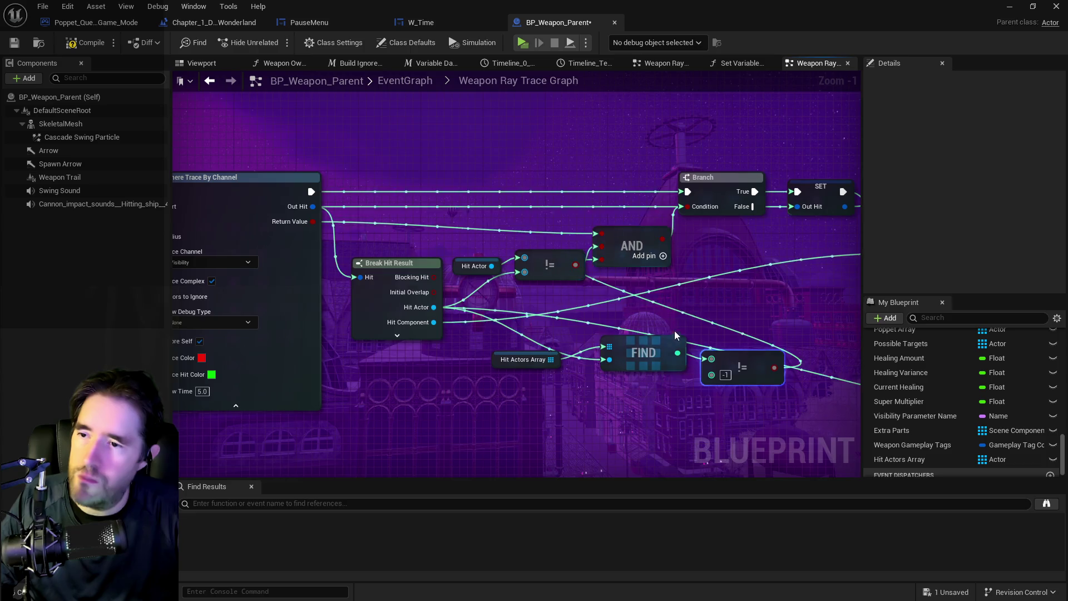
Step: Move Hit Actors Array, FIND and the comparison node lower and to the left
left_click_drag(670, 331, 694, 273)
left_click(534, 302, "ctrl")
left_click(667, 296, "ctrl")
left_click_drag(776, 322, 660, 353)
mouse_move(447, 336)
left_mouse_down()
mouse_move(386, 372)
mouse_move(520, 334)
mouse_move(450, 331)
mouse_move(699, 320)
left_mouse_up()
left_click(343, 369)
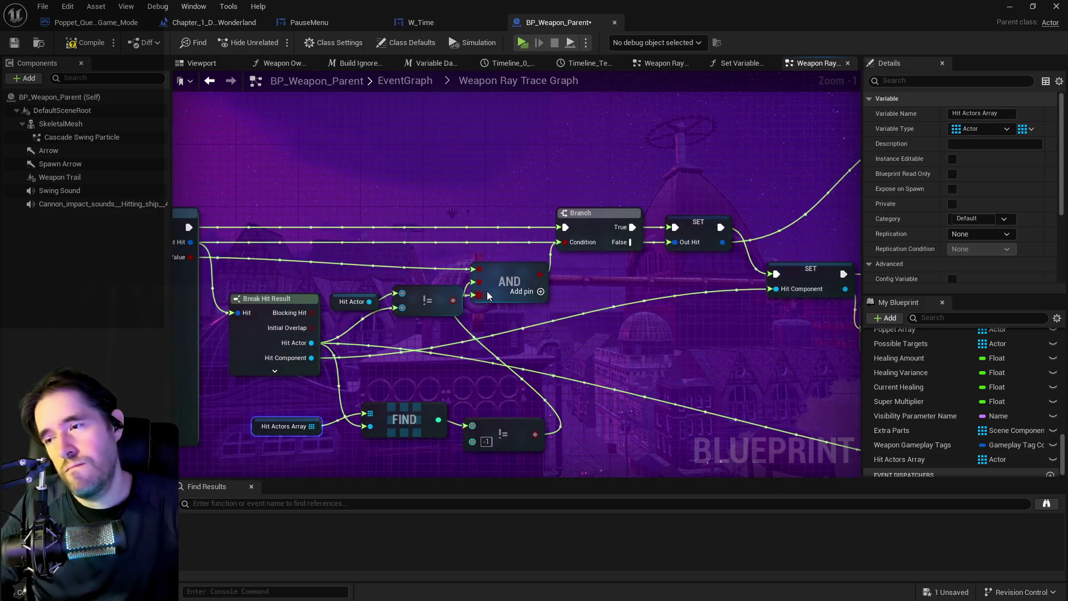
Step: Move the SET Out Hit node up and right near Sphere Trace By Channel, then select Hit Actor
mouse_move(378, 315)
left_mouse_down()
mouse_move(719, 277)
mouse_move(797, 249)
left_mouse_up()
left_click_drag(417, 217, 796, 248)
mouse_move(548, 302)
left_mouse_down()
mouse_move(214, 336)
mouse_move(184, 312)
left_mouse_up()
left_click_drag(701, 289, 435, 322)
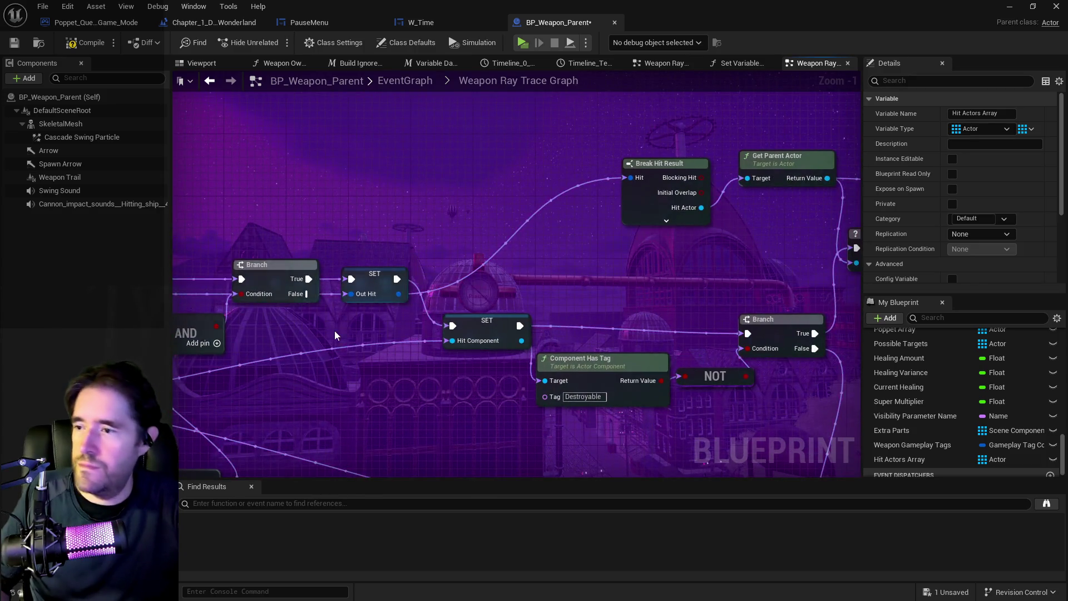
mouse_move(379, 274)
left_mouse_down()
mouse_move(425, 188)
mouse_move(425, 265)
mouse_move(488, 200)
left_mouse_up()
scroll(423, 312, "down", 3)
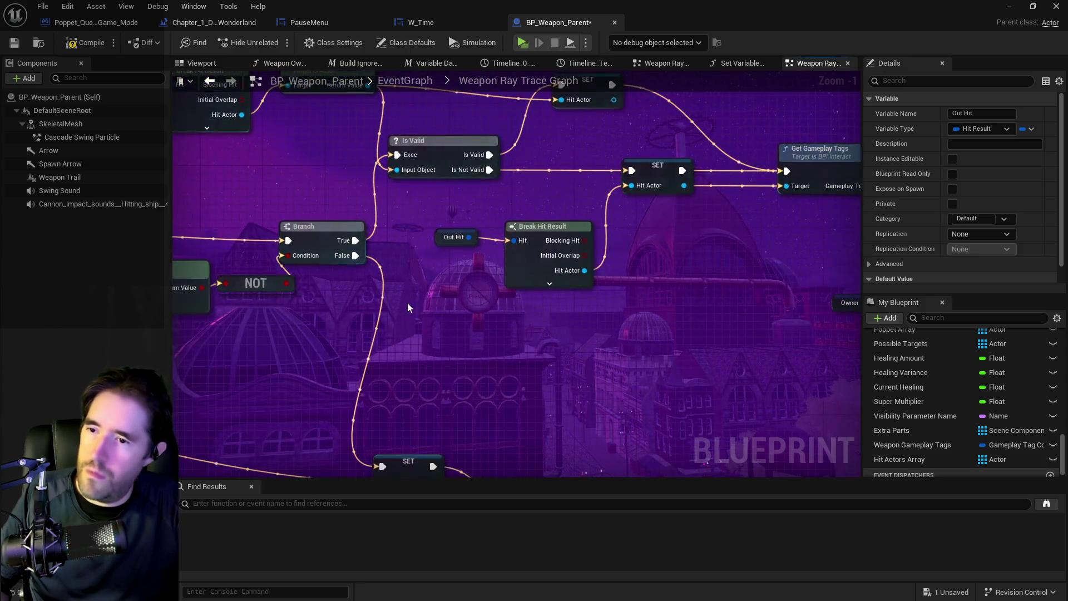
mouse_move(450, 328)
left_mouse_down()
mouse_move(595, 329)
mouse_move(454, 296)
left_mouse_up()
scroll(453, 296, "up", 3)
left_click(612, 251)
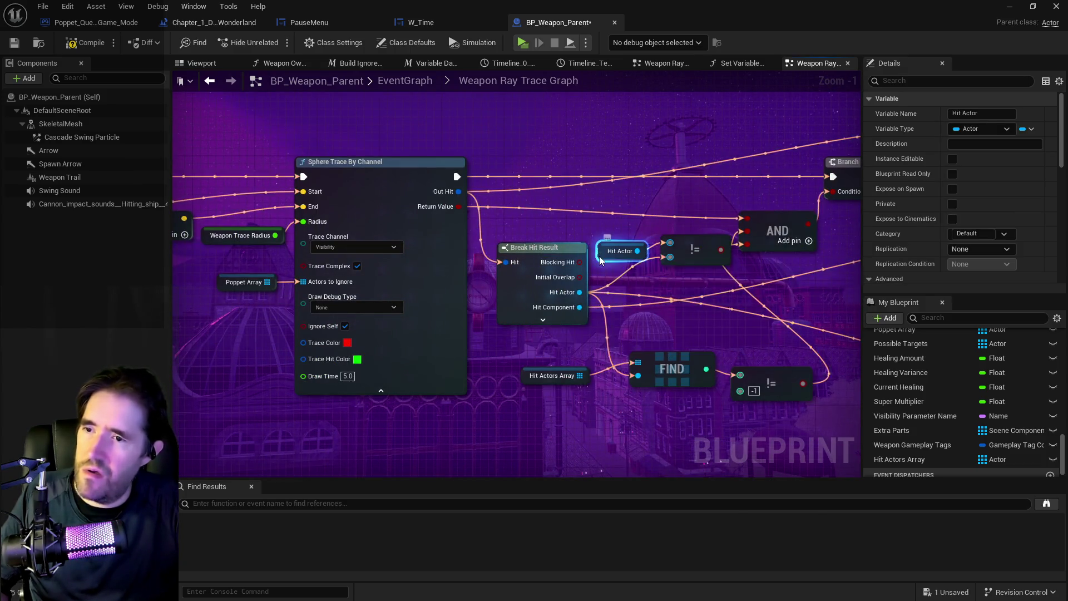
Step: Find all references to the Hit Actor variable by name
right_click(612, 251)
mouse_move(635, 446)
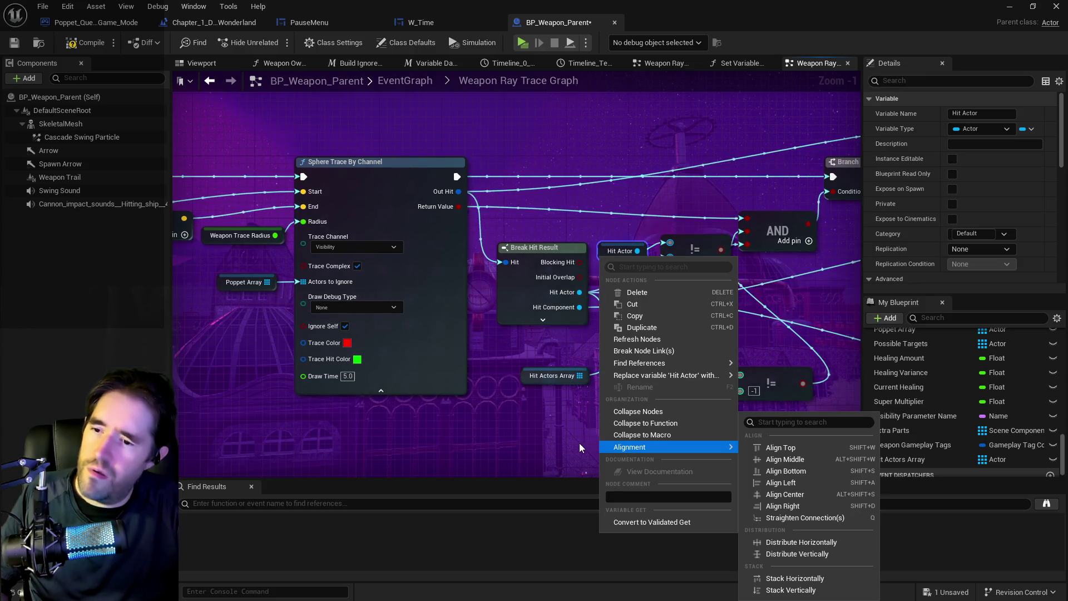
mouse_move(630, 367)
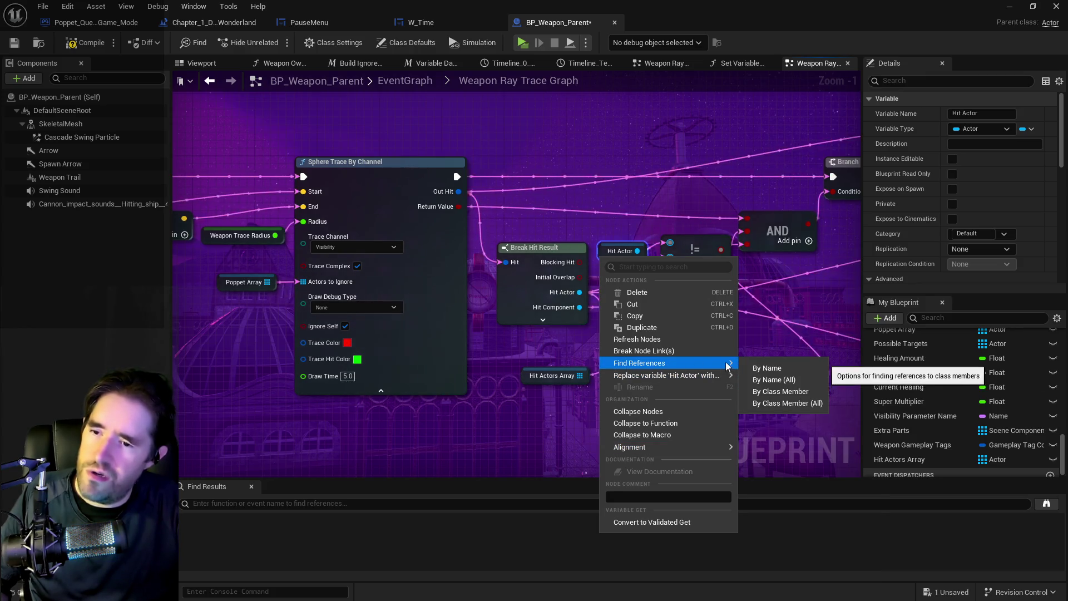
left_click(765, 374)
Step: Jump from Find Results to the SET Hit Actor node in the ray trace graph
left_click(232, 563)
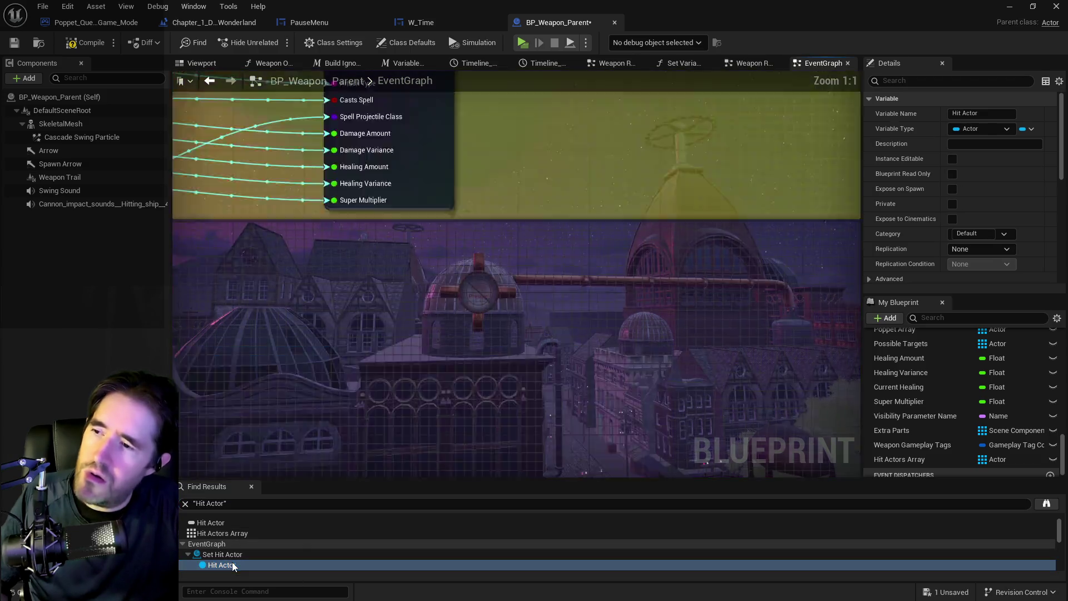
scroll(439, 349, "down", 5)
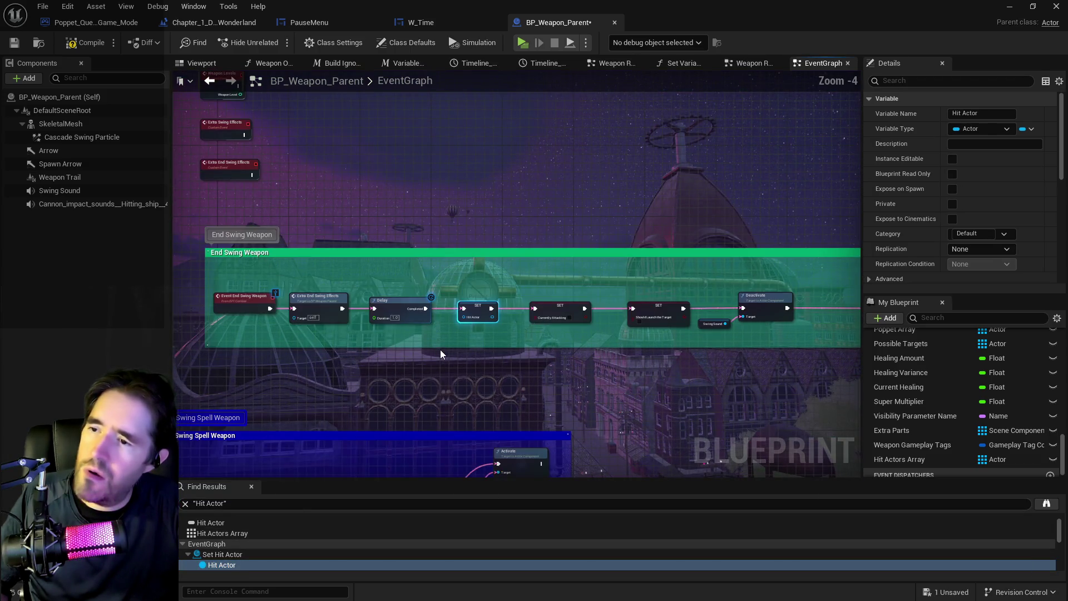
scroll(232, 533, "down", 2)
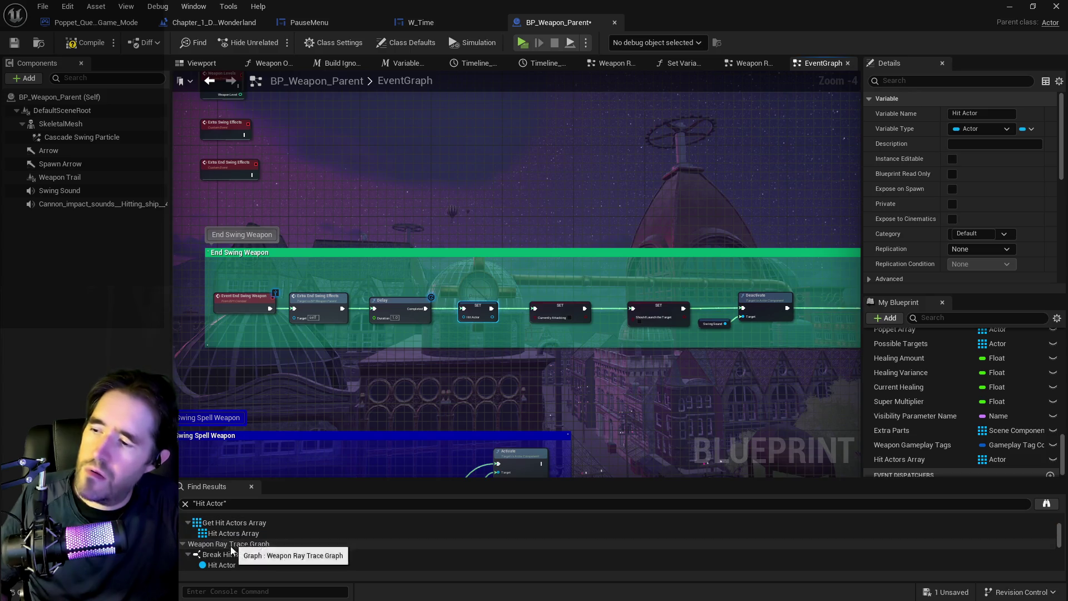
scroll(226, 548, "down", 2)
scroll(226, 547, "up", 2)
left_click(223, 551)
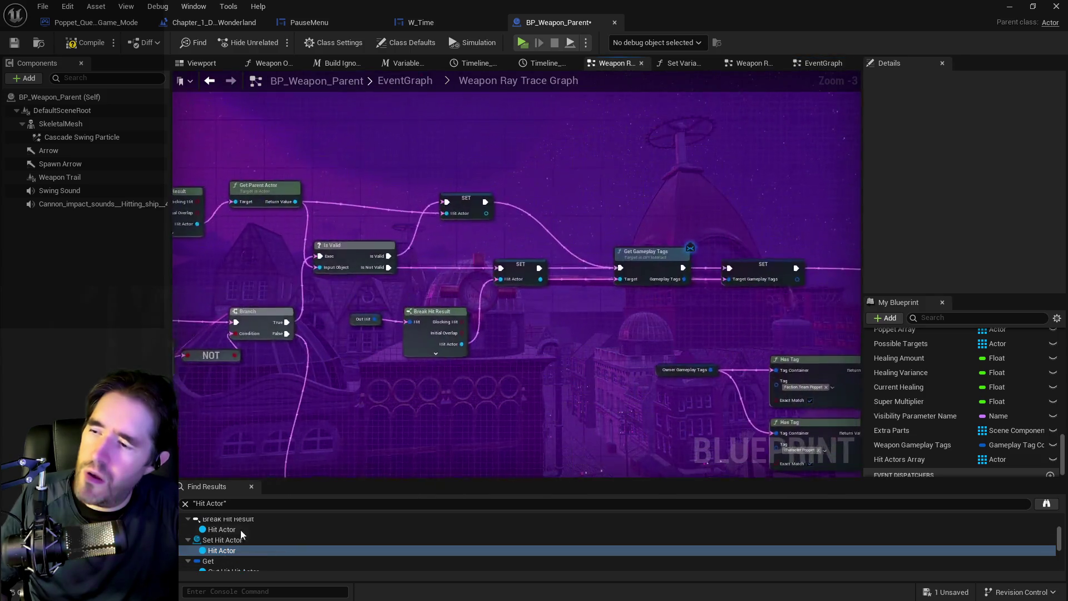
Step: Review the Branch, OR, Has Tag, Is Valid, FIND and Break Hit Result nodes across the graph
scroll(268, 394, "down", 2)
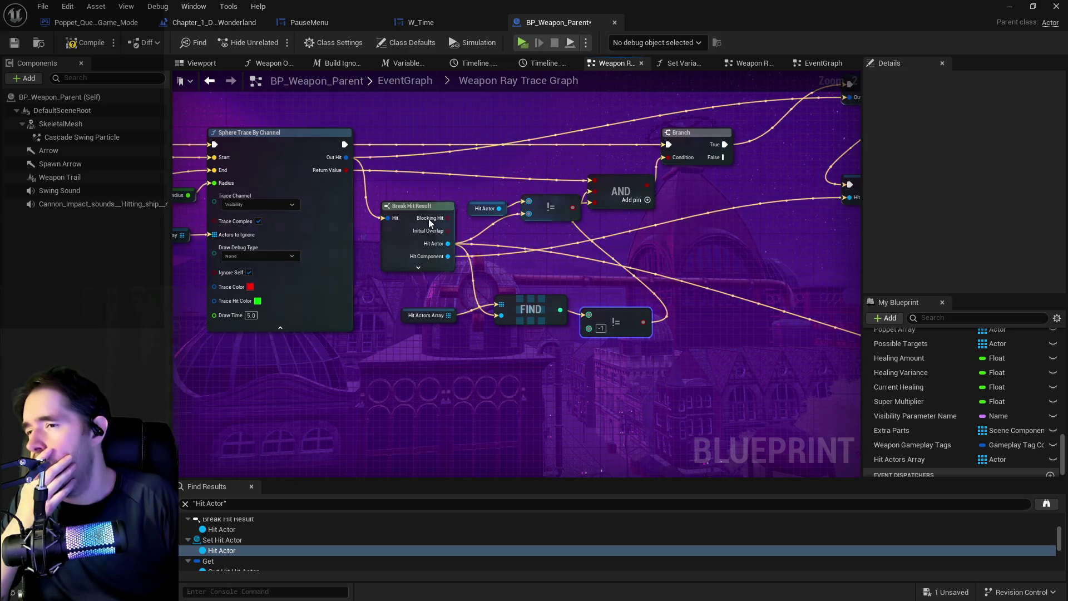
mouse_move(491, 215)
left_mouse_down()
mouse_move(363, 288)
mouse_move(606, 277)
mouse_move(726, 299)
left_mouse_up()
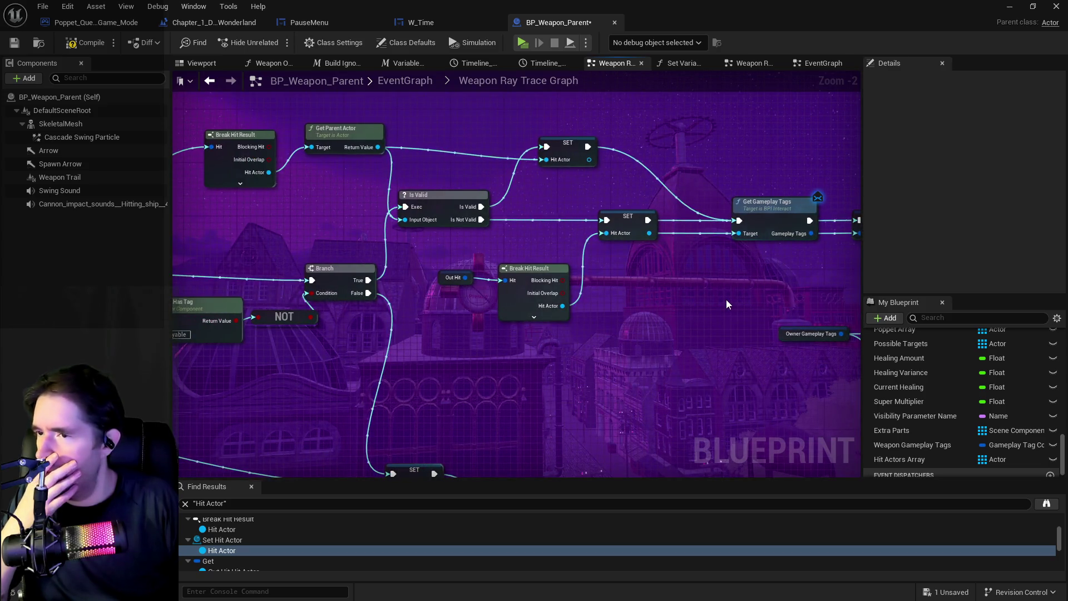
mouse_move(598, 297)
left_mouse_down()
mouse_move(395, 244)
mouse_move(499, 226)
left_mouse_up()
scroll(397, 245, "down", 2)
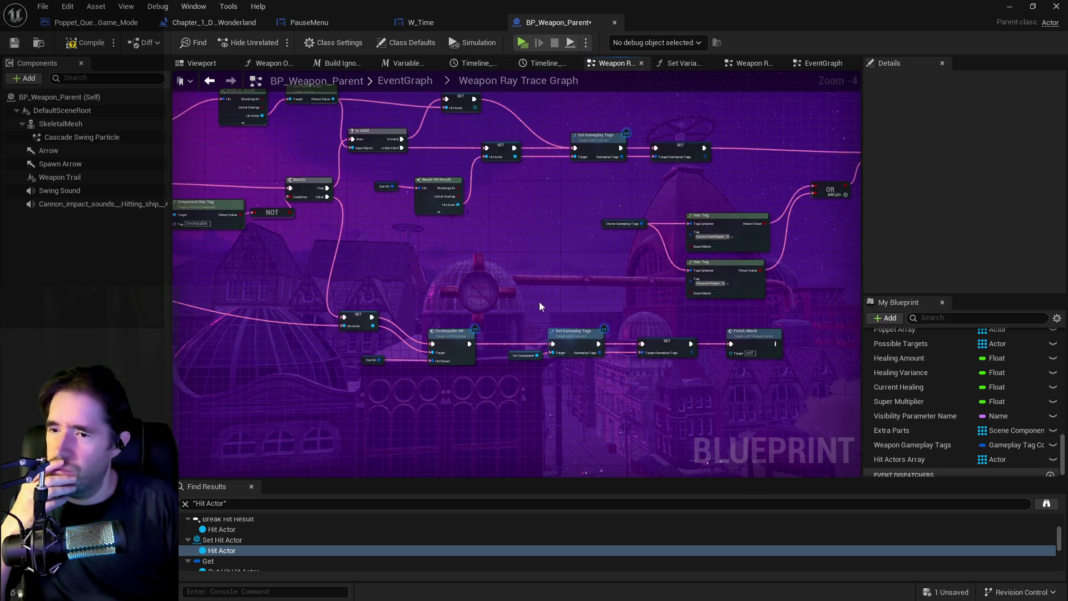
scroll(526, 192, "up", 2)
left_click_drag(523, 183, 533, 305)
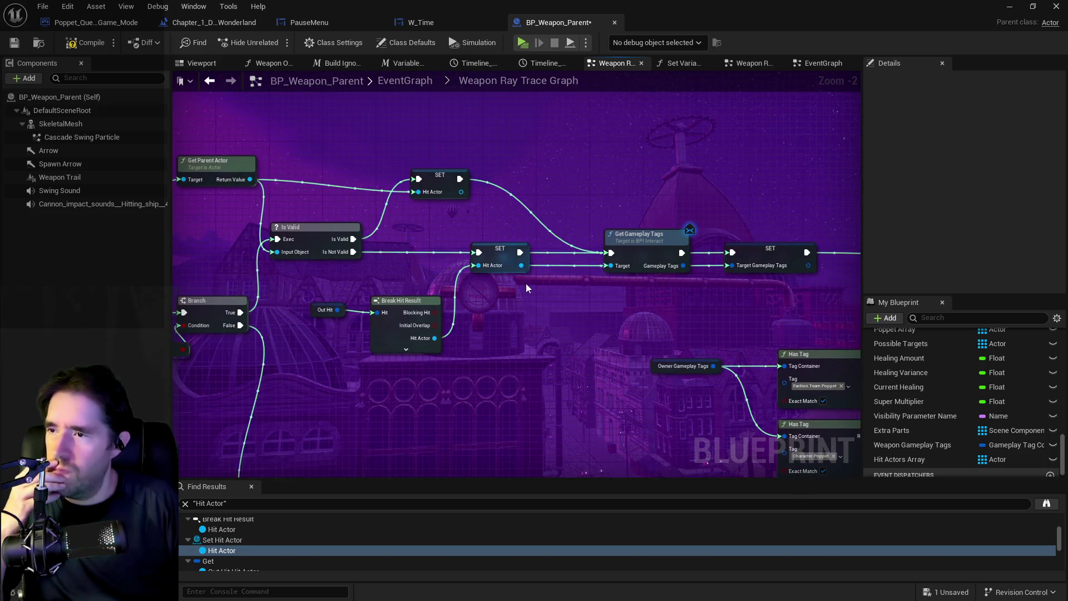
mouse_move(569, 225)
left_mouse_down()
mouse_move(735, 232)
mouse_move(612, 223)
mouse_move(654, 221)
mouse_move(679, 237)
mouse_move(563, 267)
mouse_move(695, 261)
mouse_move(545, 282)
mouse_move(328, 287)
mouse_move(492, 269)
left_mouse_up()
left_click_drag(333, 279, 439, 257)
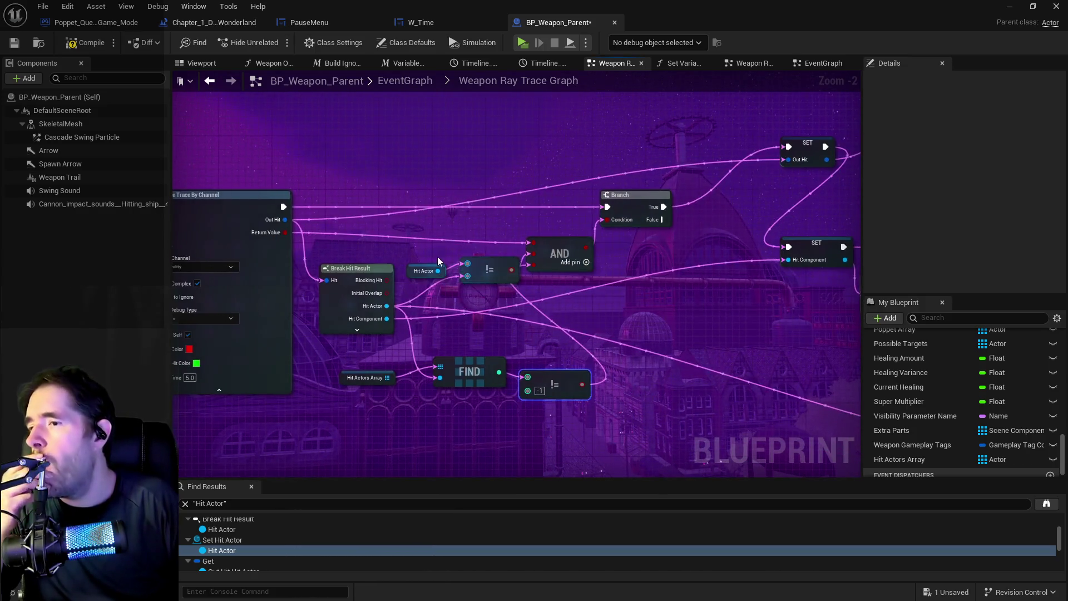
left_click(482, 277)
left_click_drag(515, 289, 220, 292)
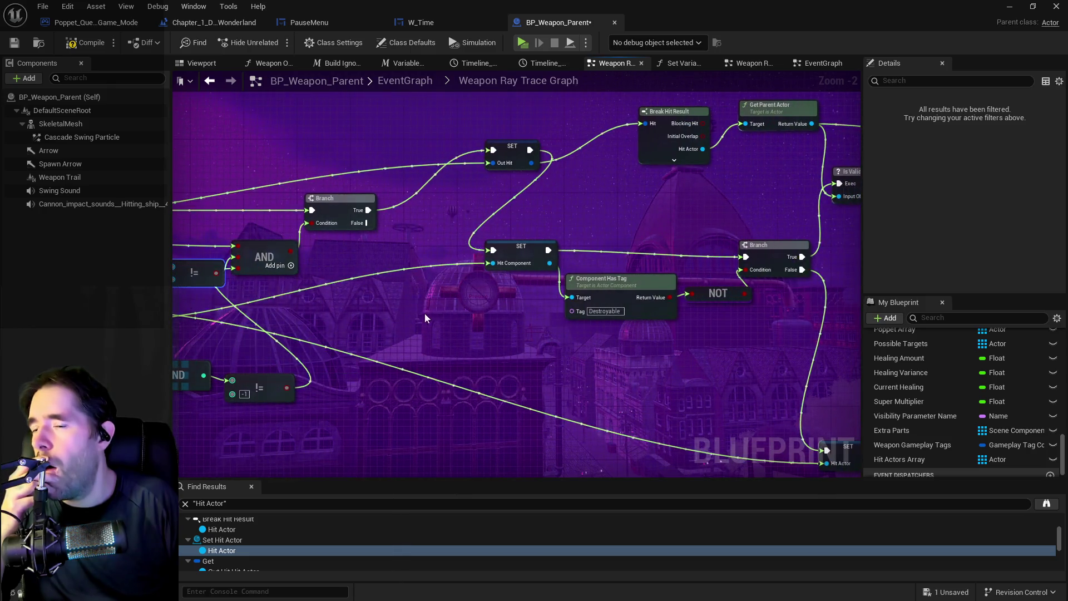
mouse_move(462, 315)
left_mouse_down()
mouse_move(703, 295)
mouse_move(444, 312)
mouse_move(483, 328)
mouse_move(236, 324)
mouse_move(509, 336)
mouse_move(685, 318)
mouse_move(483, 341)
mouse_move(234, 344)
mouse_move(289, 329)
mouse_move(154, 293)
mouse_move(96, 304)
mouse_move(137, 317)
left_mouse_up()
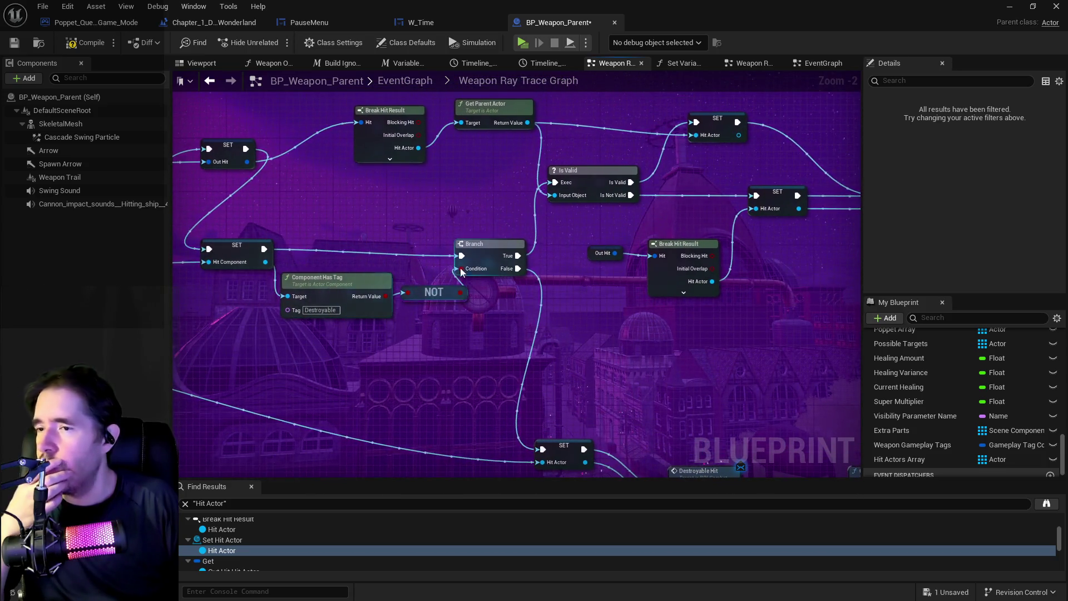
Step: Move Is Valid right, Break Hit Result slightly down, and SET Out Hit left
left_click(457, 268)
left_click_drag(493, 239, 359, 254)
left_click_drag(452, 194, 498, 194)
mouse_move(386, 202)
left_mouse_down()
mouse_move(495, 212)
mouse_move(684, 207)
left_mouse_up()
left_click_drag(550, 138, 550, 165)
left_click_drag(381, 185, 321, 186)
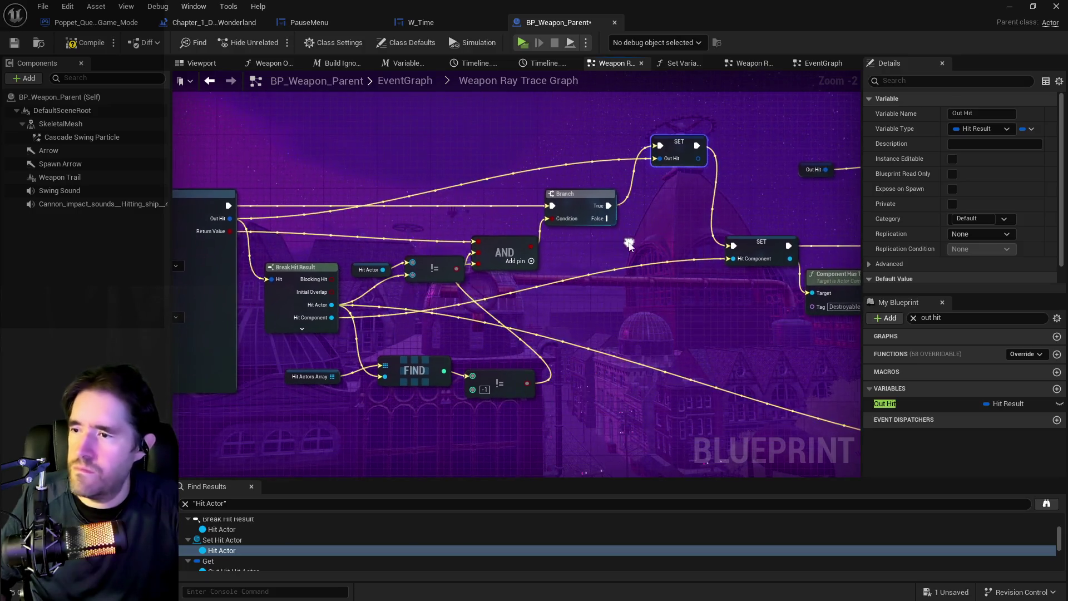
Step: Nudge the Branch node right while reviewing the trace logic and SET Hit Component
left_click_drag(663, 189, 526, 199)
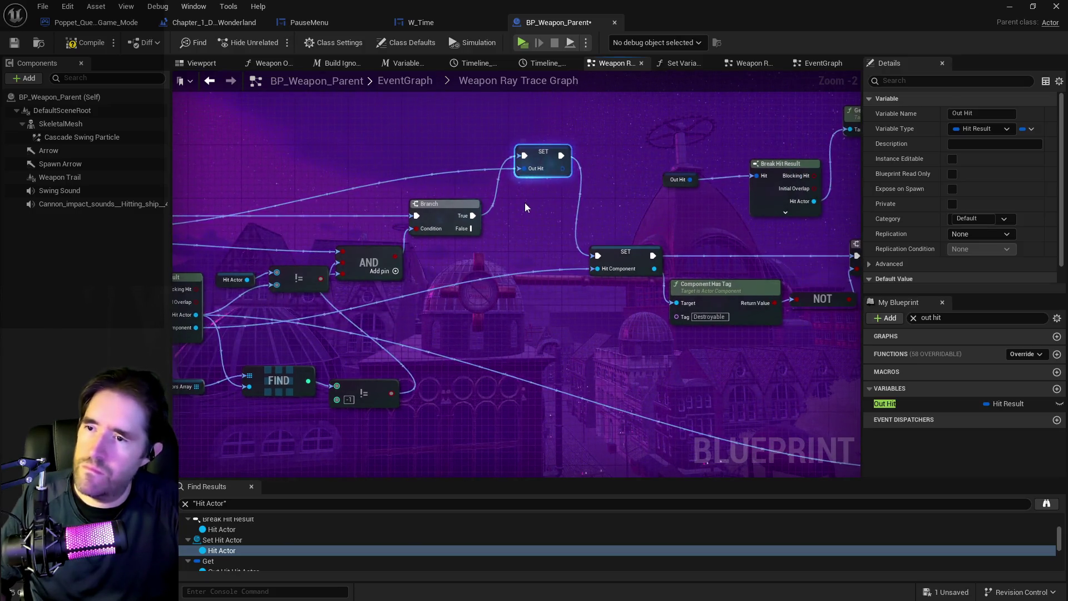
left_click_drag(453, 215, 465, 214)
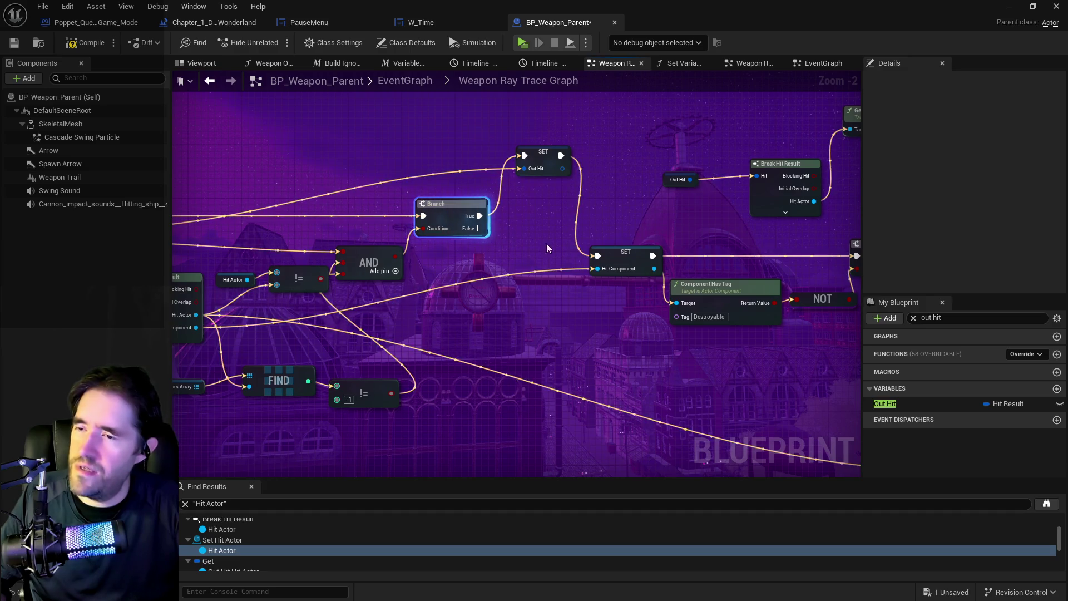
left_click_drag(387, 246, 574, 222)
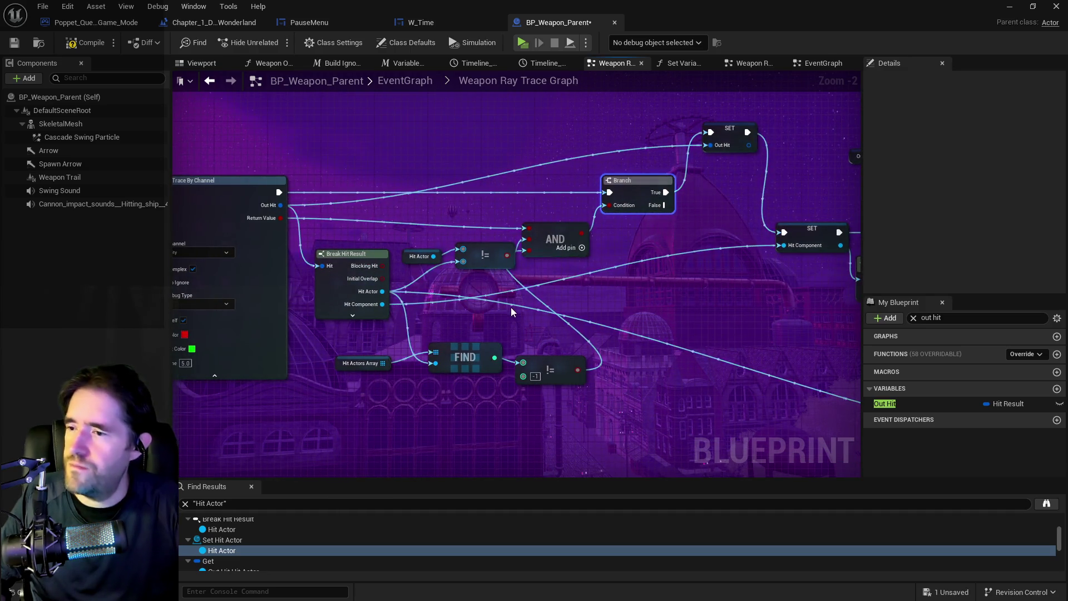
left_click_drag(510, 307, 449, 293)
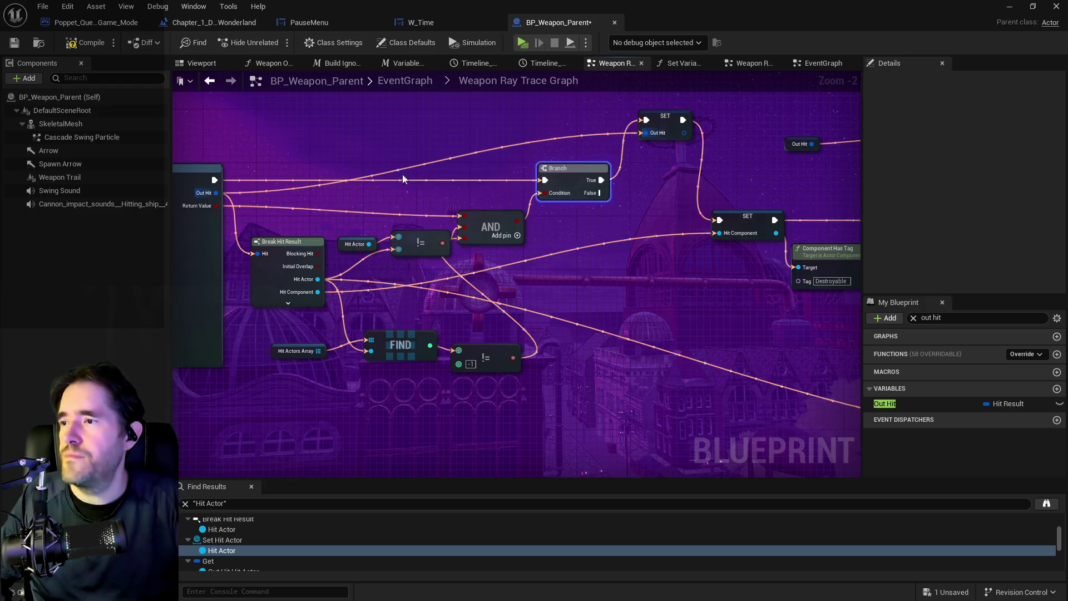
mouse_move(649, 197)
left_mouse_down()
mouse_move(334, 199)
mouse_move(660, 212)
mouse_move(522, 199)
mouse_move(751, 181)
left_mouse_up()
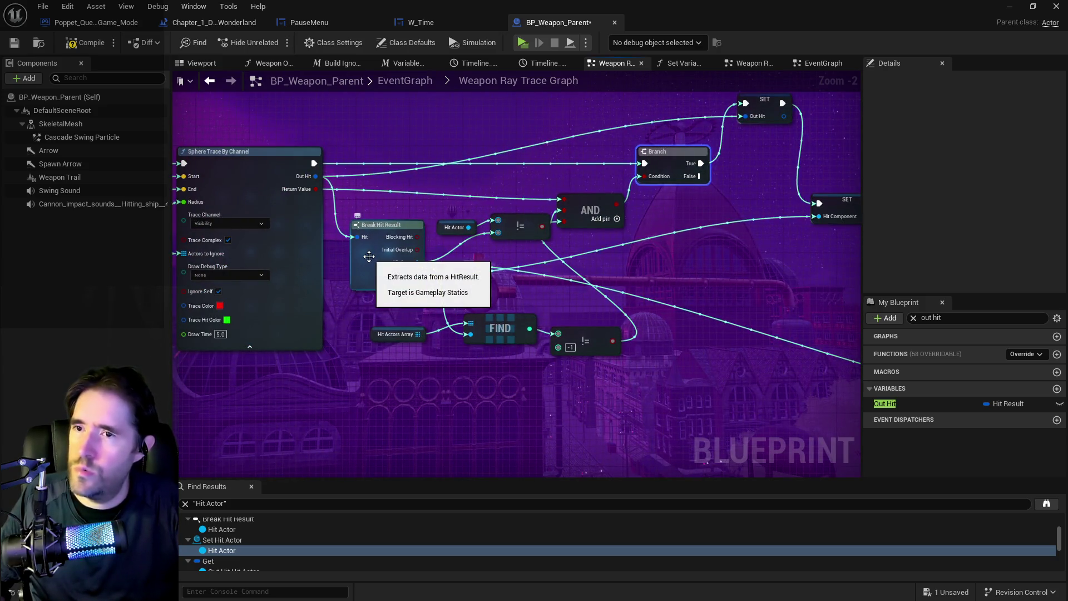
left_click_drag(568, 271, 591, 272)
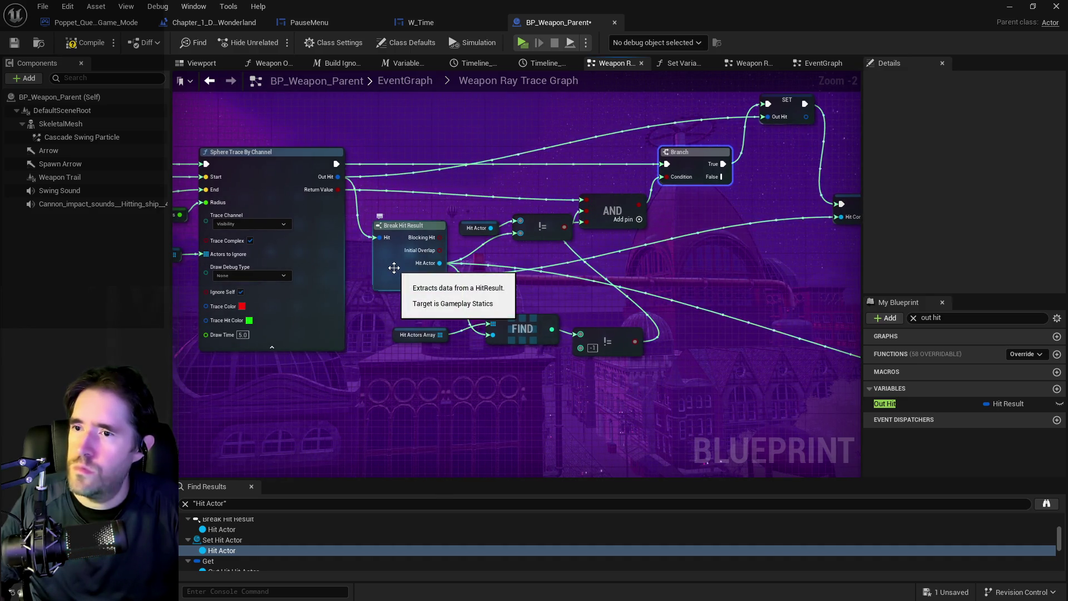
left_click_drag(753, 128, 657, 141)
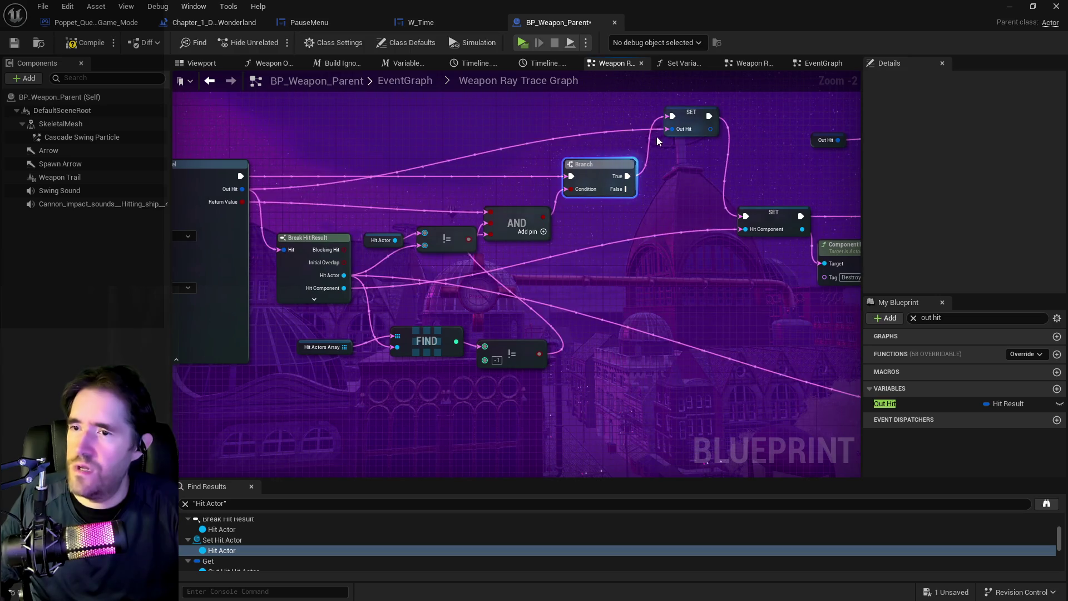
Step: Place SET Out Hit ahead of Branch, wiring it into Branch and Branch True into SET Hit Component
mouse_move(701, 114)
left_mouse_down()
mouse_move(310, 225)
mouse_move(436, 181)
left_mouse_up()
left_click(602, 177)
mouse_move(628, 175)
left_mouse_down()
mouse_move(606, 218)
mouse_move(550, 216)
mouse_move(722, 217)
left_mouse_up()
left_click_drag(680, 189, 785, 190)
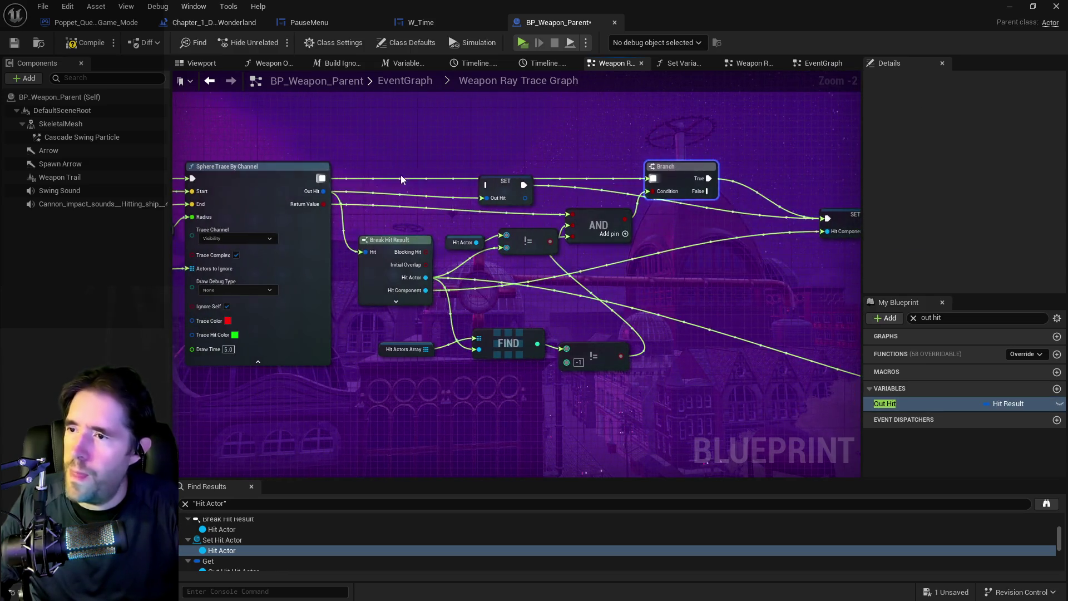
left_click(327, 172)
left_click(492, 184)
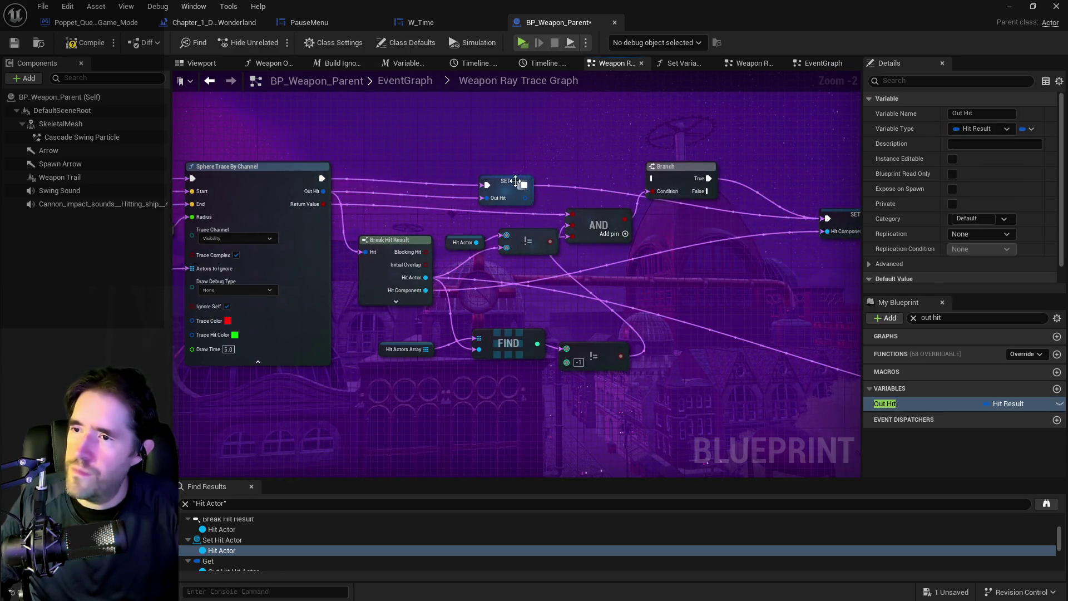
left_click_drag(524, 185, 652, 178)
left_click_drag(508, 193, 512, 188)
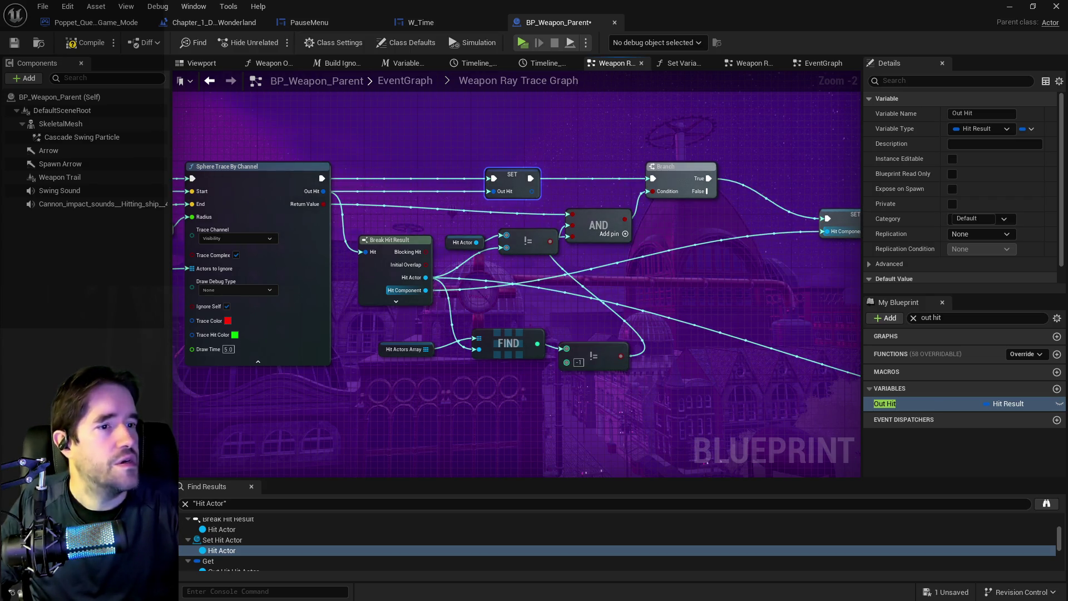
Step: Drag the Out Hit variable into the graph beside Sphere Trace By Channel
mouse_move(560, 292)
left_mouse_down()
mouse_move(487, 280)
mouse_move(503, 279)
mouse_move(414, 249)
mouse_move(328, 251)
left_mouse_up()
left_click_drag(348, 214, 593, 179)
left_click_drag(910, 400, 419, 289)
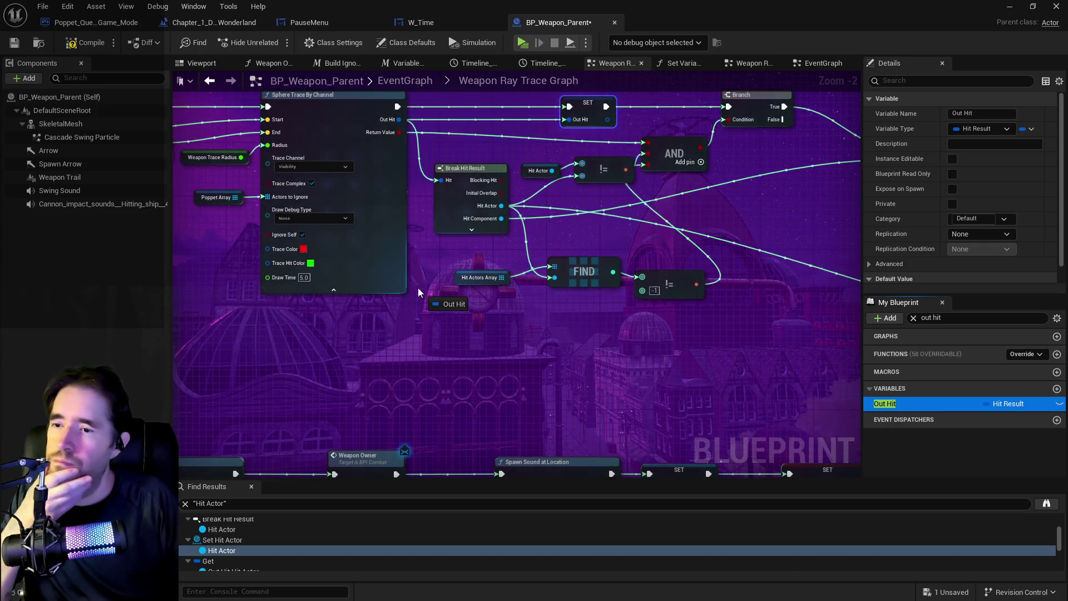
Step: Create an Out Hit getter, split its struct pin, and place it above Break Hit Result
left_click(504, 316)
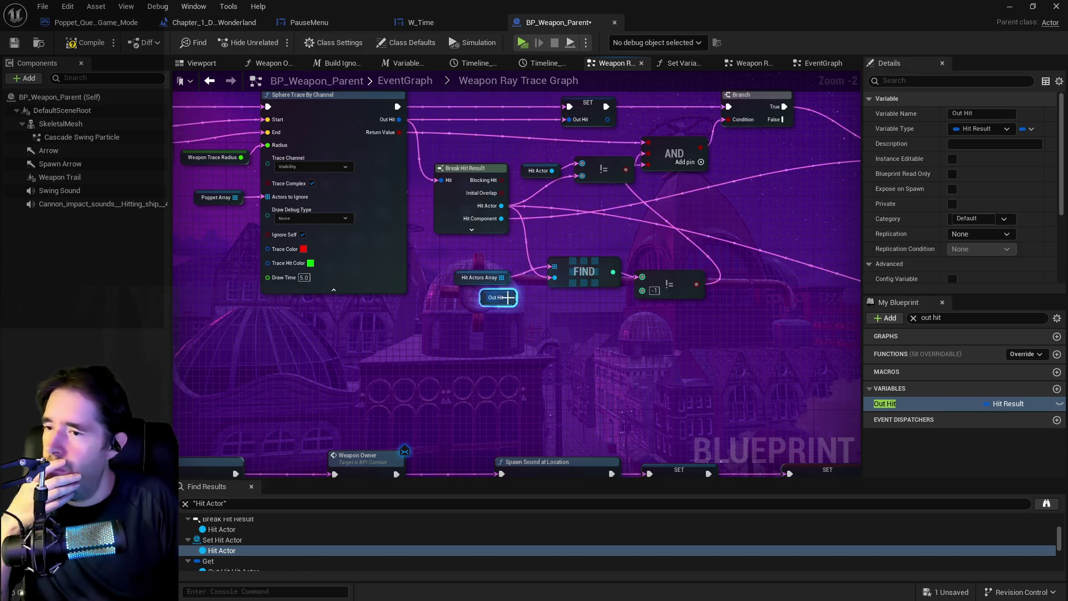
right_click(508, 298)
left_click(568, 341)
mouse_move(514, 328)
left_mouse_down()
mouse_move(451, 320)
mouse_move(439, 284)
mouse_move(419, 268)
left_mouse_up()
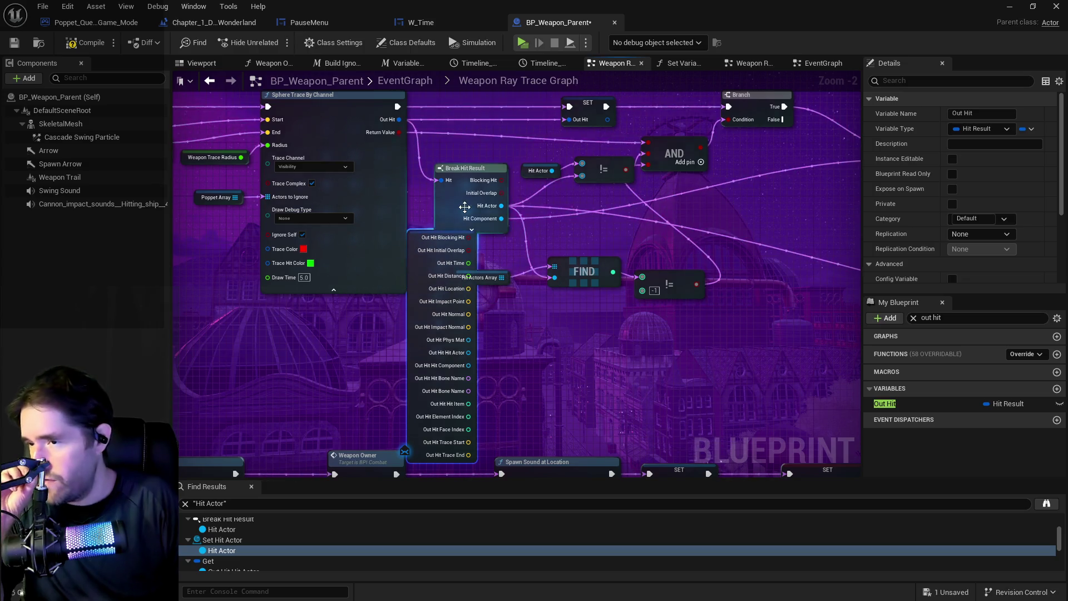
left_click(457, 230)
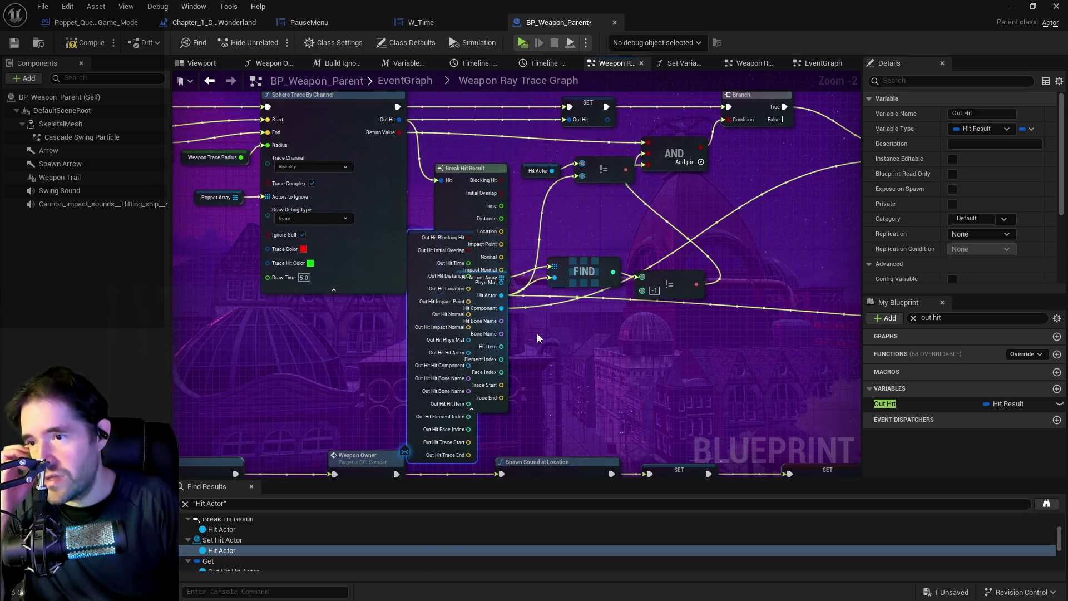
left_click(472, 408)
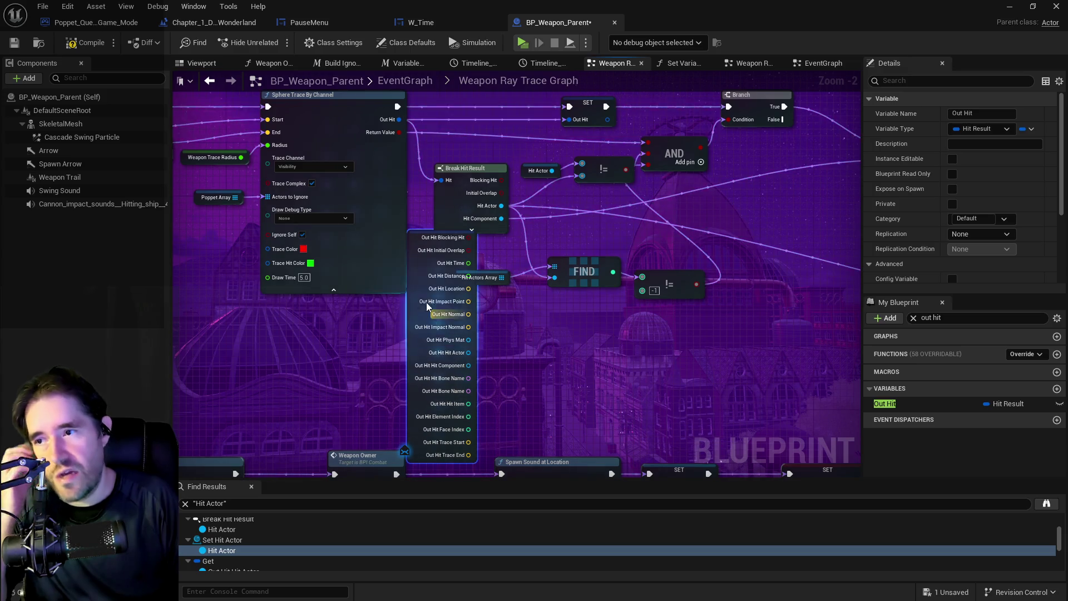
mouse_move(420, 294)
left_mouse_down()
mouse_move(421, 234)
mouse_move(424, 262)
mouse_move(776, 303)
mouse_move(761, 289)
mouse_move(342, 287)
mouse_move(308, 297)
mouse_move(695, 365)
mouse_move(632, 353)
mouse_move(734, 324)
mouse_move(249, 275)
mouse_move(607, 305)
mouse_move(672, 301)
mouse_move(406, 329)
mouse_move(178, 311)
mouse_move(223, 303)
mouse_move(334, 334)
mouse_move(434, 276)
left_mouse_up()
mouse_move(455, 316)
left_mouse_down()
mouse_move(458, 347)
mouse_move(507, 302)
left_mouse_up()
left_click_drag(536, 264, 469, 241)
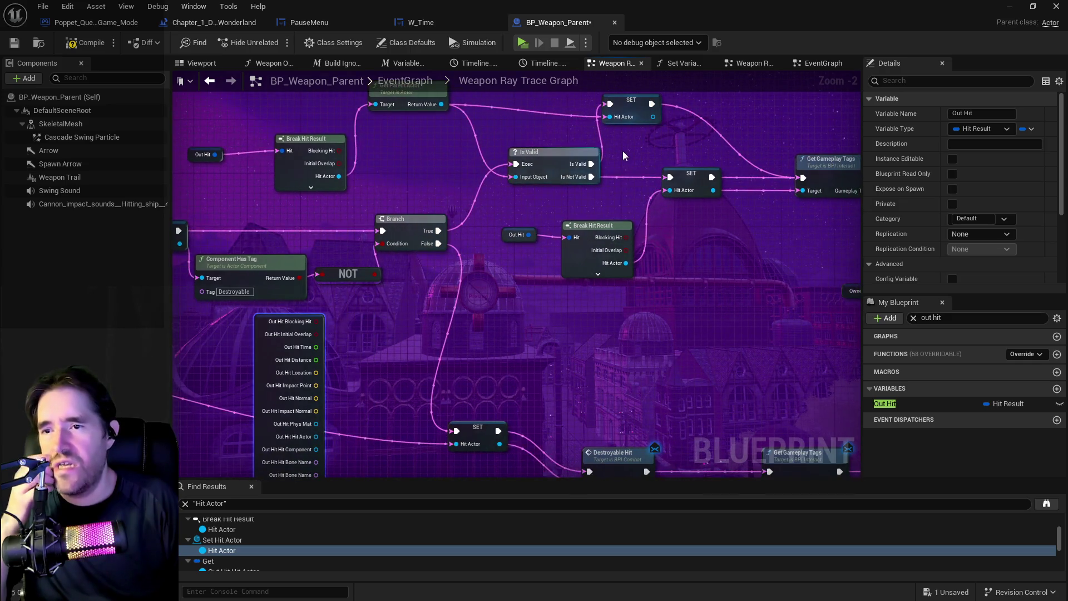
Step: Move the split Out Hit getter down beside the lower SET Hit Actor and Destroyable Hit
left_click_drag(623, 155, 613, 148)
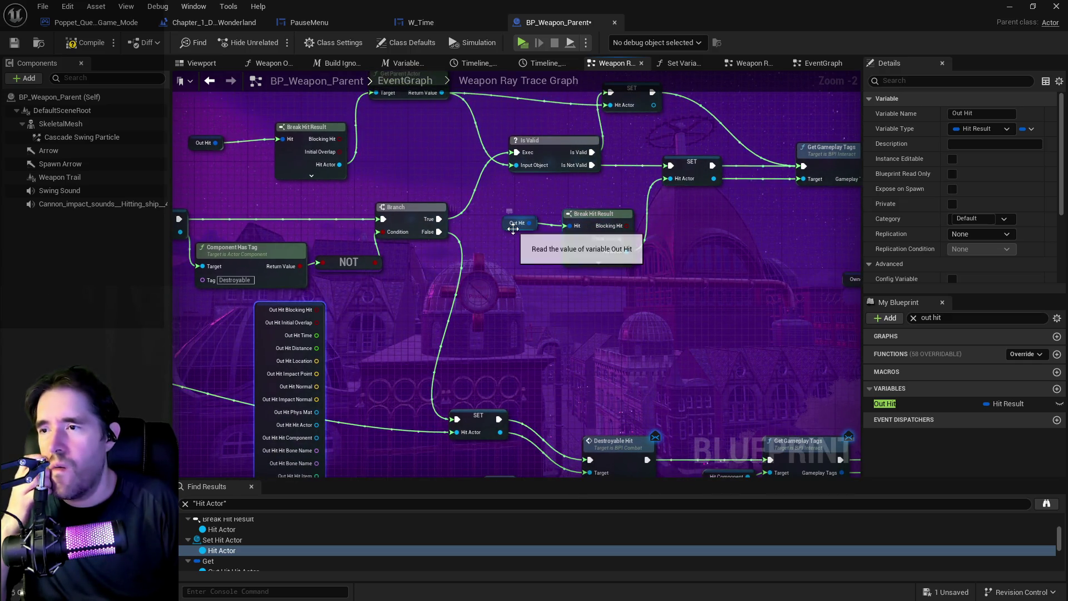
mouse_move(661, 261)
left_mouse_down()
mouse_move(532, 254)
mouse_move(586, 311)
left_mouse_up()
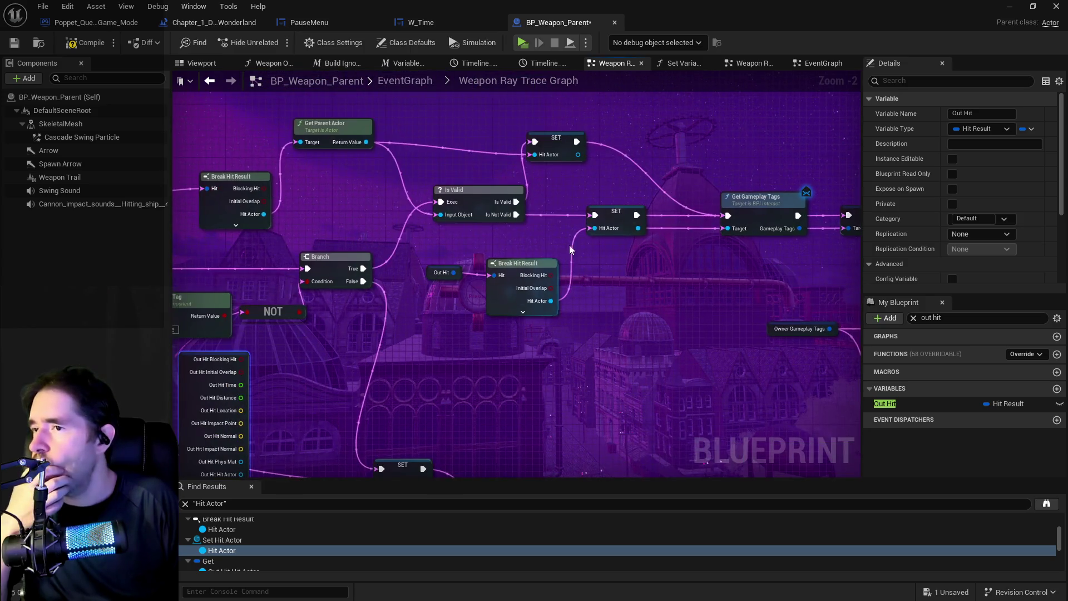
left_click(569, 135)
mouse_move(607, 215)
left_mouse_down()
mouse_move(573, 111)
mouse_move(645, 124)
left_mouse_up()
mouse_move(376, 276)
left_mouse_down()
mouse_move(978, 279)
mouse_move(476, 271)
left_mouse_up()
mouse_move(332, 293)
left_mouse_down()
mouse_move(371, 316)
mouse_move(479, 318)
mouse_move(144, 395)
mouse_move(145, 423)
left_mouse_up()
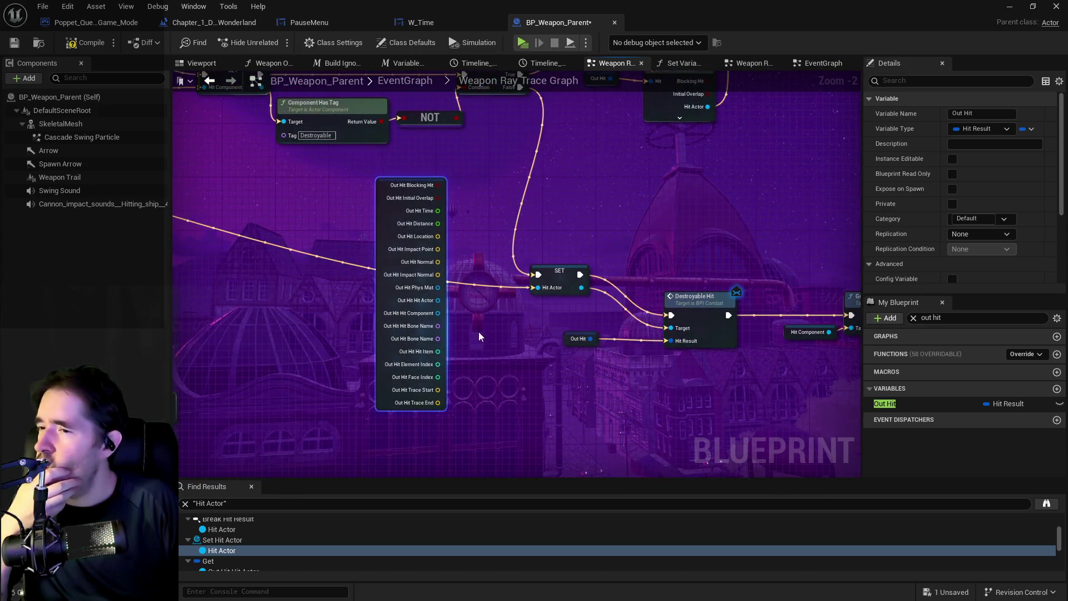
left_click_drag(353, 291, 739, 357)
mouse_move(631, 363)
left_mouse_down()
mouse_move(675, 341)
mouse_move(842, 324)
mouse_move(431, 361)
left_mouse_up()
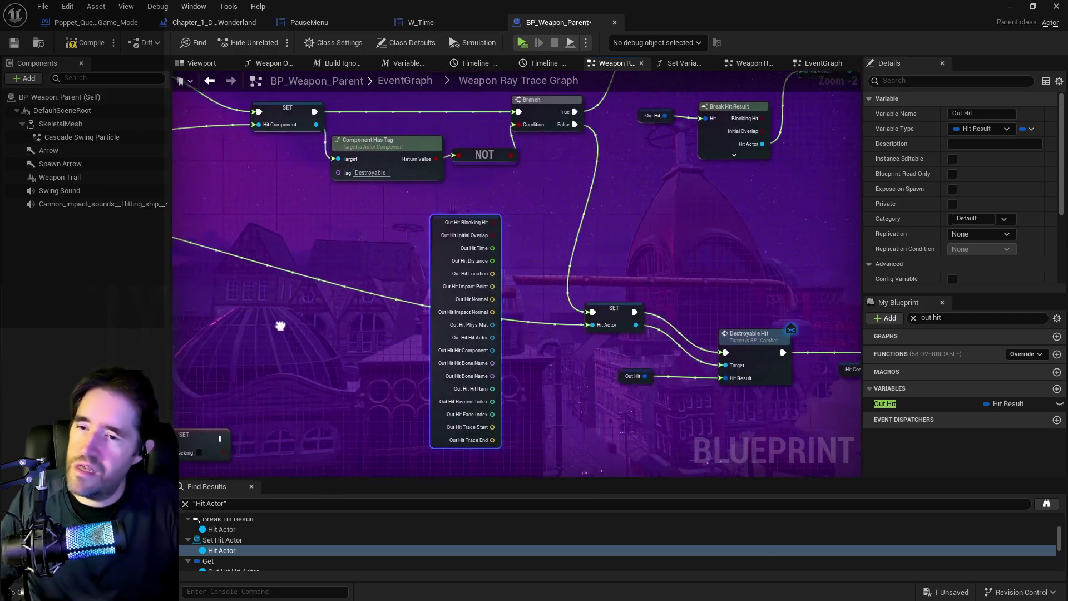
Step: Recombine Out Hit, add a Break Hit Result from it, and wire Hit Actor into SET Hit Actor
right_click(488, 351)
left_click(526, 398)
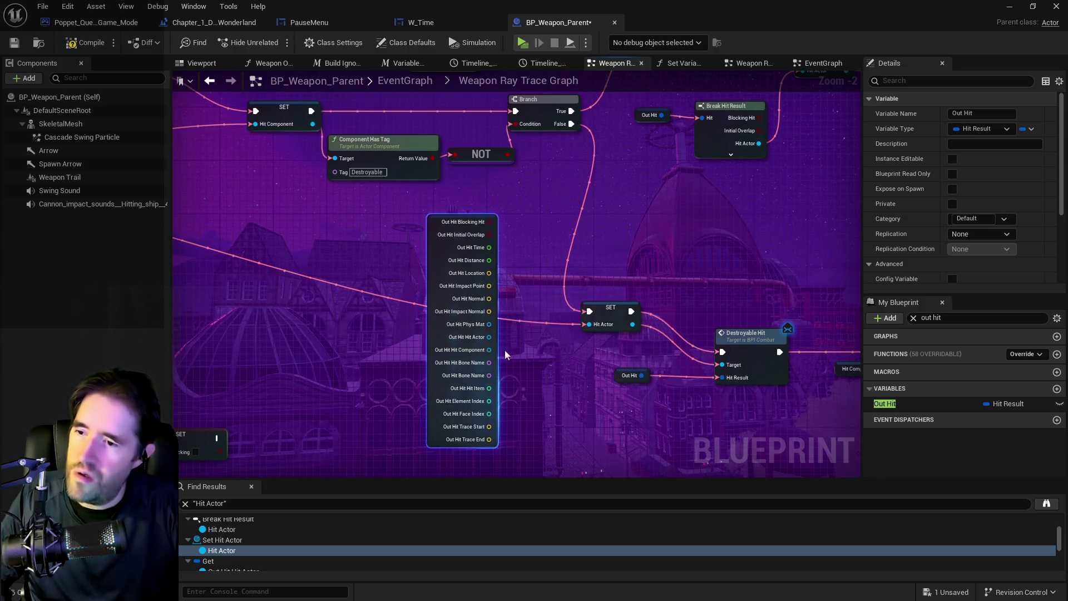
left_click_drag(455, 222, 481, 254)
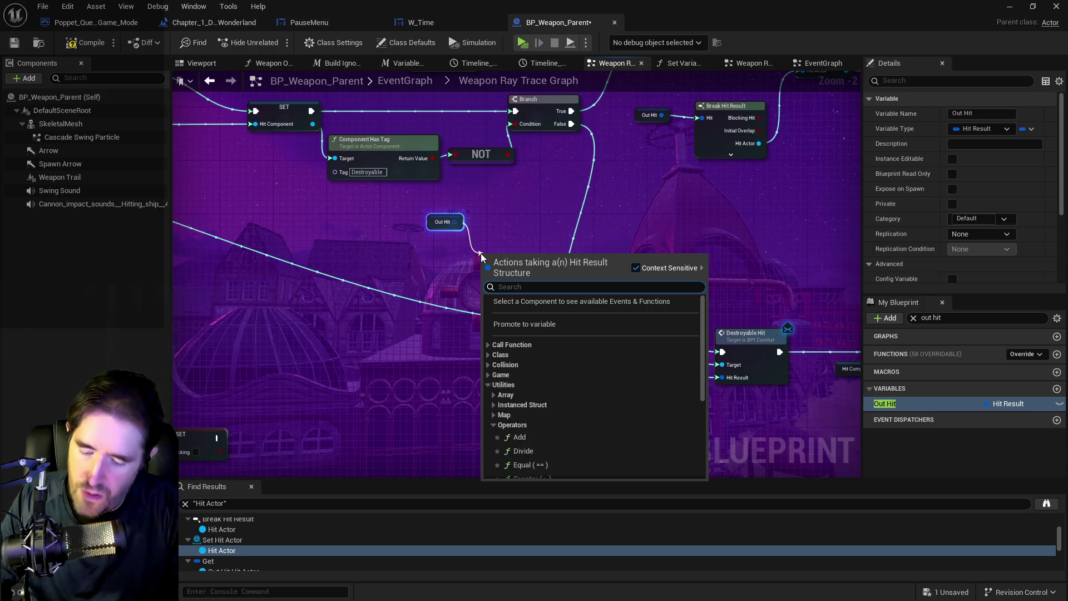
type("break h")
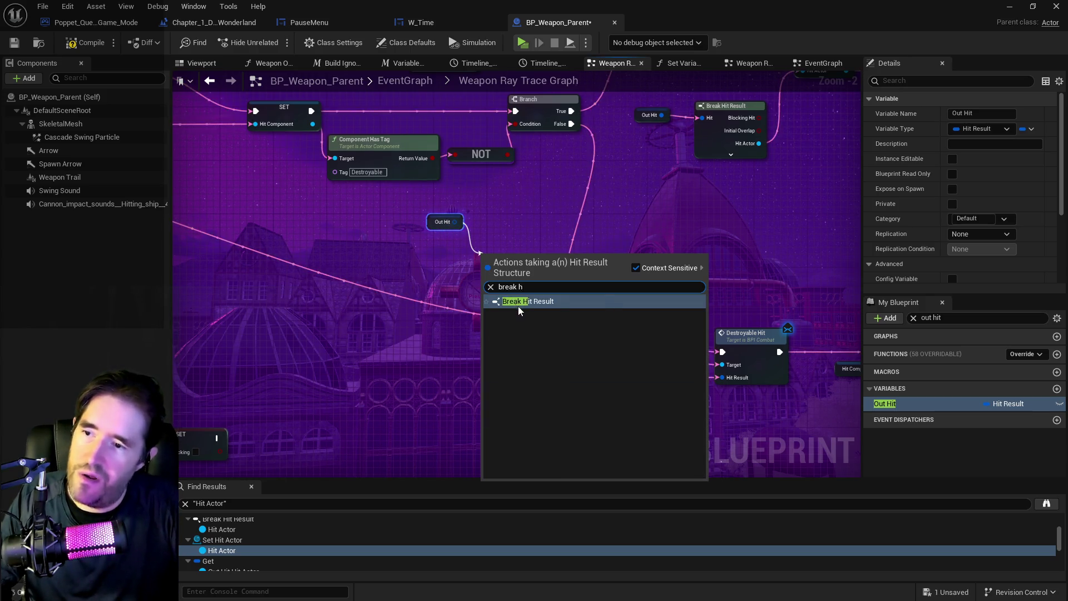
left_click(518, 305)
left_click_drag(431, 222, 409, 267)
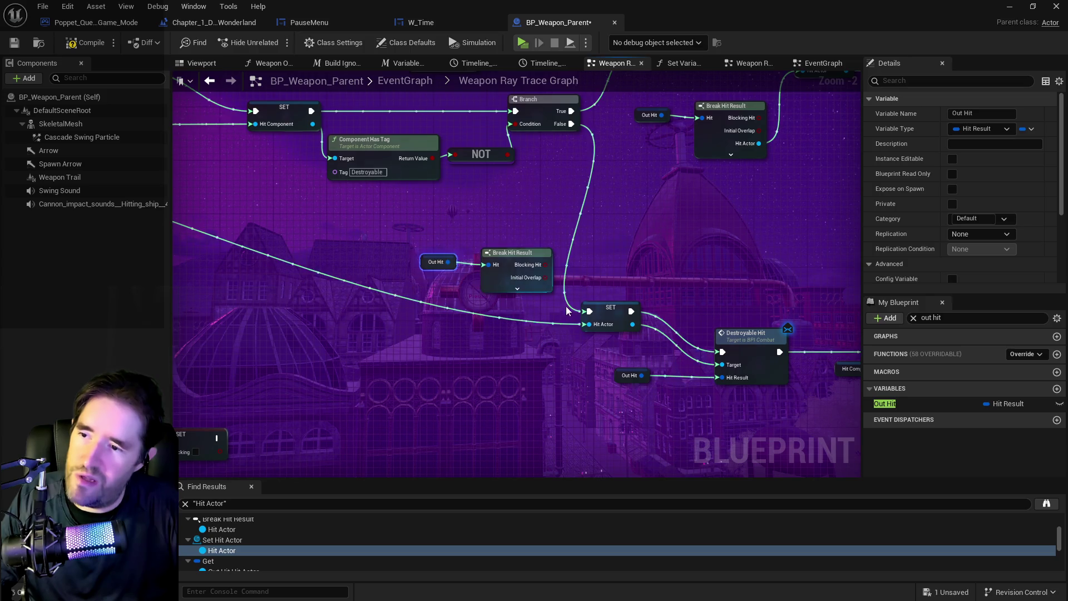
left_click(518, 287)
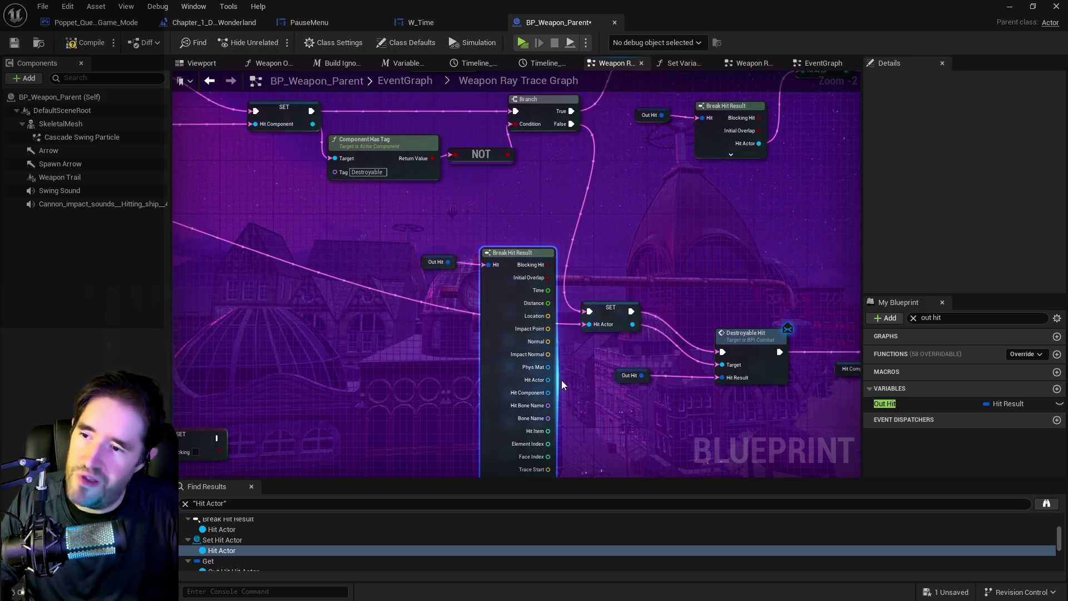
left_click_drag(548, 380, 587, 325)
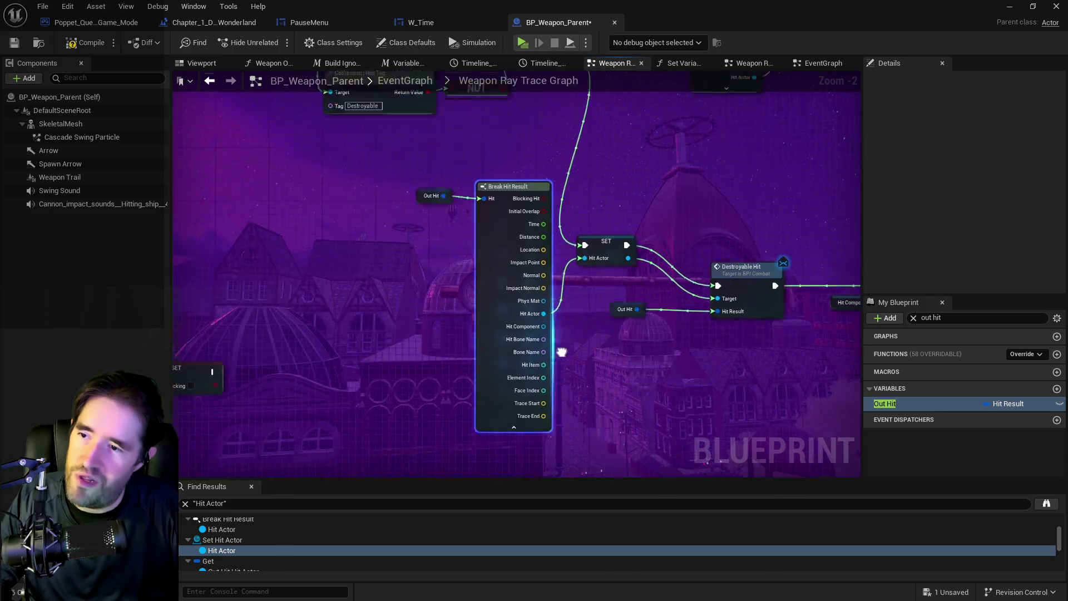
left_click(517, 364)
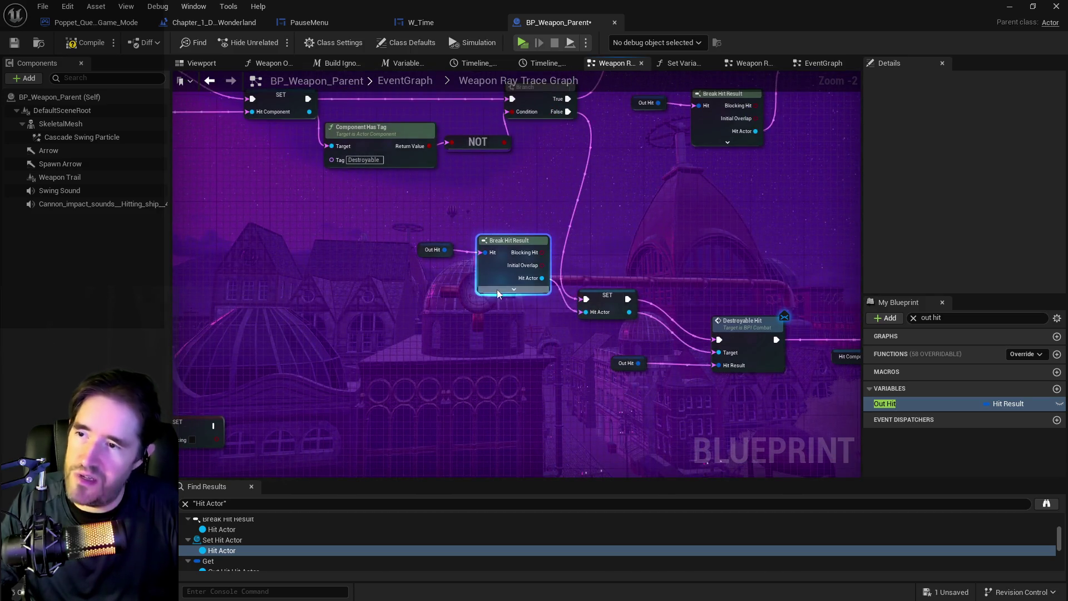
left_click_drag(486, 293, 488, 315)
mouse_move(423, 260)
left_mouse_down()
mouse_move(421, 295)
mouse_move(483, 296)
left_mouse_up()
mouse_move(503, 240)
left_mouse_down()
mouse_move(490, 358)
mouse_move(429, 346)
mouse_move(501, 341)
mouse_move(513, 326)
mouse_move(628, 353)
left_mouse_up()
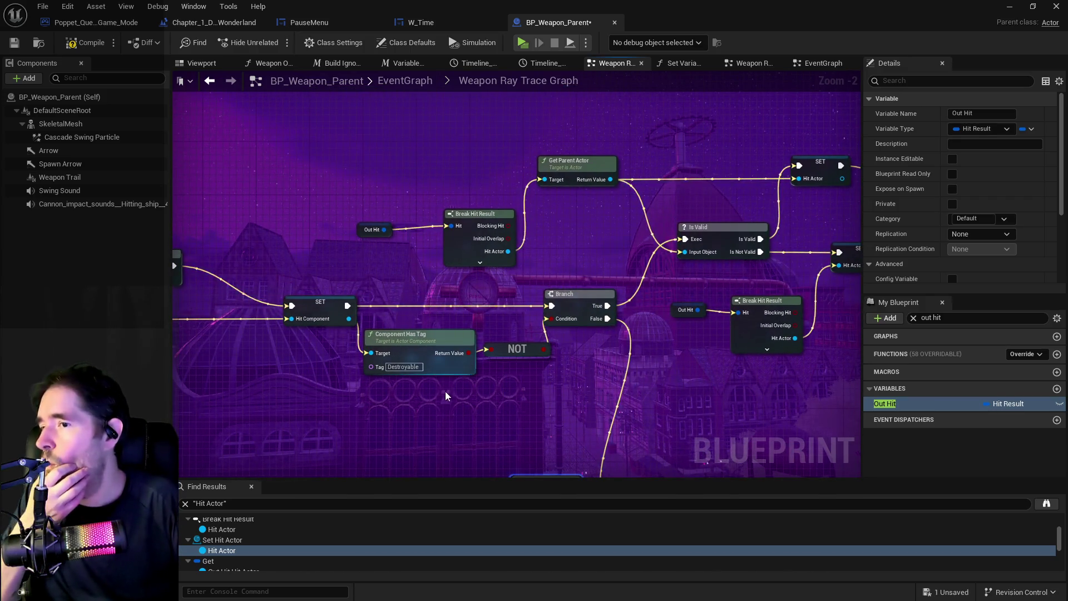
Step: Shift the AND node right and up, and move the not-equal node up and right
mouse_move(423, 386)
left_mouse_down()
mouse_move(422, 351)
mouse_move(472, 306)
mouse_move(604, 305)
left_mouse_up()
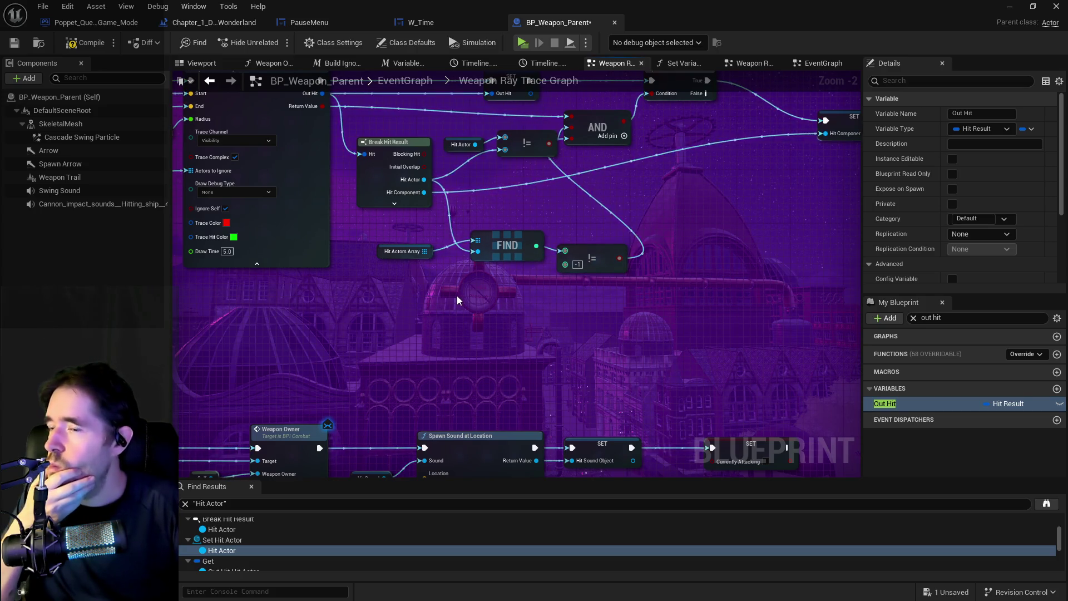
left_click_drag(457, 301, 422, 349)
left_click(566, 184)
left_click_drag(566, 183, 586, 181)
left_click(656, 131)
left_click_drag(665, 128, 680, 126)
left_click_drag(568, 170, 599, 162)
mouse_move(538, 304)
left_mouse_down()
mouse_move(537, 293)
mouse_move(551, 296)
left_mouse_up()
Step: Pan over the Has Tag, OR, Is Valid and Destroyable Hit nodes to review the graph
mouse_move(542, 239)
left_mouse_down()
mouse_move(382, 237)
mouse_move(284, 251)
left_mouse_up()
left_click_drag(503, 253, 215, 294)
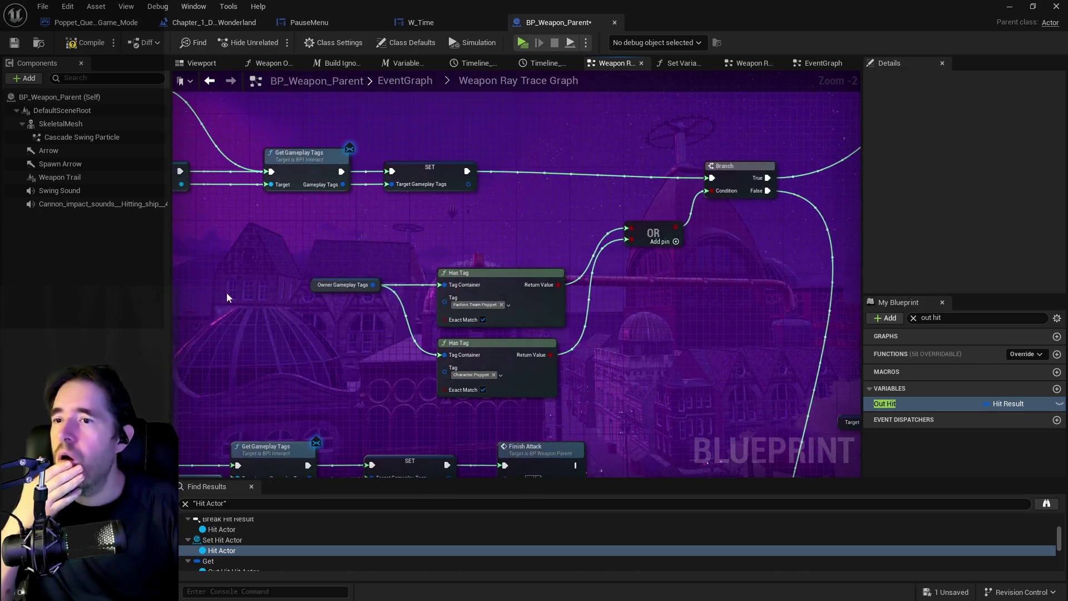
mouse_move(353, 246)
left_mouse_down()
mouse_move(439, 262)
mouse_move(569, 241)
left_mouse_up()
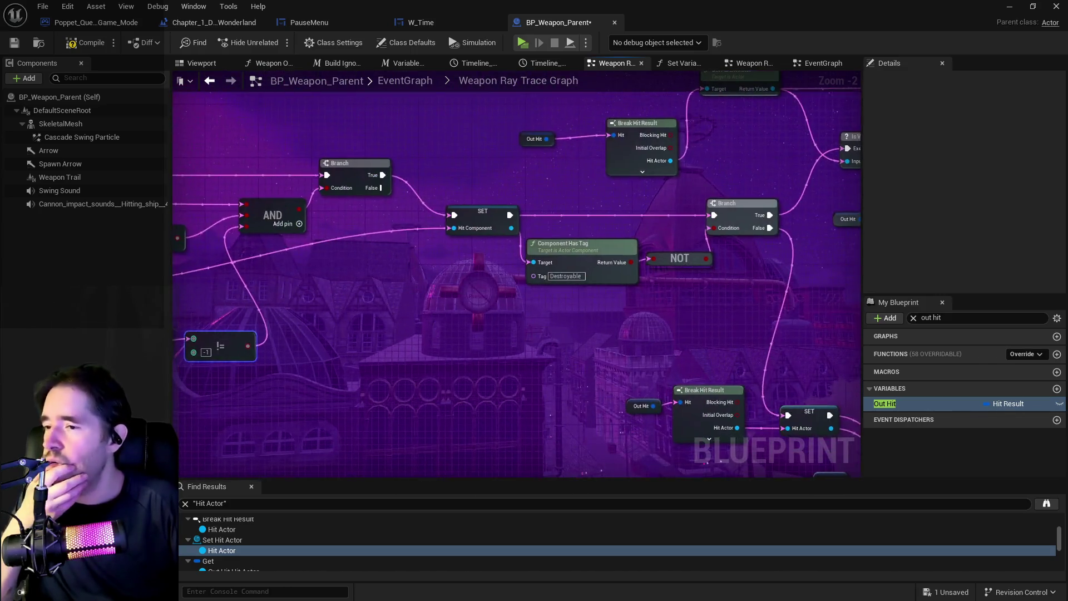
left_click_drag(239, 254, 453, 267)
left_click_drag(281, 269, 396, 242)
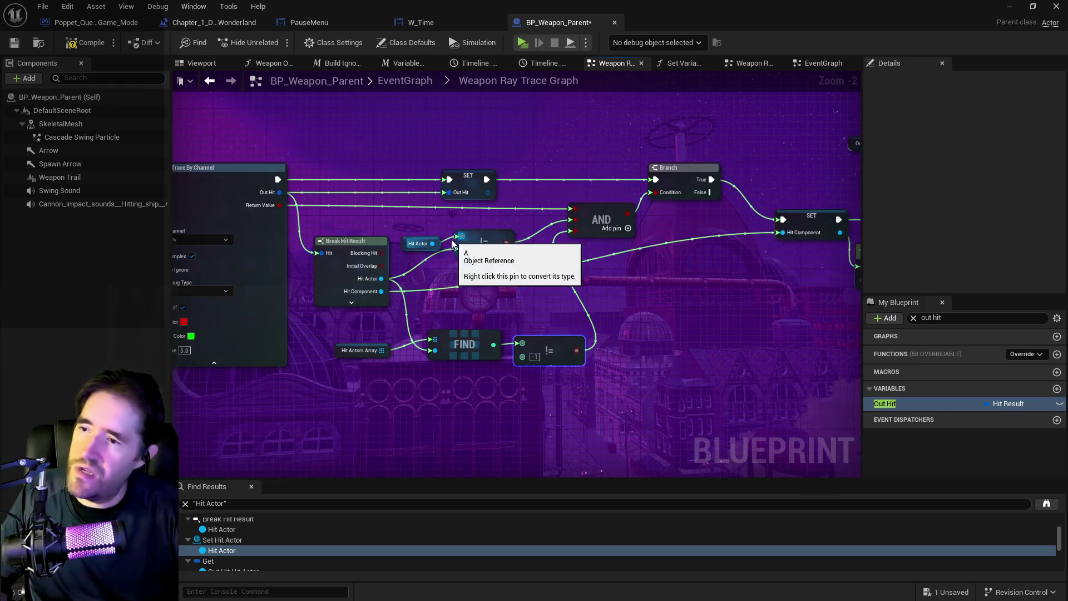
left_click(362, 351)
left_click_drag(362, 351, 501, 434)
mouse_move(557, 334)
left_mouse_down()
mouse_move(562, 312)
mouse_move(696, 250)
mouse_move(772, 280)
mouse_move(848, 284)
mouse_move(331, 308)
mouse_move(445, 167)
mouse_move(434, 206)
mouse_move(493, 238)
mouse_move(460, 344)
mouse_move(288, 349)
mouse_move(501, 362)
mouse_move(523, 339)
mouse_move(512, 292)
mouse_move(253, 278)
left_mouse_up()
left_click(370, 300)
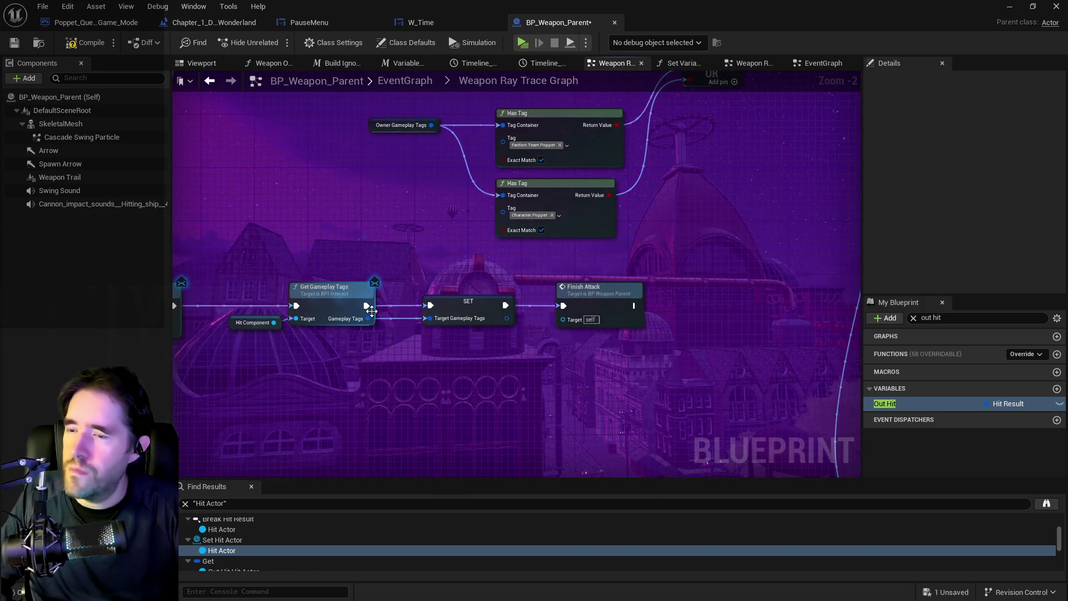
mouse_move(370, 311)
left_mouse_down()
mouse_move(465, 424)
mouse_move(487, 513)
left_mouse_up()
mouse_move(599, 266)
left_mouse_down()
mouse_move(630, 271)
mouse_move(425, 275)
mouse_move(394, 265)
mouse_move(383, 72)
mouse_move(465, 48)
left_mouse_up()
mouse_move(303, 200)
left_mouse_down()
mouse_move(487, 174)
mouse_move(562, 195)
mouse_move(444, 245)
left_mouse_up()
Step: Paste a Hit Actors Array getter and wire an array ADD node from it between SET and Branch
key("ctrl+v")
left_click_drag(559, 218, 589, 198)
type("add")
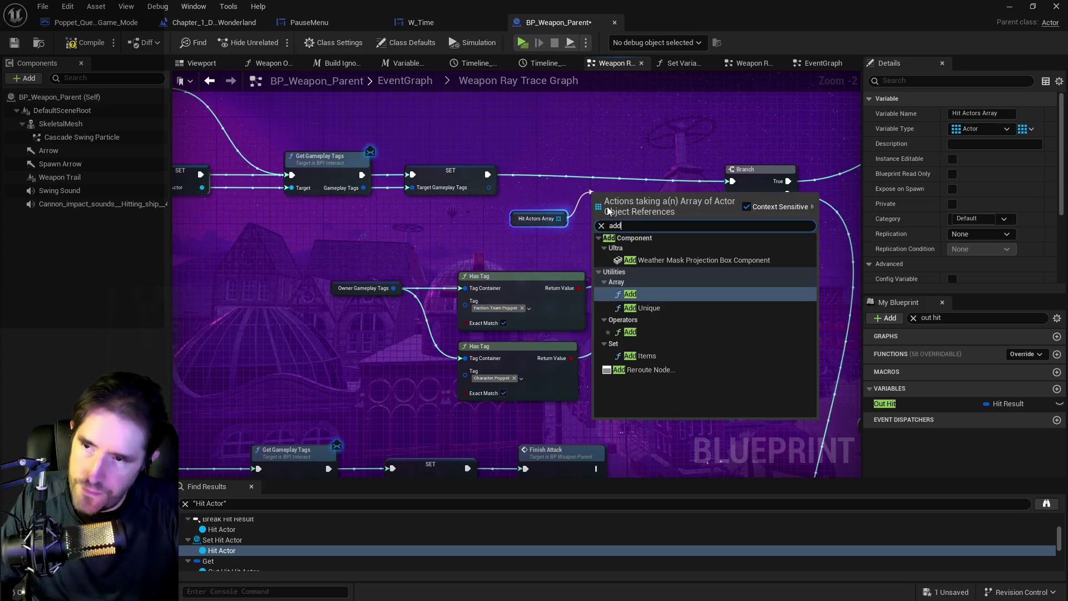
left_click(645, 305)
mouse_move(623, 179)
left_mouse_down()
mouse_move(622, 165)
mouse_move(599, 175)
mouse_move(733, 183)
mouse_move(779, 169)
mouse_move(596, 229)
mouse_move(510, 242)
mouse_move(239, 249)
mouse_move(535, 259)
mouse_move(500, 218)
left_mouse_up()
left_click(492, 175)
Step: Add a Get Hit Actor node and place it below Hit Actors Array
right_click(477, 264)
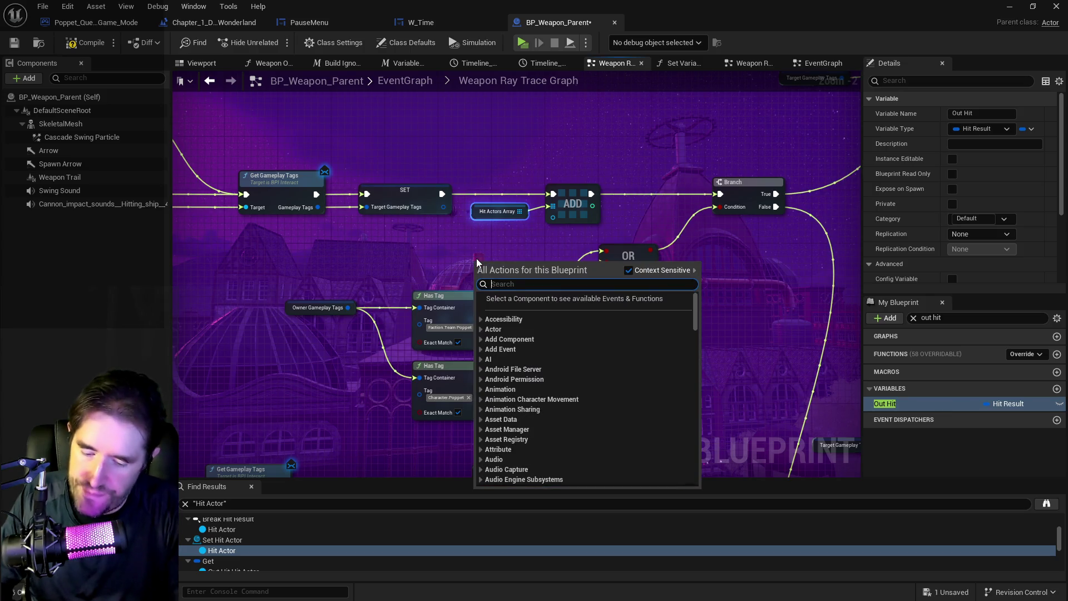
type("get hit actor")
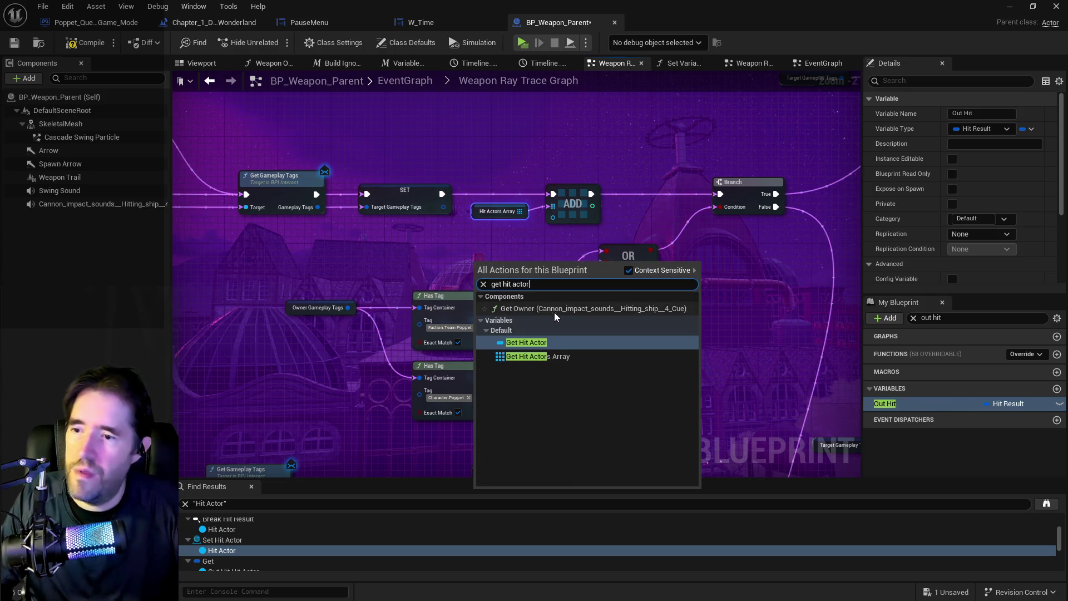
left_click(527, 342)
mouse_move(490, 270)
left_mouse_down()
mouse_move(490, 250)
mouse_move(553, 217)
left_mouse_up()
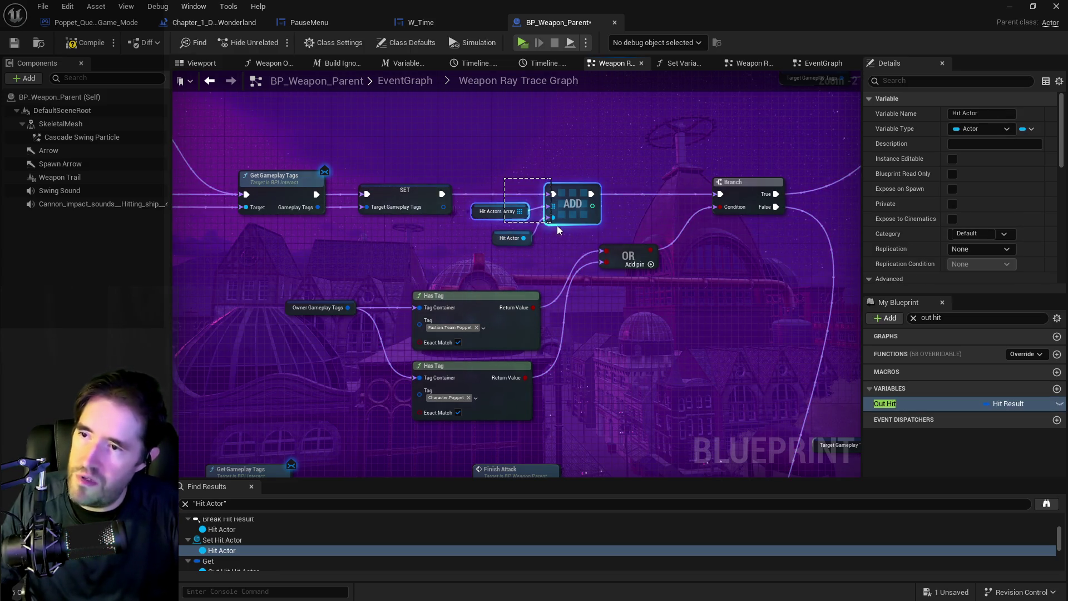
scroll(644, 290, "down", 2)
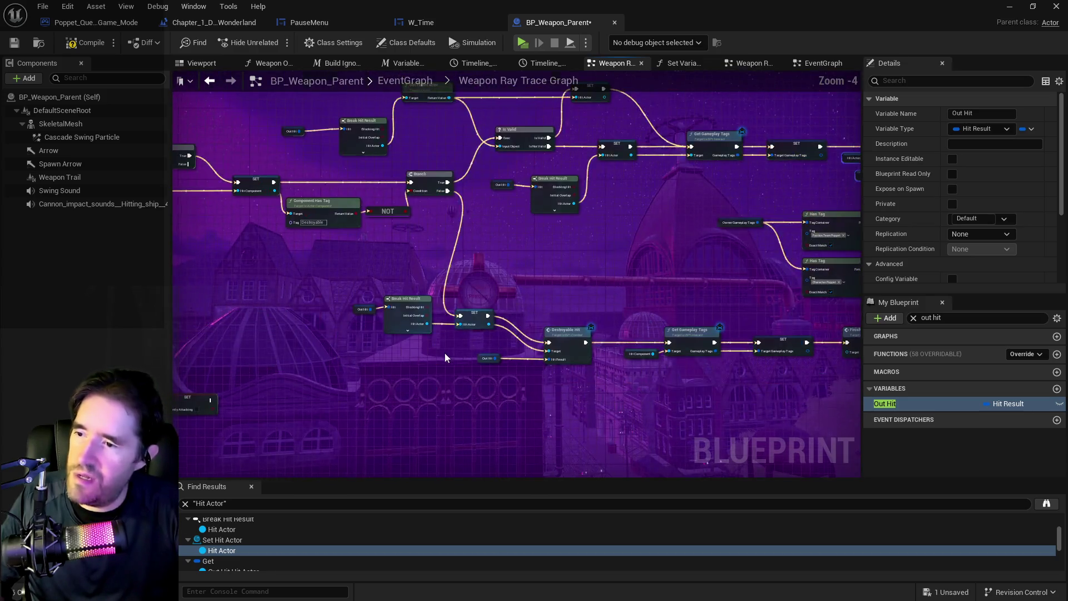
scroll(445, 358, "up", 2)
Step: Paste the Hit Actors Array ADD nodes near Destroyable Hit and wire Destroyable Hit's exec into ADD
left_click_drag(497, 420, 430, 378)
key("ctrl+v")
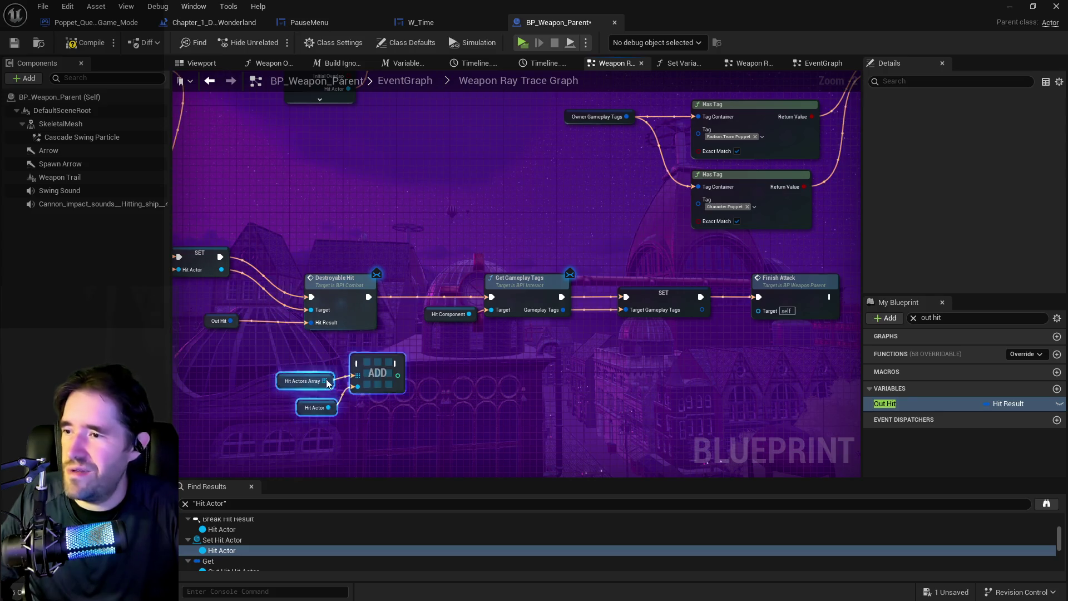
mouse_move(323, 410)
left_mouse_down()
mouse_move(476, 413)
mouse_move(453, 392)
mouse_move(571, 356)
mouse_move(256, 361)
mouse_move(841, 368)
left_mouse_up()
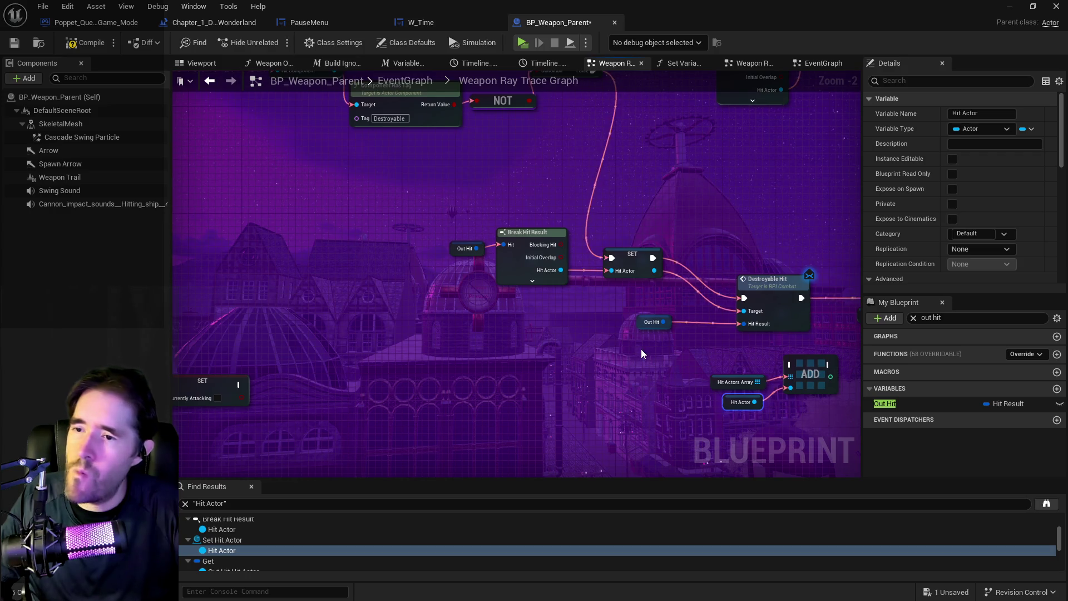
left_click_drag(641, 349, 419, 353)
left_click_drag(518, 342, 453, 344)
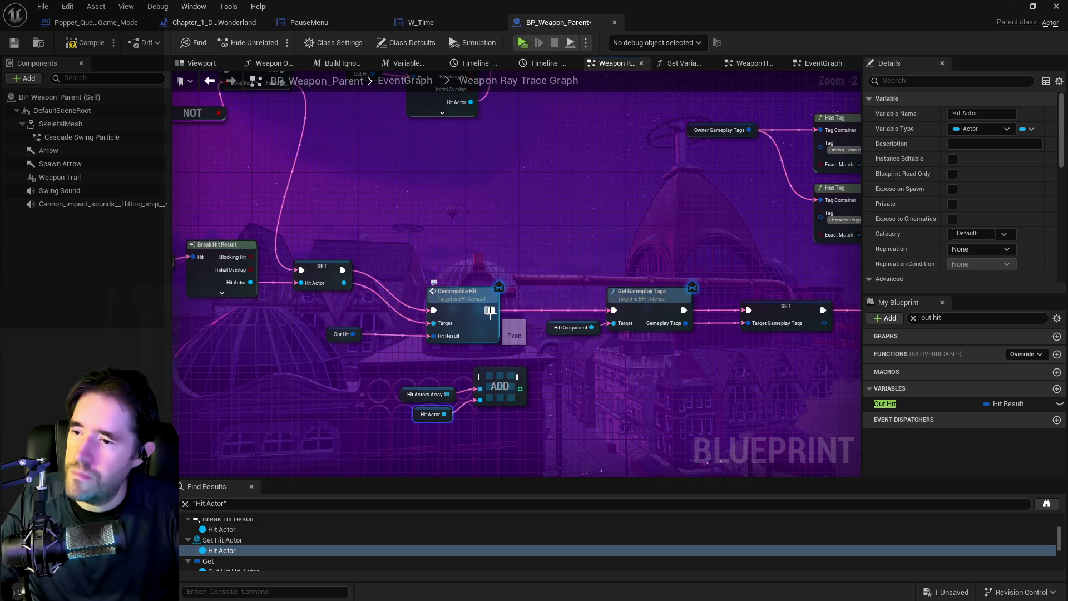
mouse_move(492, 317)
left_mouse_down()
mouse_move(491, 382)
mouse_move(482, 377)
mouse_move(613, 312)
mouse_move(272, 318)
mouse_move(456, 305)
left_mouse_up()
Step: Disconnect the old Hit Actor != comparison from AND and move it out of the way
left_click_drag(624, 249, 628, 250)
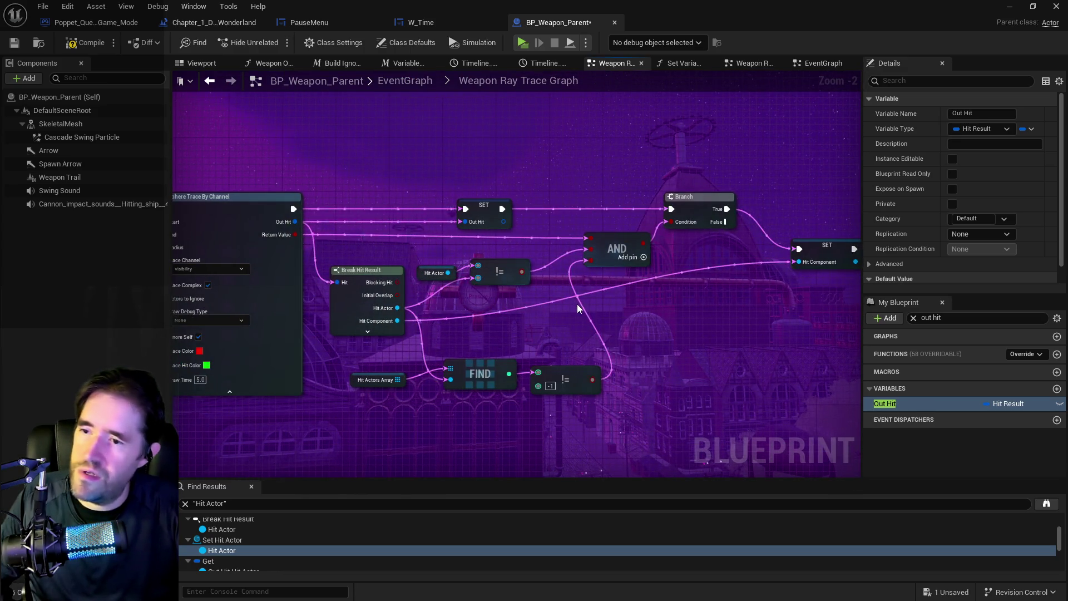
left_click(437, 255)
left_click(543, 270, "alt")
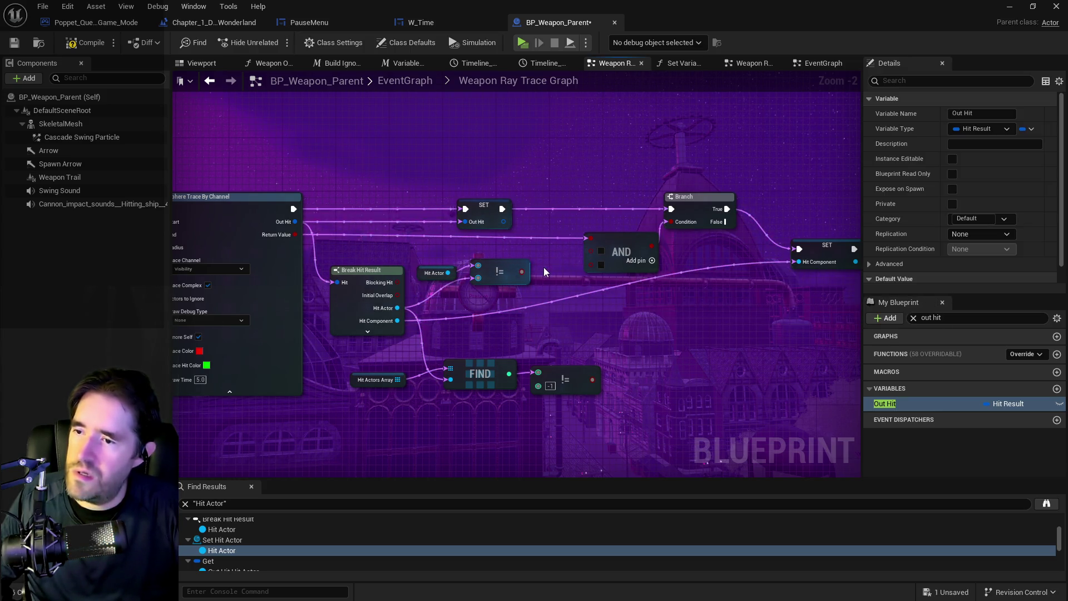
mouse_move(547, 313)
left_mouse_down()
mouse_move(654, 475)
mouse_move(668, 445)
left_mouse_up()
left_click(533, 338, "alt")
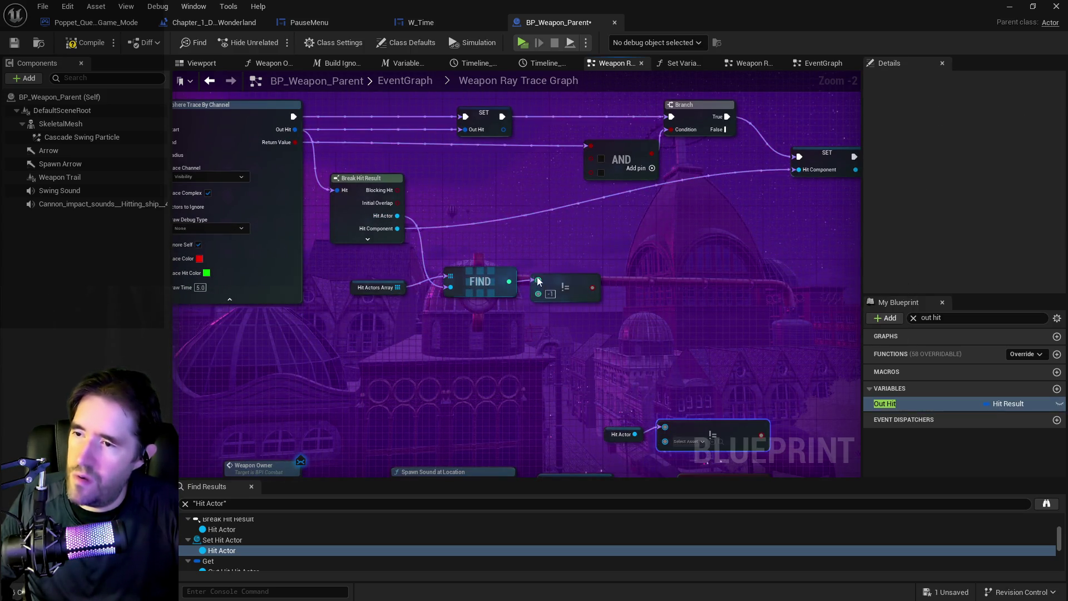
Step: Feed the FIND != -1 result into AND and remove the unused AND input pin
mouse_move(374, 261)
left_mouse_down()
mouse_move(568, 302)
mouse_move(526, 166)
mouse_move(541, 165)
left_mouse_up()
scroll(541, 165, "up", 2)
left_click_drag(528, 237, 569, 234)
left_click(612, 234)
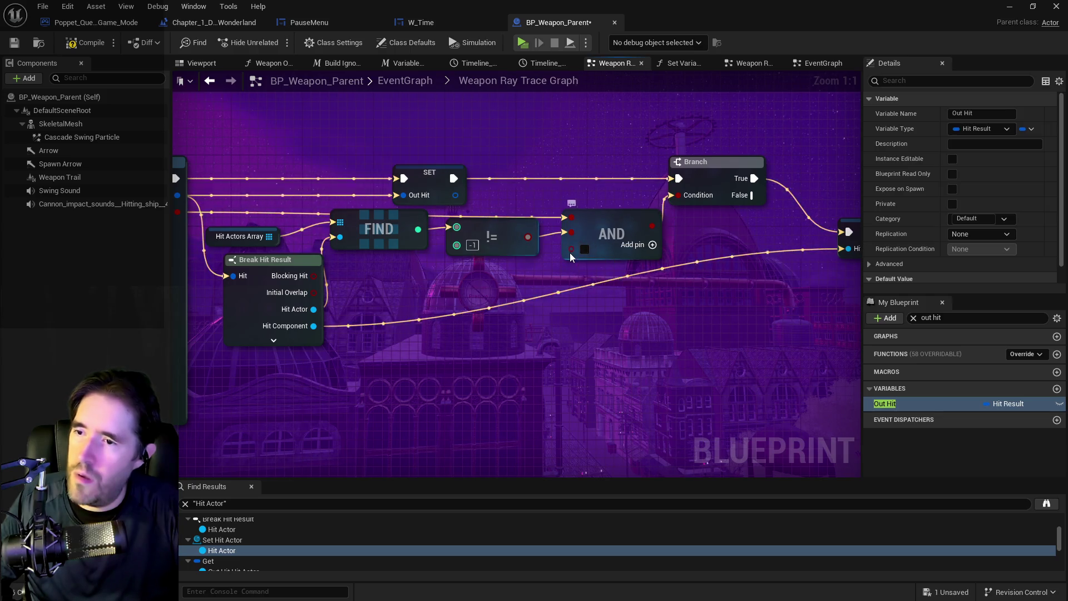
right_click(572, 250)
left_click(603, 398)
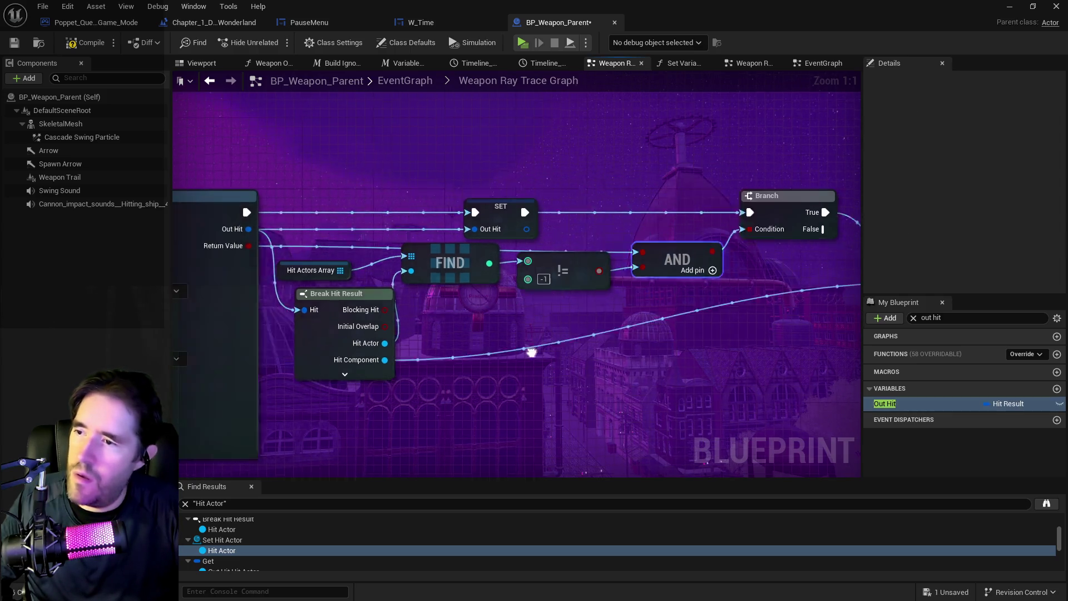
Step: Line up the Hit Actors Array, FIND, != and Break Hit Result nodes neatly
left_click_drag(314, 273, 356, 263)
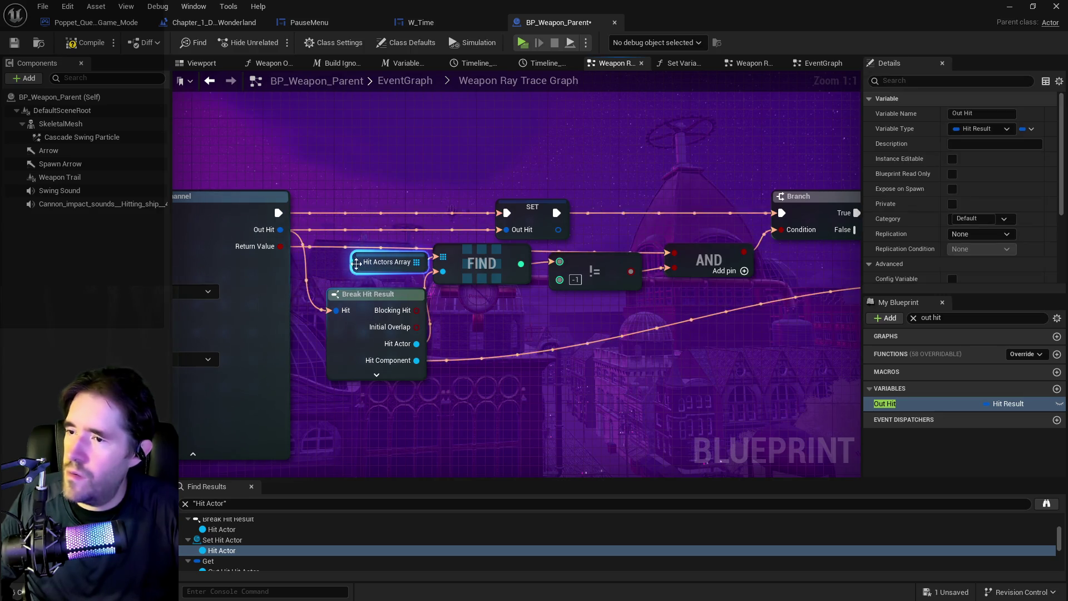
left_click_drag(499, 266, 500, 275)
left_click(595, 270)
mouse_move(595, 267)
left_mouse_down()
mouse_move(604, 275)
mouse_move(551, 312)
mouse_move(494, 271)
mouse_move(469, 306)
mouse_move(342, 295)
mouse_move(399, 306)
left_mouse_up()
scroll(468, 306, "down", 1)
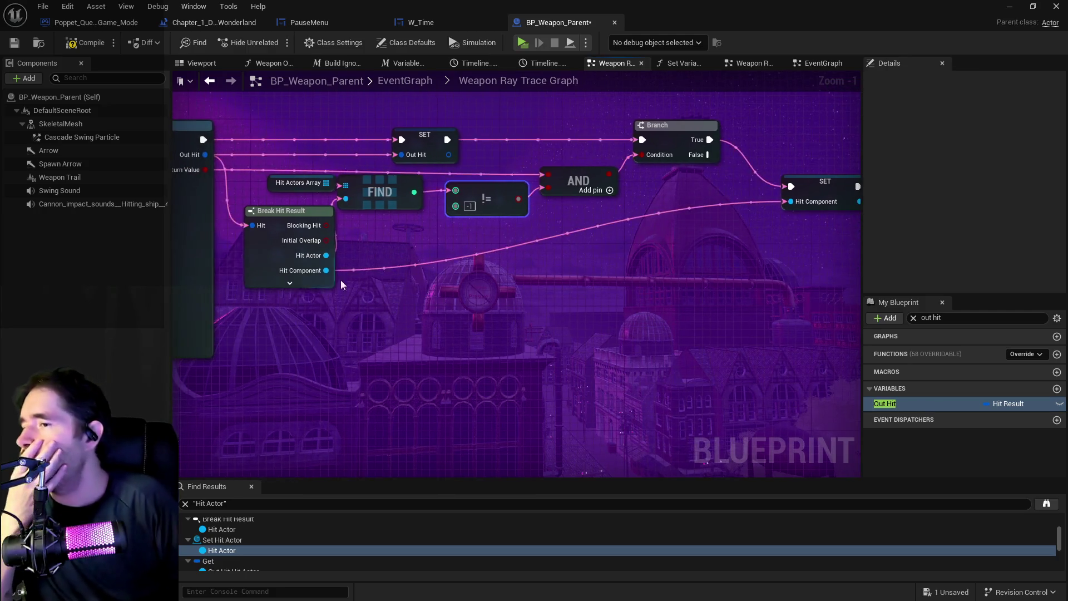
left_click(328, 272)
left_click_drag(286, 245, 251, 252)
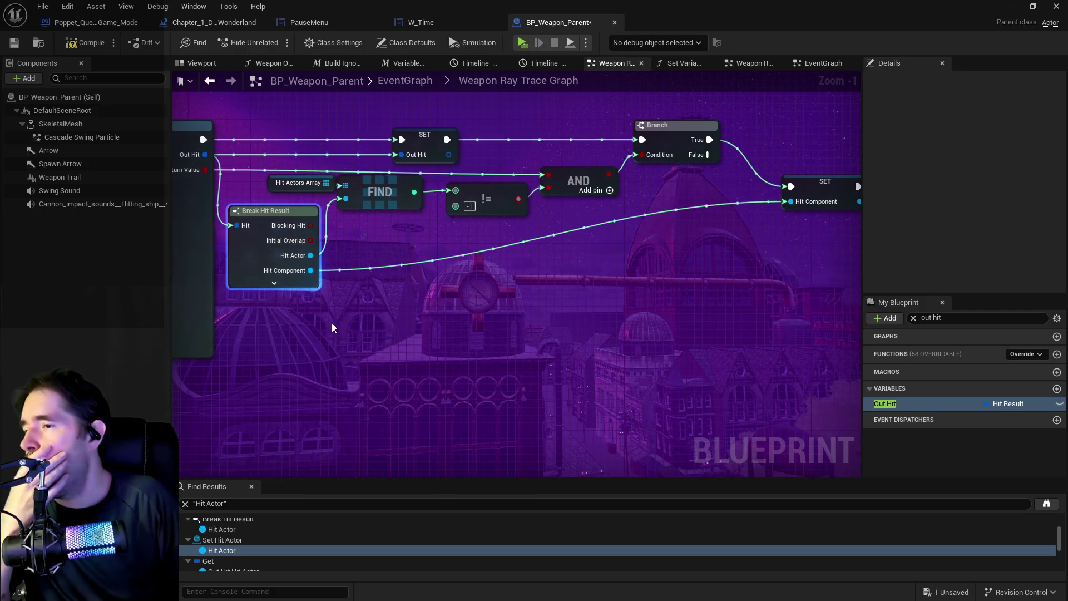
left_click_drag(333, 323, 336, 304)
left_click_drag(490, 232, 358, 291)
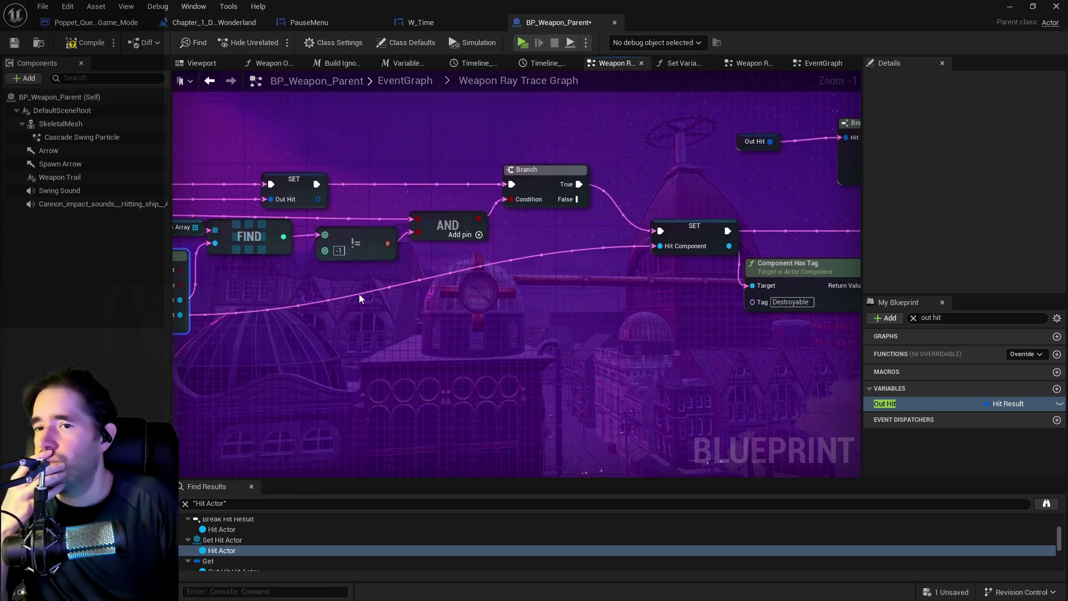
mouse_move(566, 249)
left_mouse_down()
mouse_move(706, 218)
mouse_move(552, 267)
mouse_move(440, 272)
mouse_move(583, 306)
mouse_move(489, 262)
mouse_move(415, 316)
mouse_move(286, 304)
mouse_move(412, 318)
mouse_move(172, 305)
left_mouse_up()
mouse_move(262, 298)
left_mouse_down()
mouse_move(225, 311)
mouse_move(398, 274)
mouse_move(358, 267)
mouse_move(412, 271)
mouse_move(418, 250)
mouse_move(476, 317)
mouse_move(448, 430)
mouse_move(702, 406)
mouse_move(618, 382)
mouse_move(553, 394)
mouse_move(676, 370)
left_mouse_up()
scroll(487, 275, "down", 1)
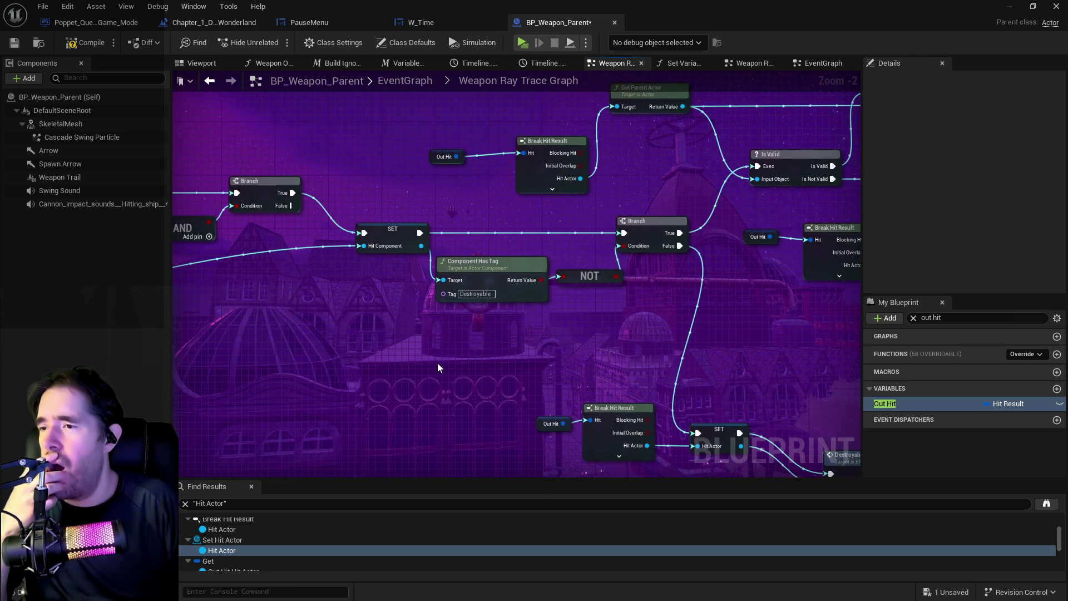
mouse_move(436, 363)
left_mouse_down()
mouse_move(530, 334)
mouse_move(662, 335)
left_mouse_up()
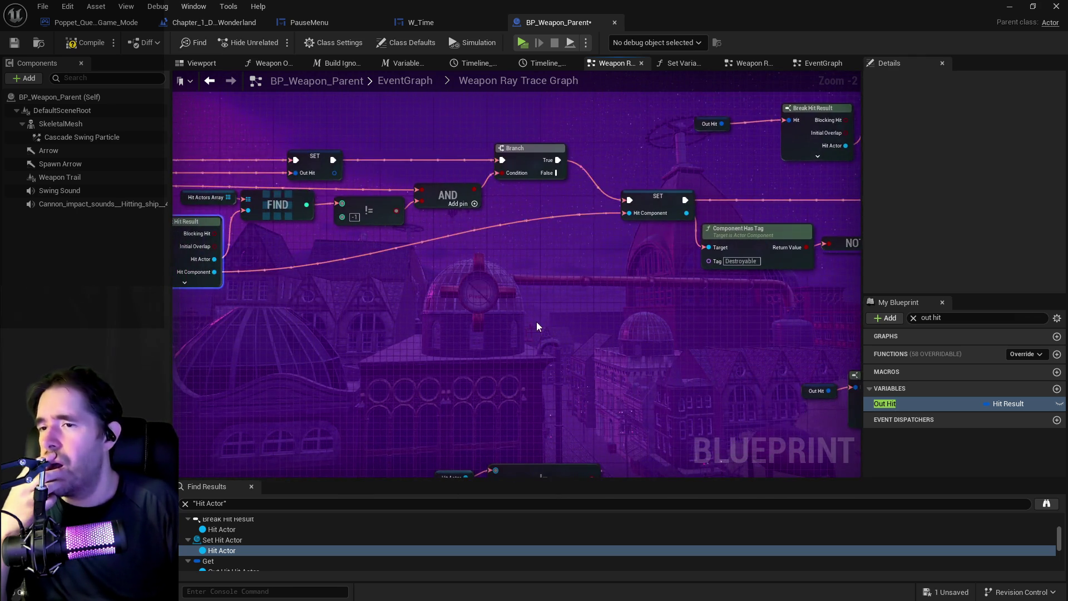
mouse_move(470, 326)
left_mouse_down()
mouse_move(263, 338)
mouse_move(178, 319)
left_mouse_up()
Step: List all references to Hit Component by name from the SET node
right_click(293, 206)
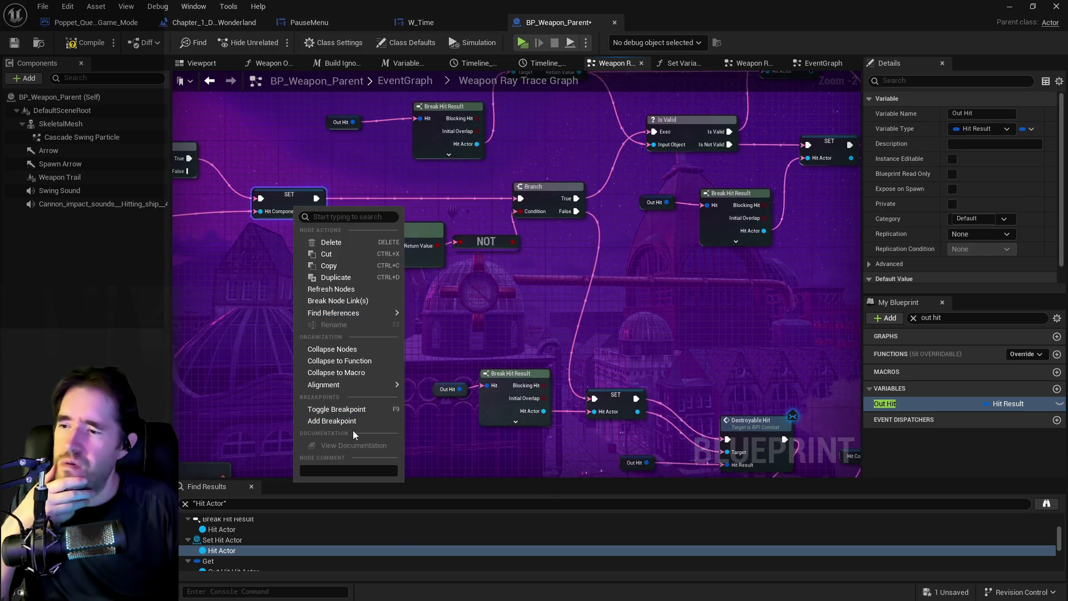
mouse_move(384, 313)
left_click(431, 320)
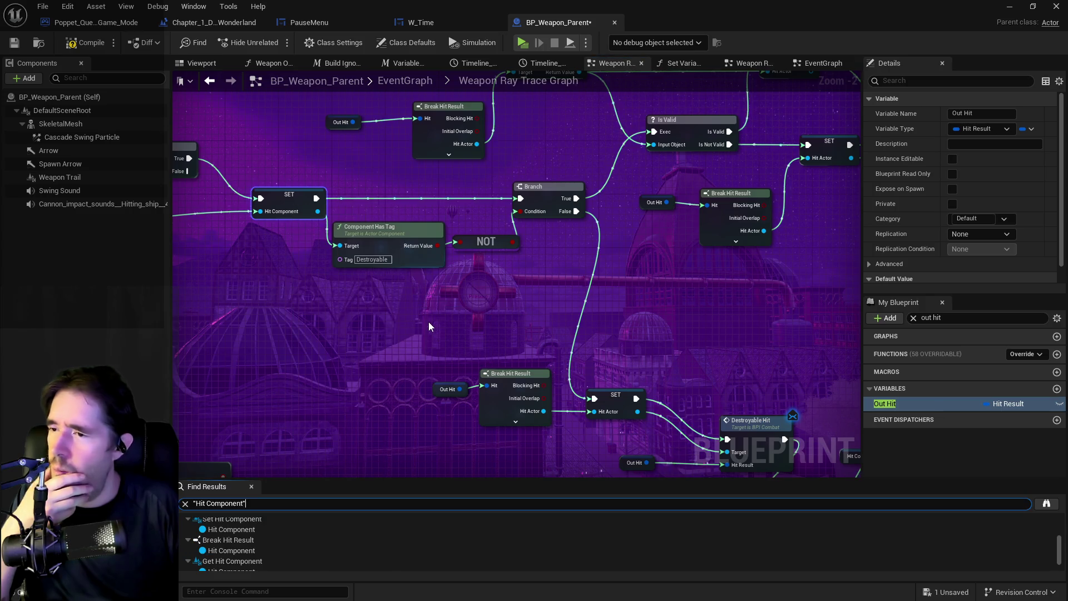
scroll(235, 532, "down", 2)
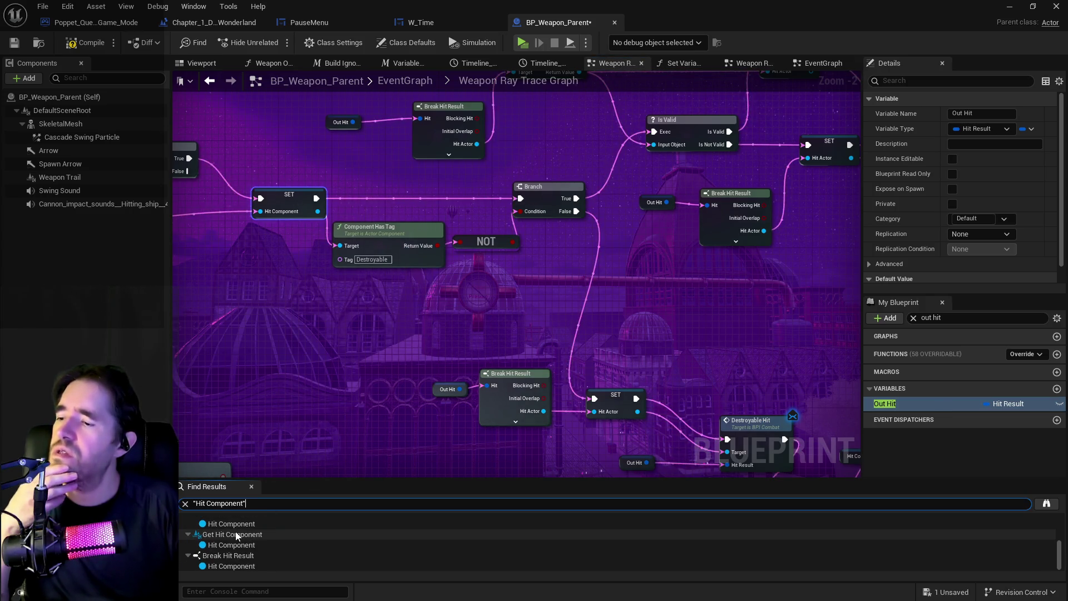
Step: Shift the Get Gameplay Tags chain right and move the ADD nodes in after Destroyable Hit
mouse_move(691, 346)
left_mouse_down()
mouse_move(409, 326)
mouse_move(483, 308)
mouse_move(223, 277)
mouse_move(716, 381)
left_mouse_up()
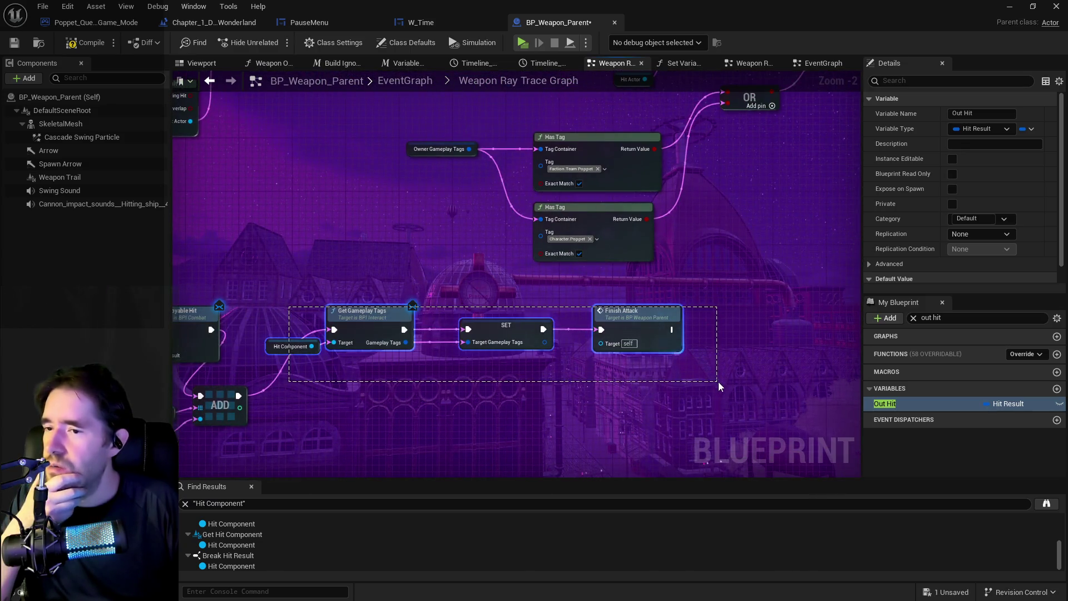
left_click_drag(384, 322, 571, 323)
left_click_drag(450, 356, 714, 350)
mouse_move(395, 390)
left_mouse_down()
mouse_move(504, 437)
mouse_move(674, 345)
mouse_move(663, 339)
left_mouse_up()
left_click_drag(507, 333, 646, 377)
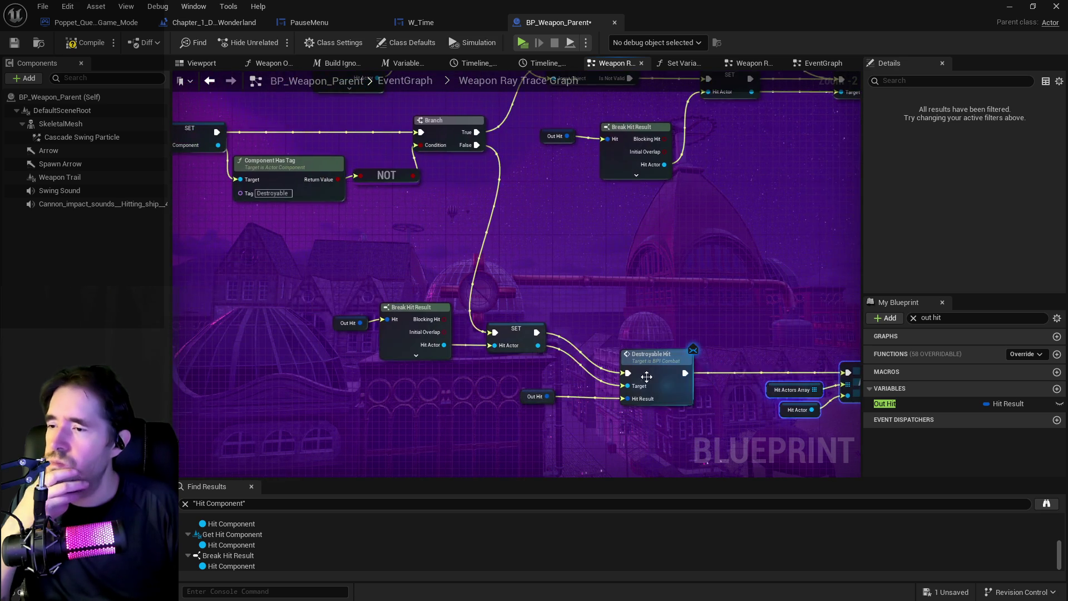
left_click_drag(357, 341, 392, 342)
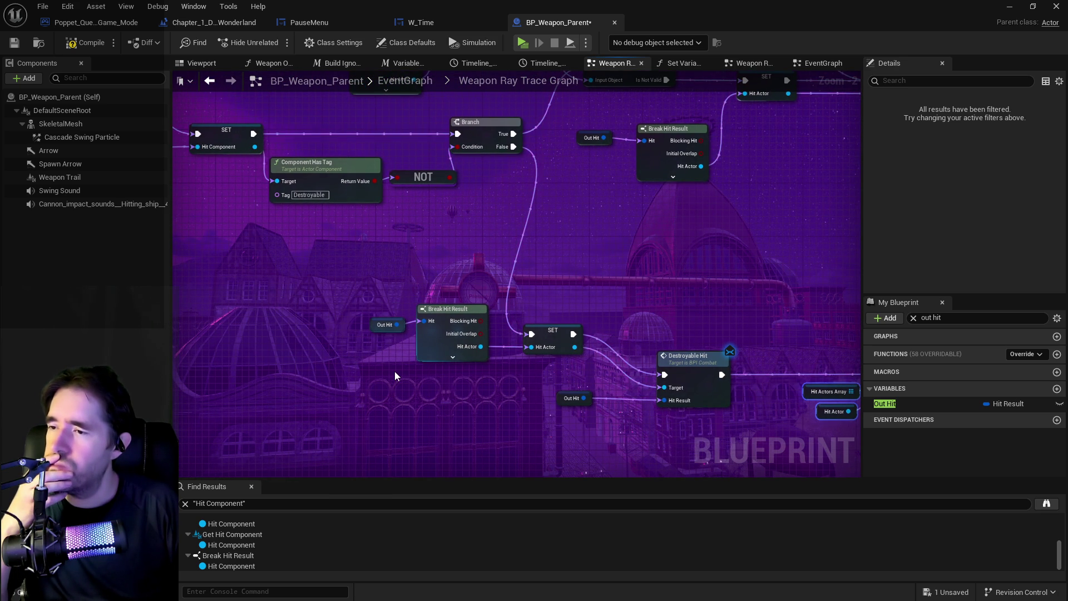
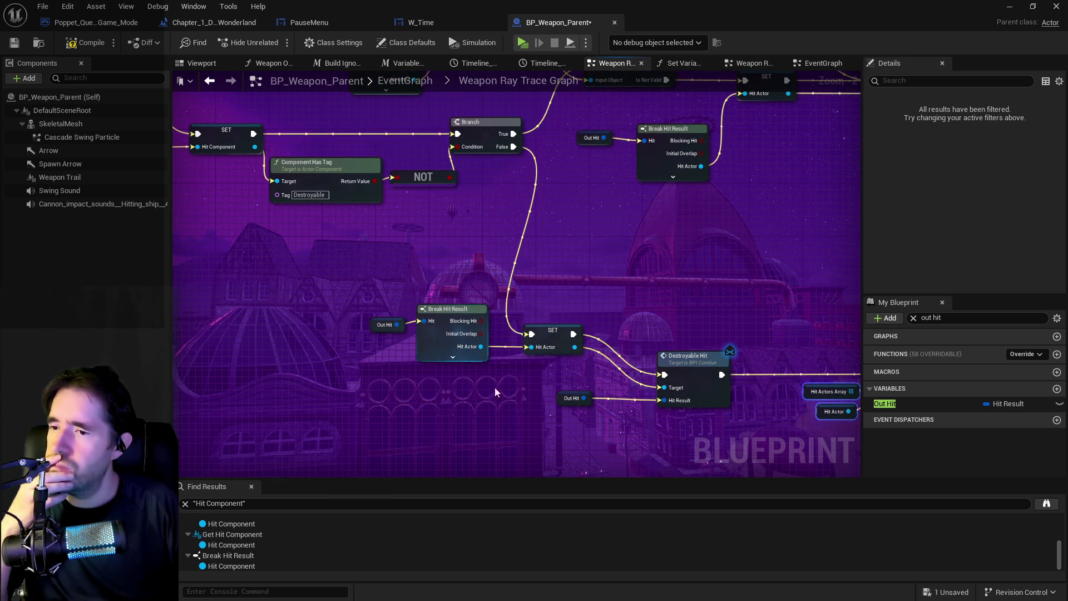
Step: Move the Break Hit Result and Destroyable Hit node row to the top of the graph
left_click_drag(511, 391, 402, 356)
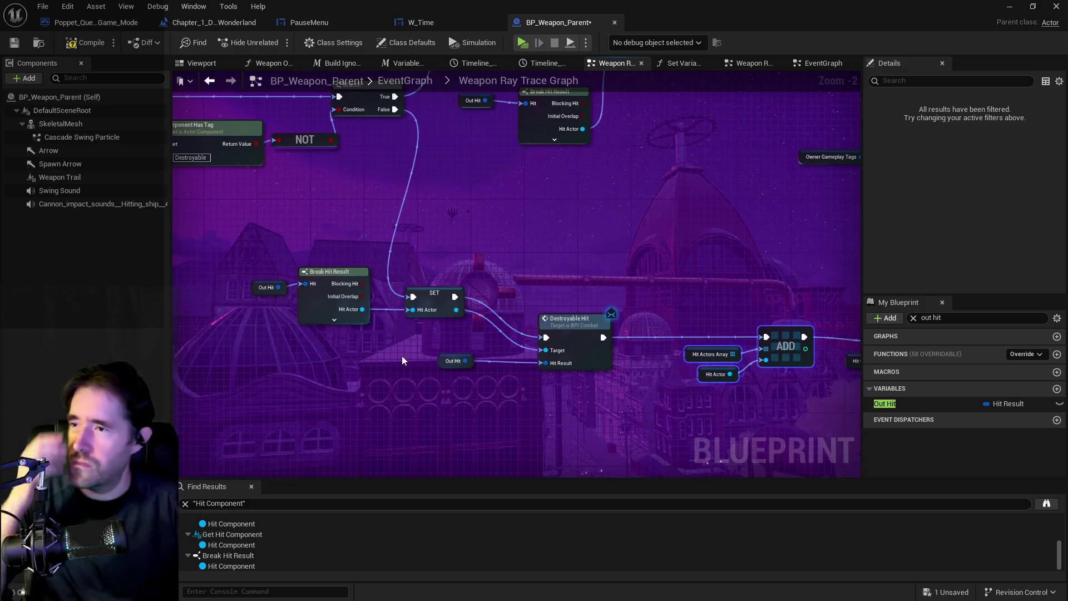
left_click_drag(413, 403, 532, 428)
mouse_move(427, 225)
left_mouse_down()
mouse_move(437, 275)
mouse_move(371, 287)
left_mouse_up()
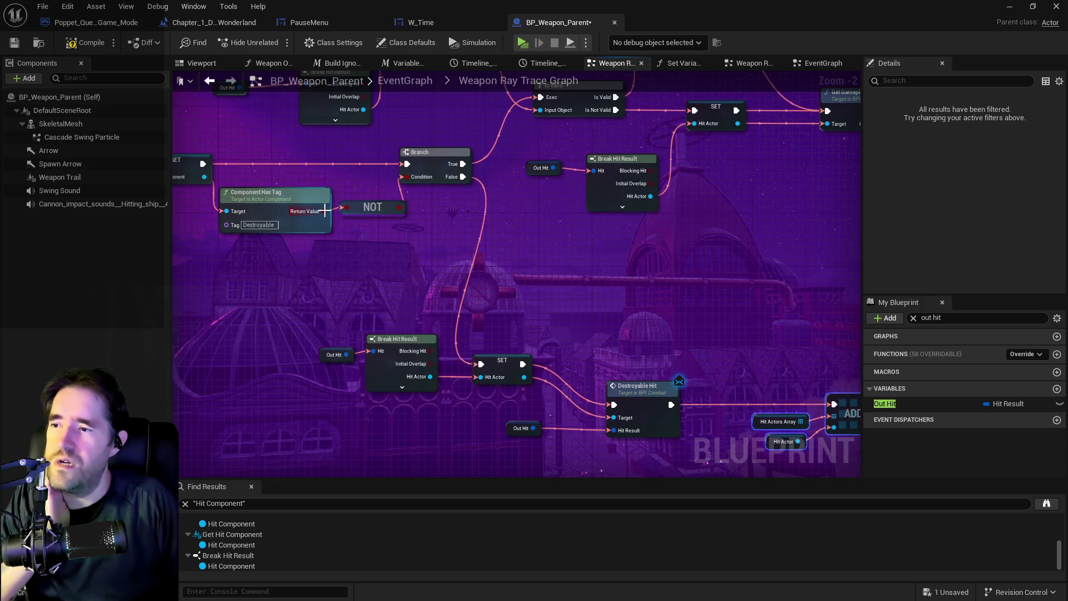
mouse_move(325, 210)
left_mouse_down()
mouse_move(465, 234)
mouse_move(297, 229)
left_mouse_up()
mouse_move(500, 251)
left_mouse_down()
mouse_move(460, 231)
mouse_move(195, 226)
mouse_move(368, 223)
mouse_move(364, 199)
mouse_move(320, 213)
mouse_move(368, 223)
mouse_move(332, 230)
mouse_move(359, 248)
mouse_move(568, 303)
left_mouse_up()
left_click_drag(500, 322, 383, 280)
scroll(391, 283, "down", 2)
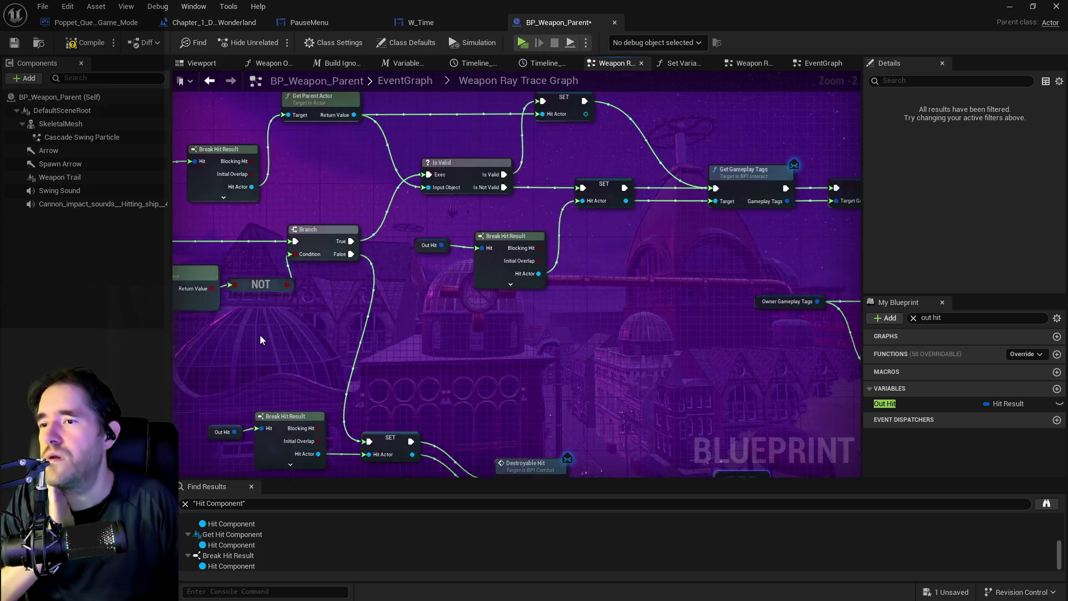
mouse_move(259, 335)
left_mouse_down()
mouse_move(418, 280)
mouse_move(227, 262)
mouse_move(277, 276)
mouse_move(453, 278)
mouse_move(441, 275)
left_mouse_up()
scroll(397, 286, "down", 1)
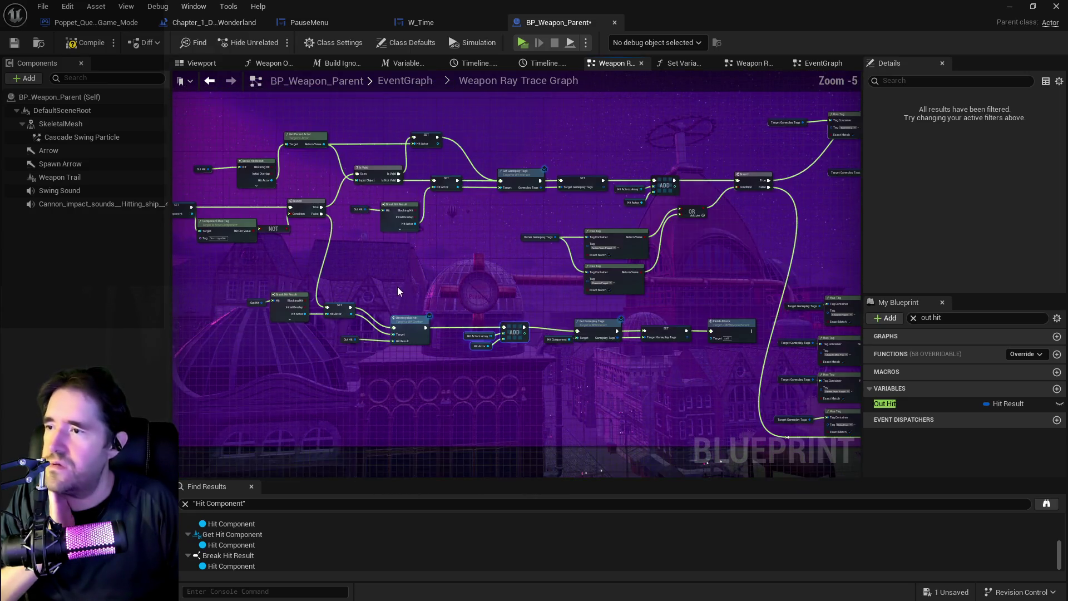
left_click_drag(241, 265, 618, 355)
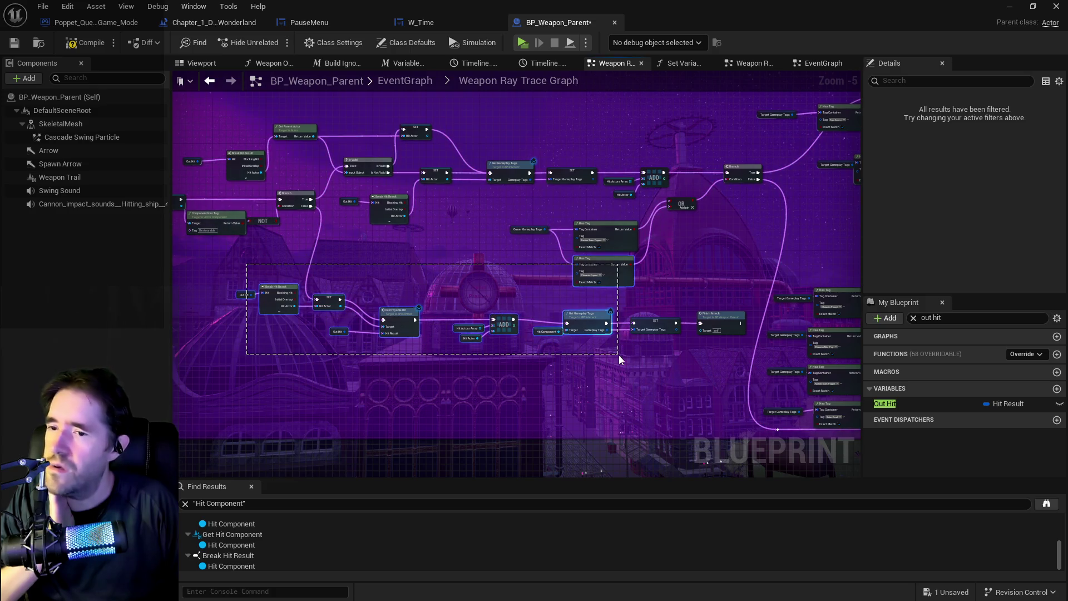
left_click_drag(212, 296, 651, 393)
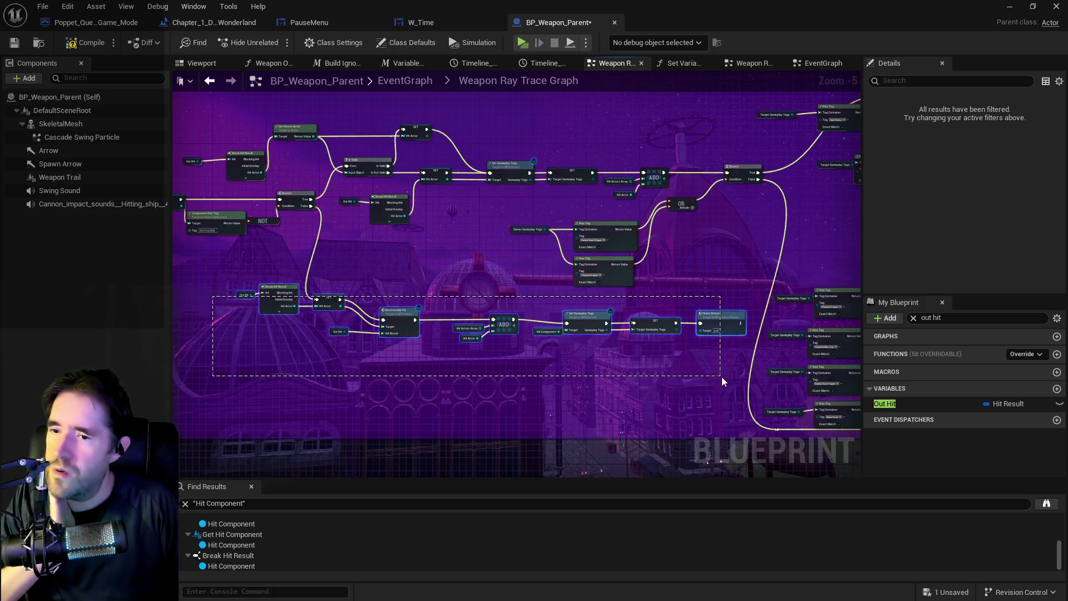
mouse_move(719, 328)
left_mouse_down()
mouse_move(639, 106)
mouse_move(725, 89)
mouse_move(690, 113)
left_mouse_up()
Step: Connect Out Hit to Break Hit Result's Hit input and wire NOT's result into Branch Condition
scroll(342, 213, "up", 1)
scroll(353, 230, "up", 2)
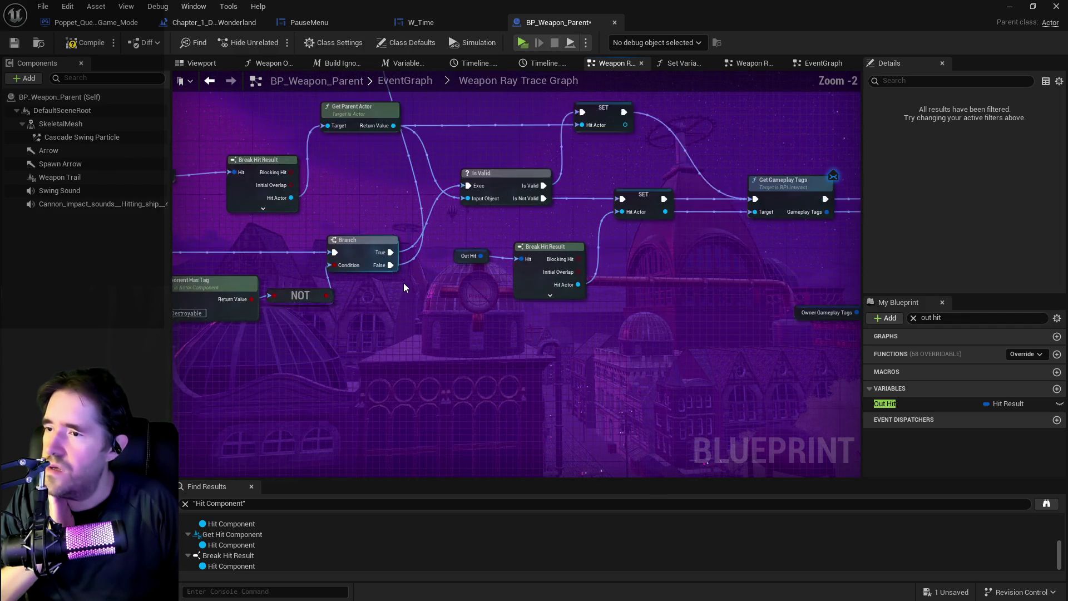
scroll(394, 334, "down", 1)
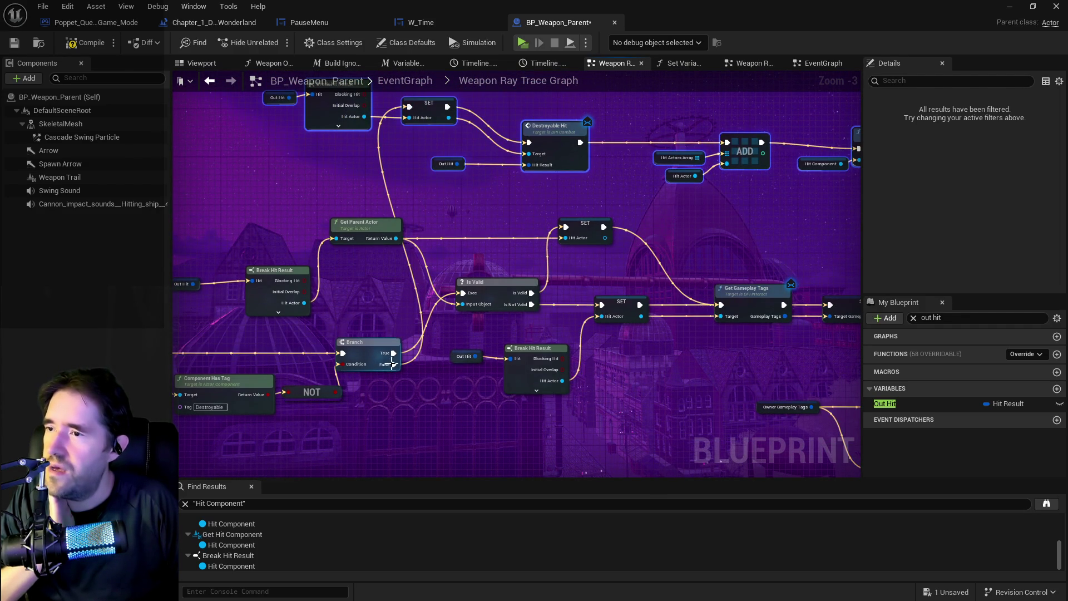
left_click(392, 352)
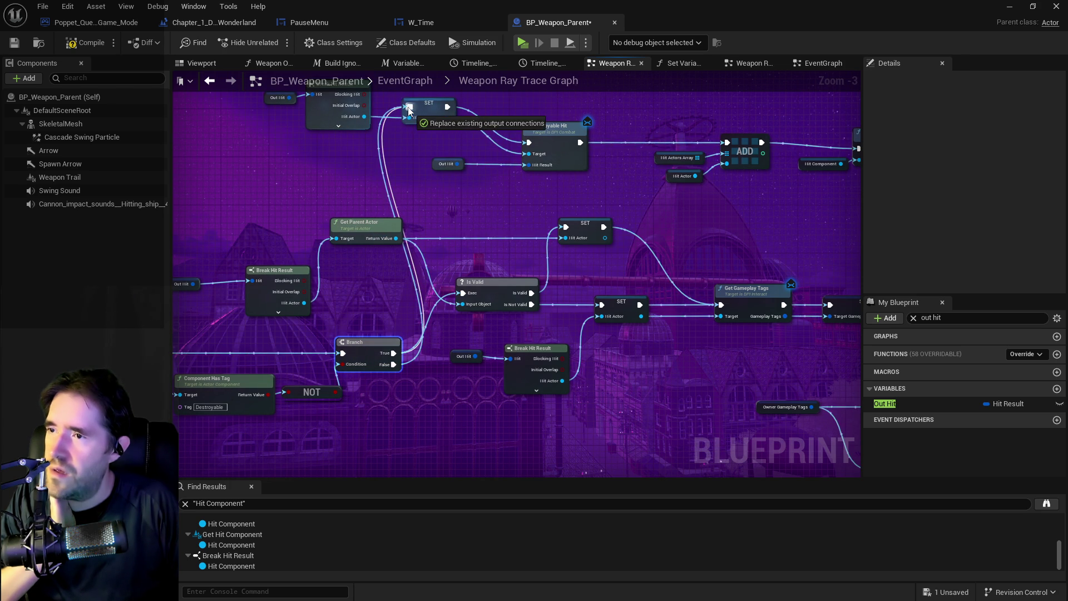
left_click_drag(443, 329, 511, 359)
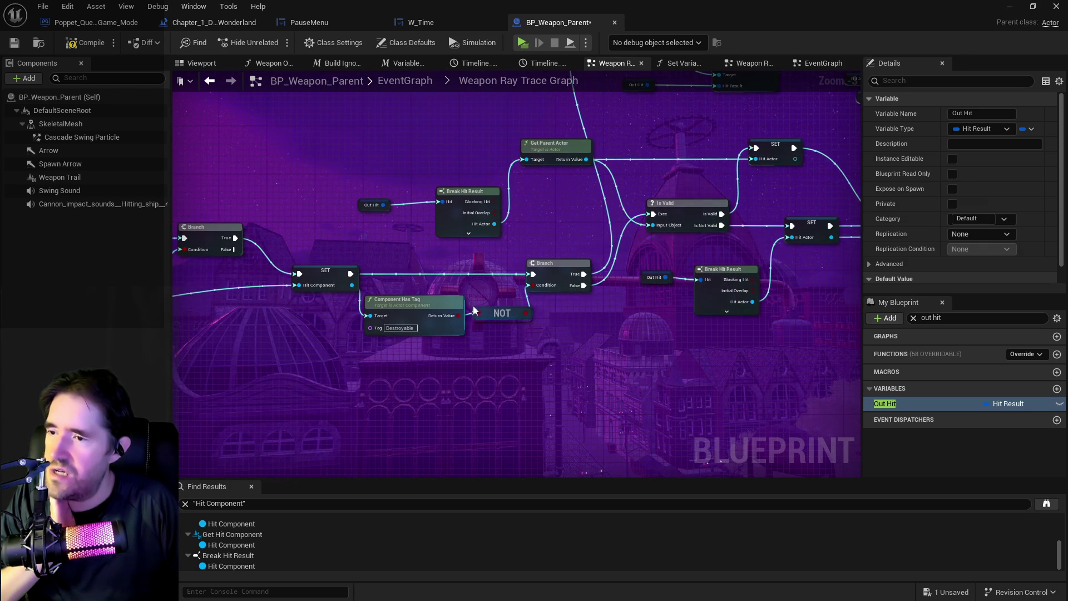
left_click_drag(460, 316, 533, 286)
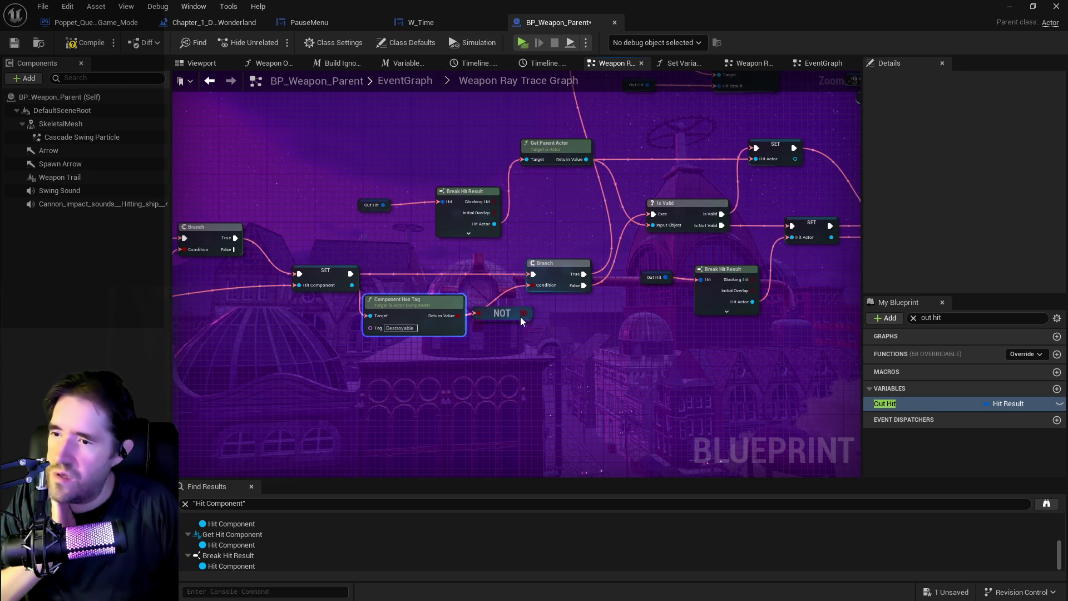
left_click(502, 314)
Step: Select the tag-check nodes in the upper area of the graph
scroll(503, 337, "down", 5)
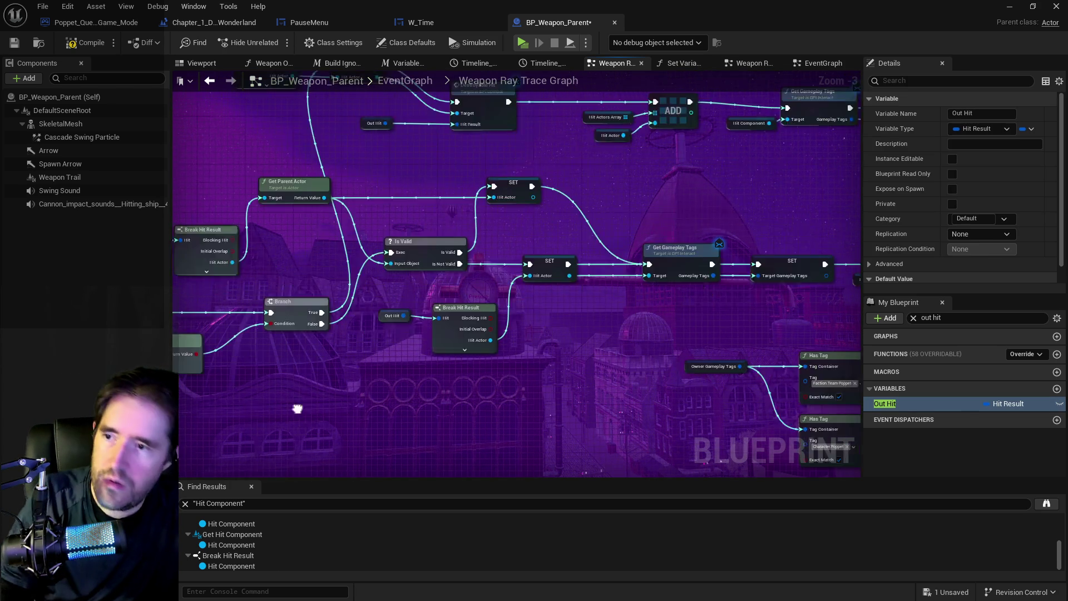
mouse_move(469, 343)
left_mouse_down()
mouse_move(221, 268)
mouse_move(362, 260)
mouse_move(259, 232)
left_mouse_up()
mouse_move(226, 185)
left_mouse_down()
mouse_move(730, 222)
mouse_move(782, 238)
mouse_move(533, 231)
mouse_move(557, 281)
mouse_move(557, 349)
mouse_move(539, 346)
mouse_move(681, 296)
mouse_move(820, 304)
mouse_move(610, 199)
left_mouse_up()
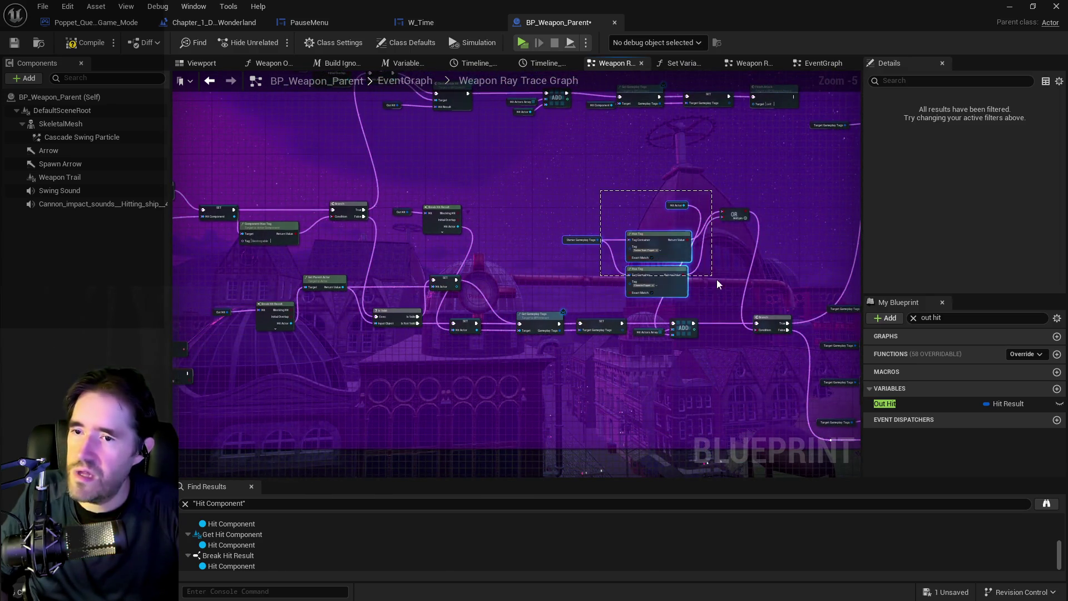
Step: Drop the OR and Has Tag group lower, then lift Out Hit and Break Hit Result into line
mouse_move(726, 214)
left_mouse_down()
mouse_move(683, 370)
mouse_move(747, 361)
left_mouse_up()
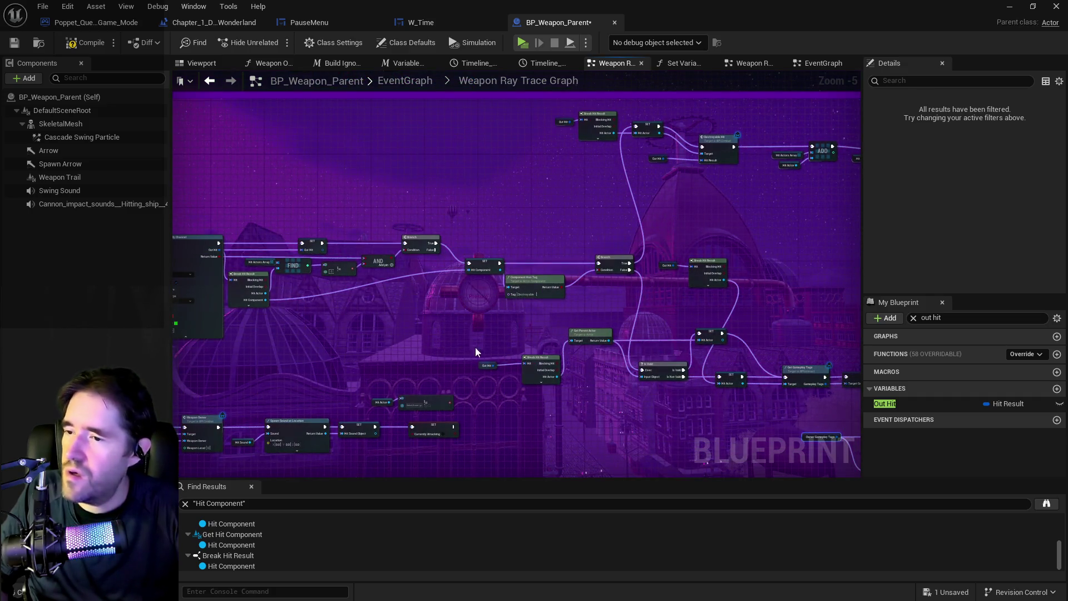
mouse_move(529, 378)
left_mouse_down()
mouse_move(518, 344)
mouse_move(296, 236)
mouse_move(370, 221)
left_mouse_up()
scroll(296, 236, "down", 1)
left_click_drag(706, 259, 705, 257)
left_click_drag(442, 224, 439, 269)
scroll(435, 278, "up", 3)
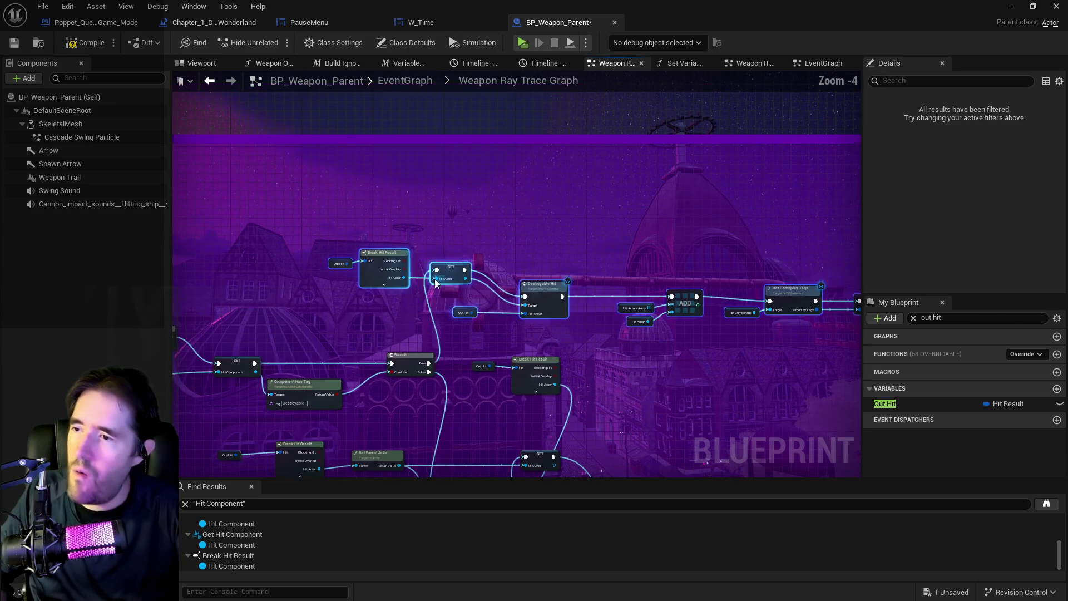
scroll(433, 312, "down", 2)
mouse_move(355, 282)
left_mouse_down()
mouse_move(56, 249)
mouse_move(322, 393)
mouse_move(11, 223)
left_mouse_up()
mouse_move(330, 245)
left_mouse_down()
mouse_move(323, 315)
mouse_move(577, 221)
mouse_move(626, 270)
left_mouse_up()
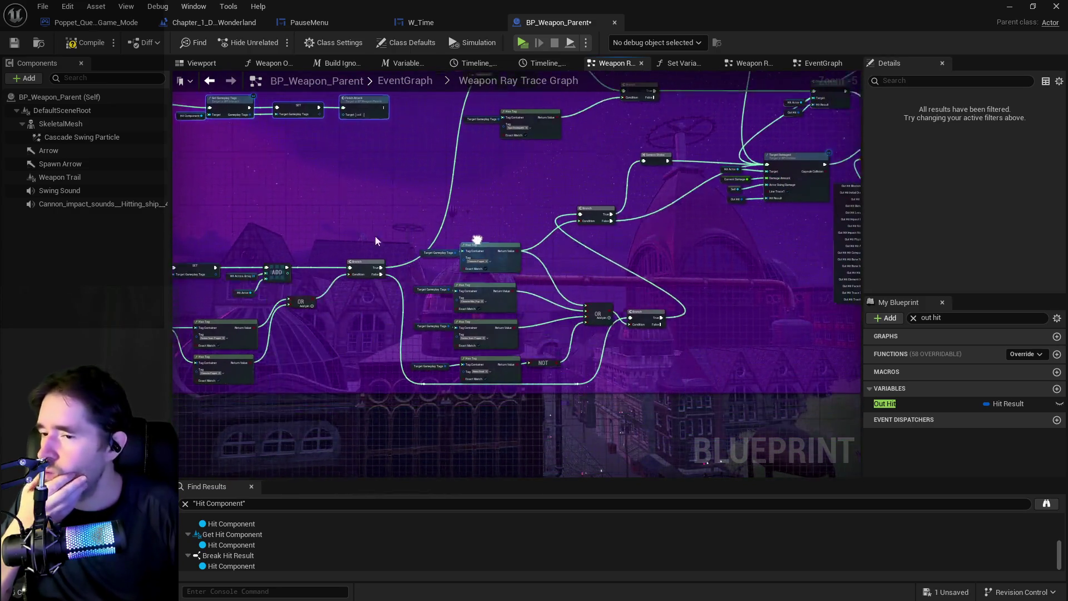
scroll(406, 235, "up", 2)
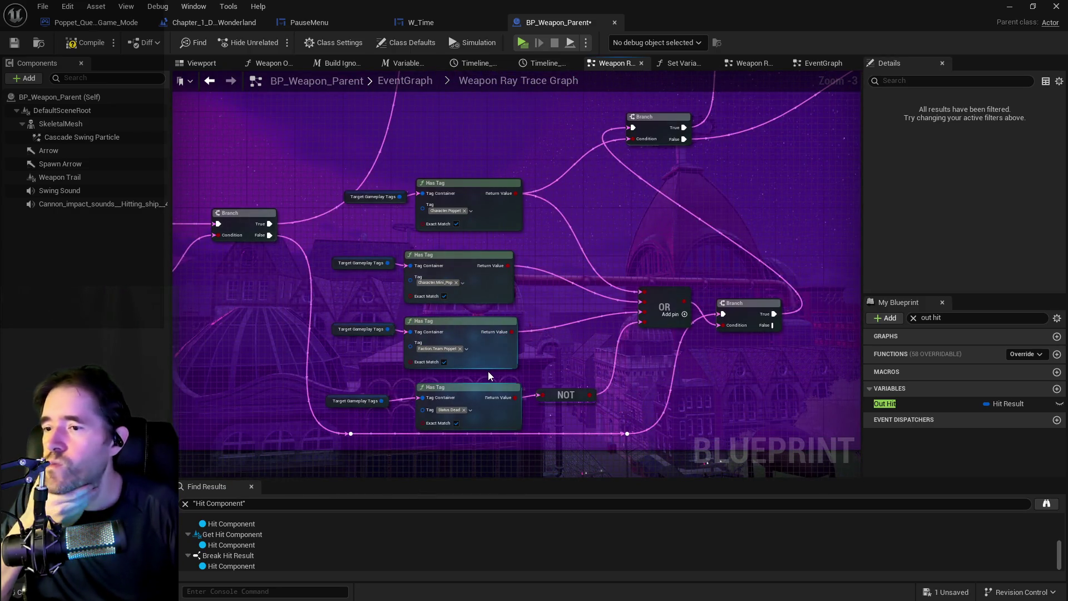
left_click_drag(489, 372, 468, 348)
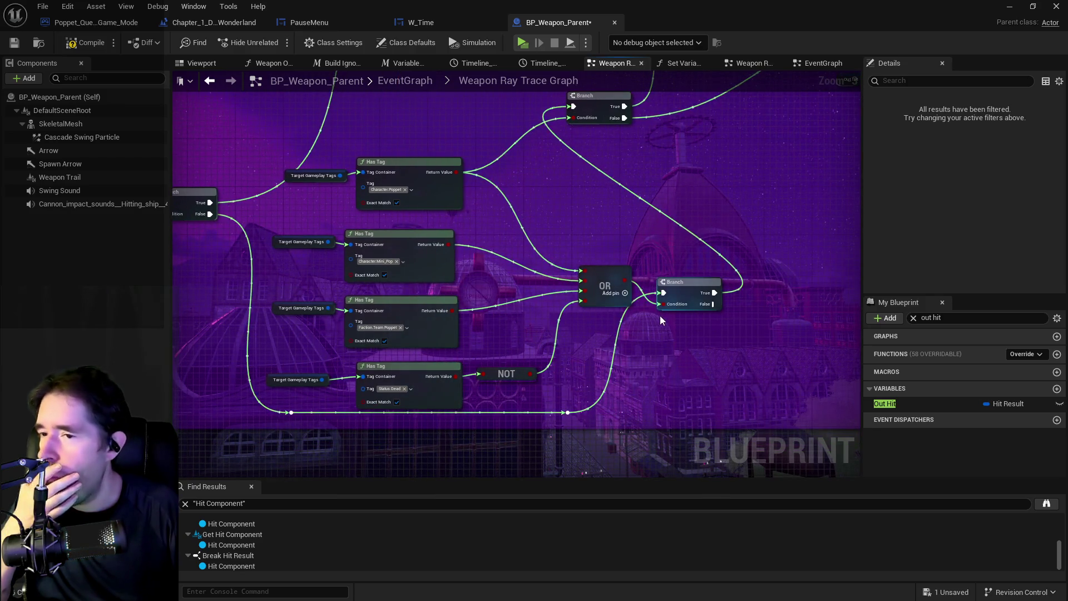
left_click_drag(660, 286, 711, 290)
left_click_drag(633, 268, 622, 337)
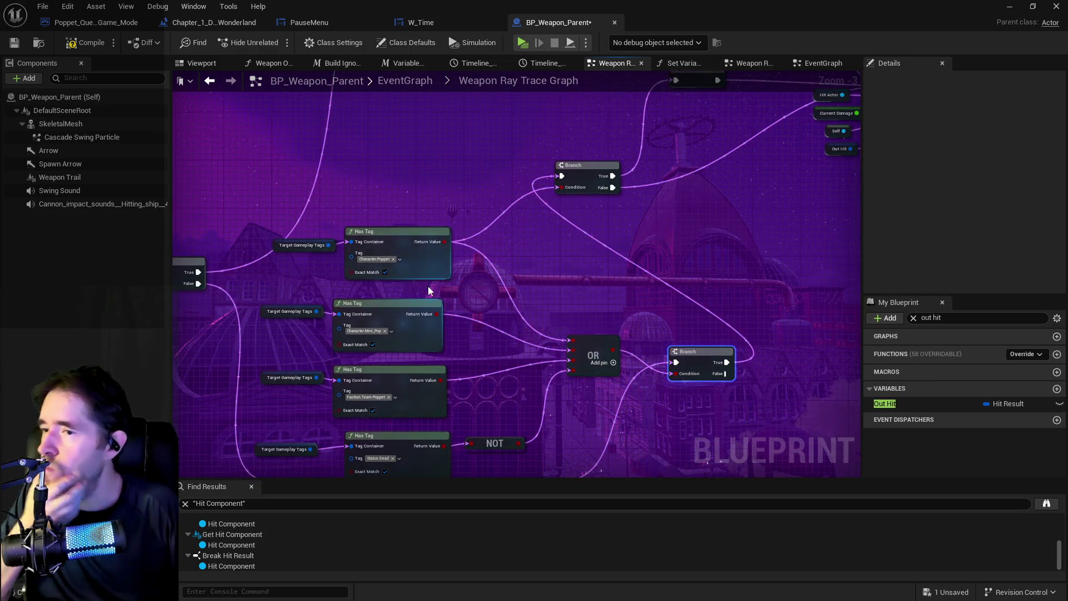
left_click(307, 228)
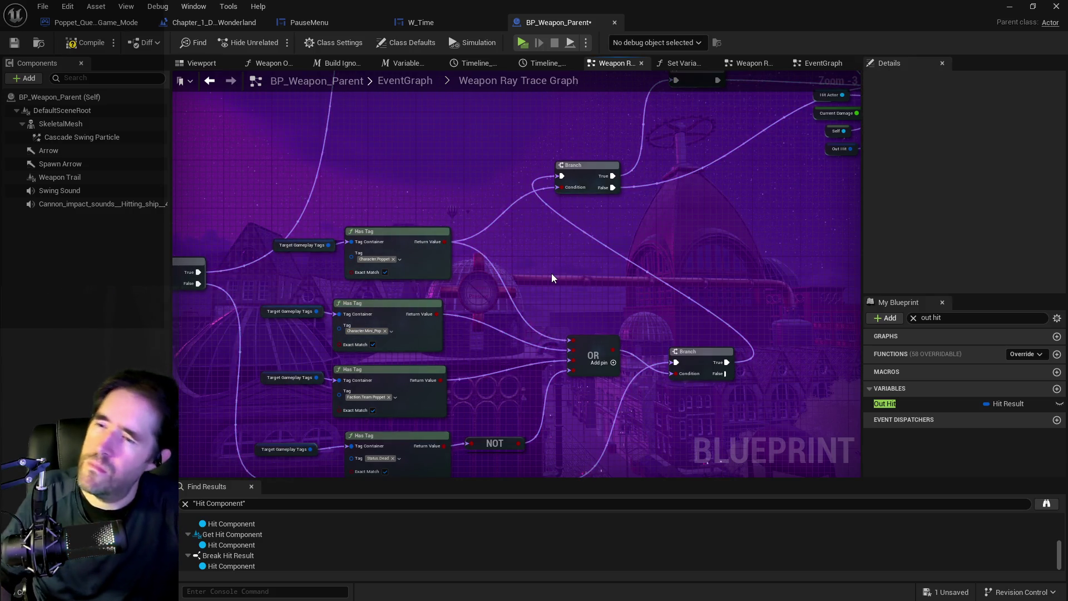
mouse_move(552, 277)
left_mouse_down()
mouse_move(496, 430)
mouse_move(478, 256)
left_mouse_up()
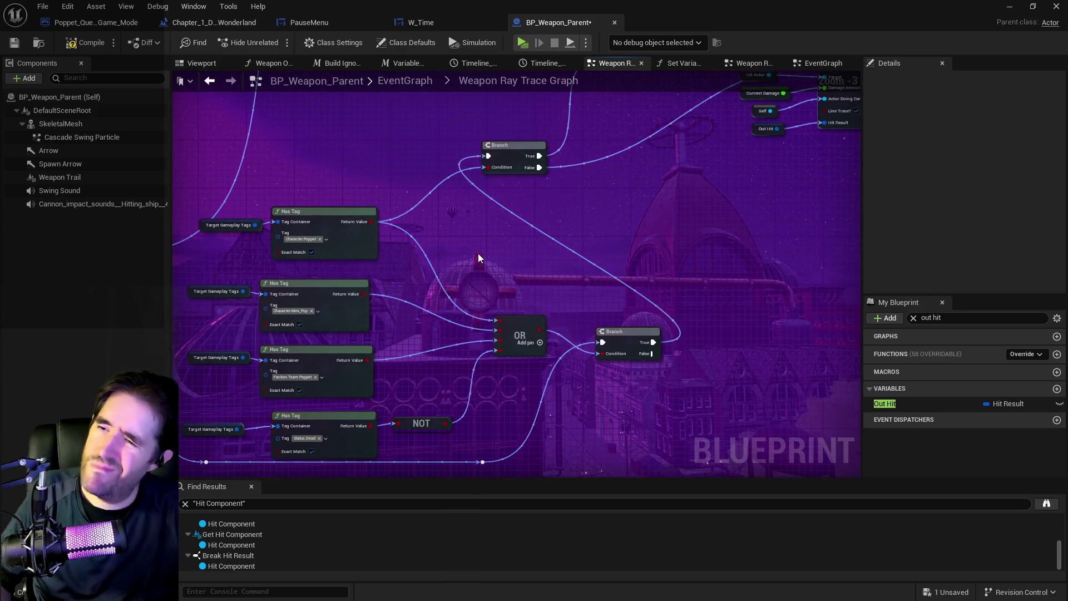
left_click_drag(478, 257, 507, 340)
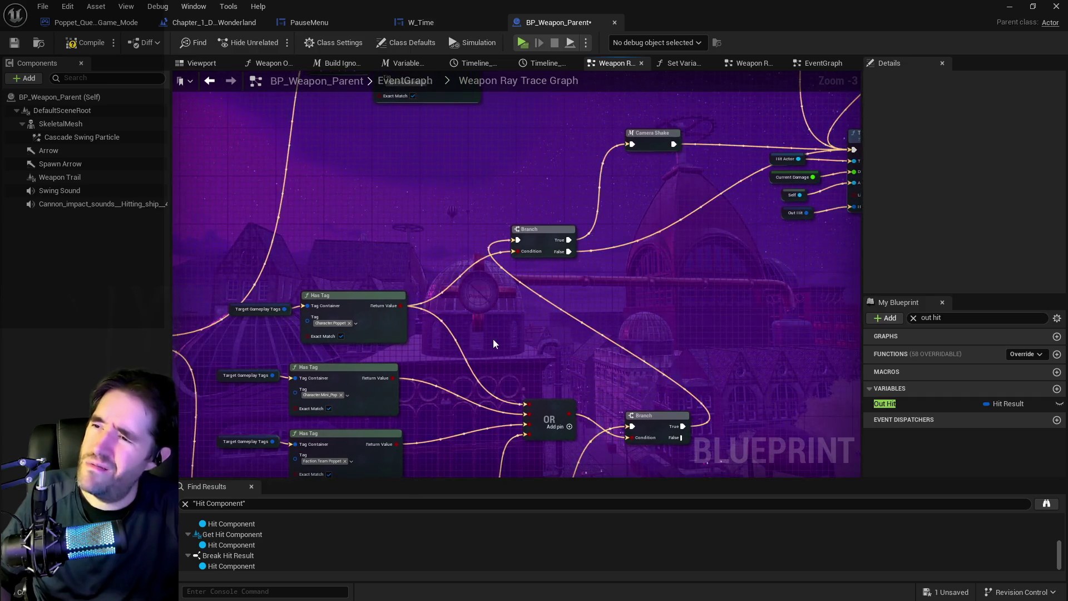
left_click_drag(365, 328, 408, 265)
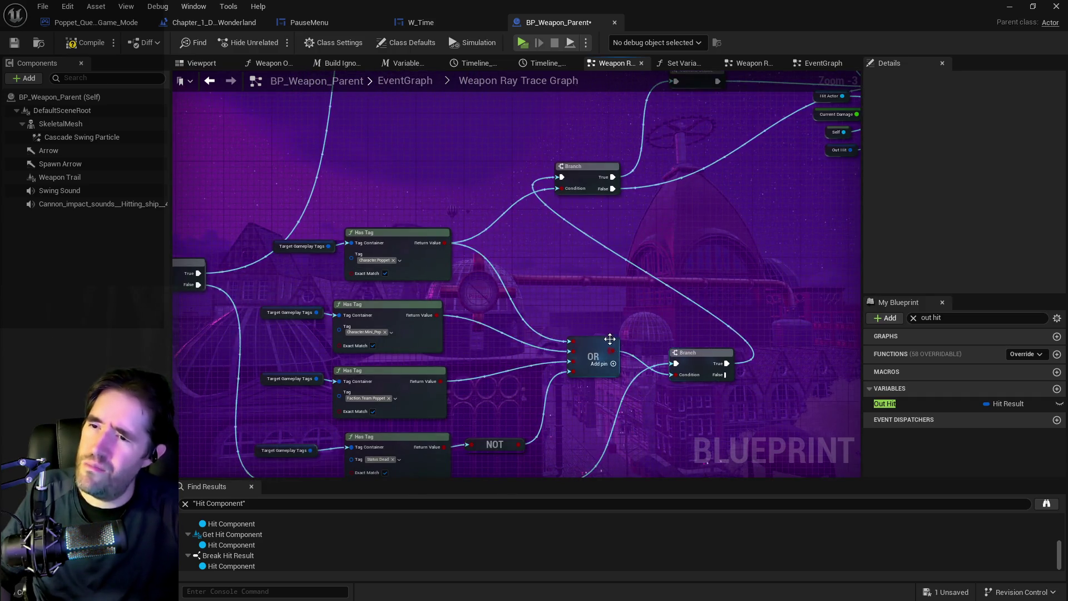
left_click_drag(629, 323, 588, 378)
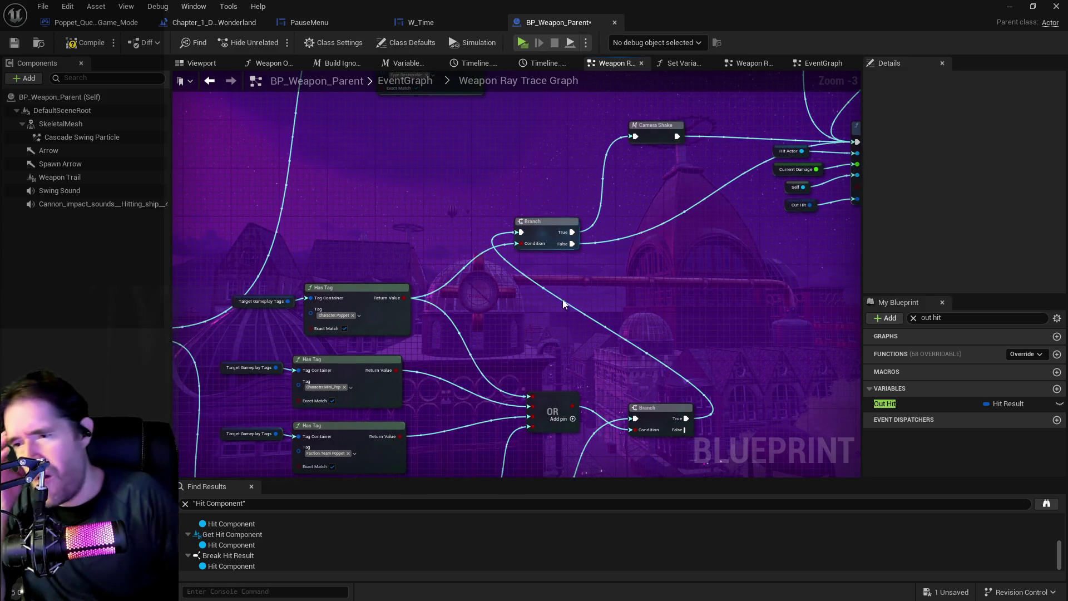
mouse_move(556, 323)
left_mouse_down()
mouse_move(587, 233)
mouse_move(559, 233)
left_mouse_up()
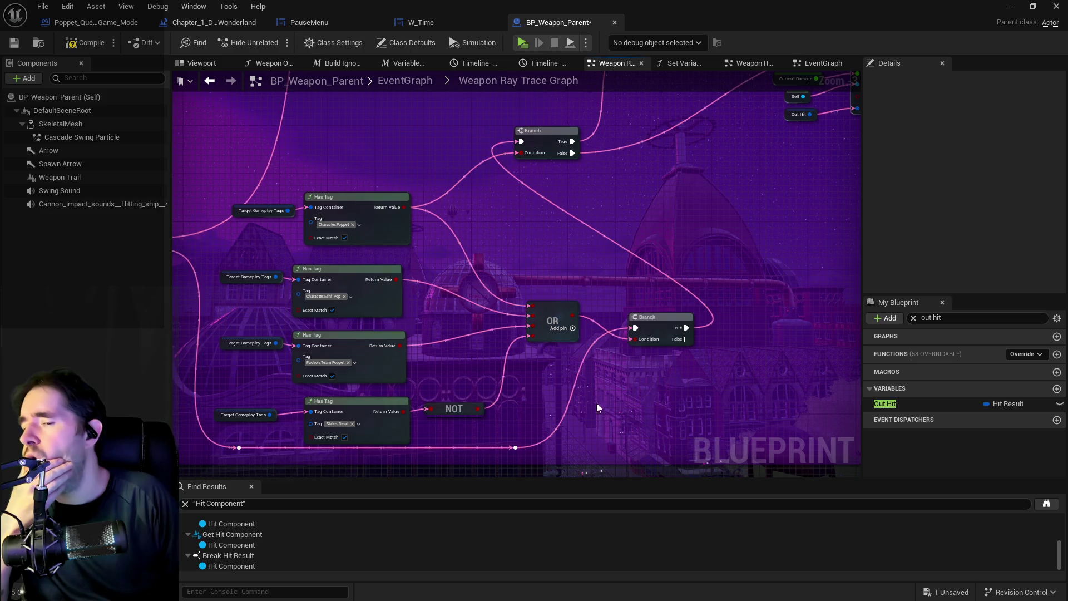
left_click_drag(624, 423, 574, 345)
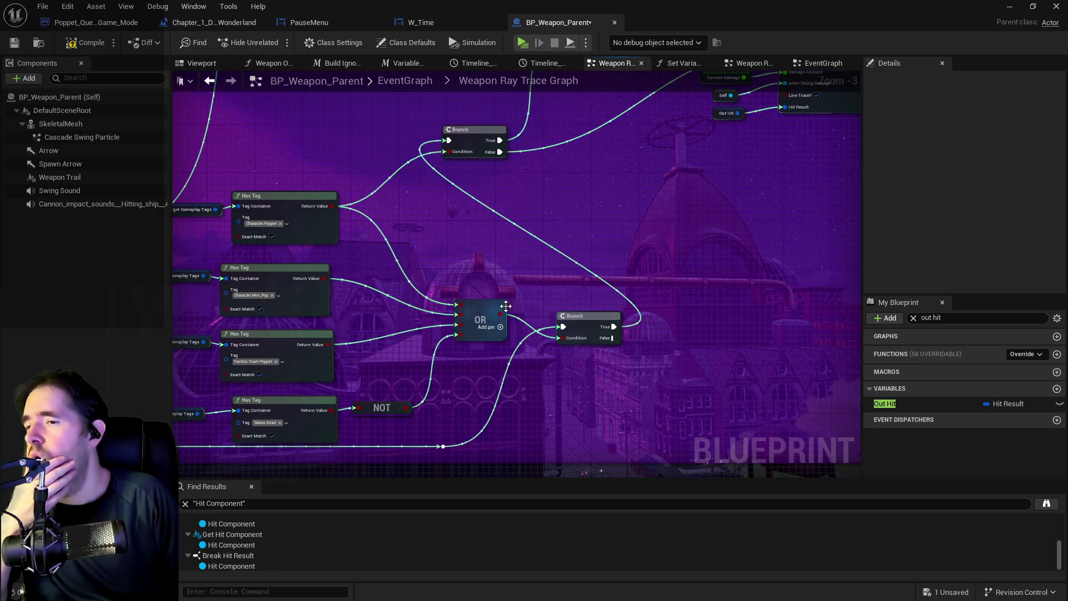
left_click_drag(583, 304, 612, 384)
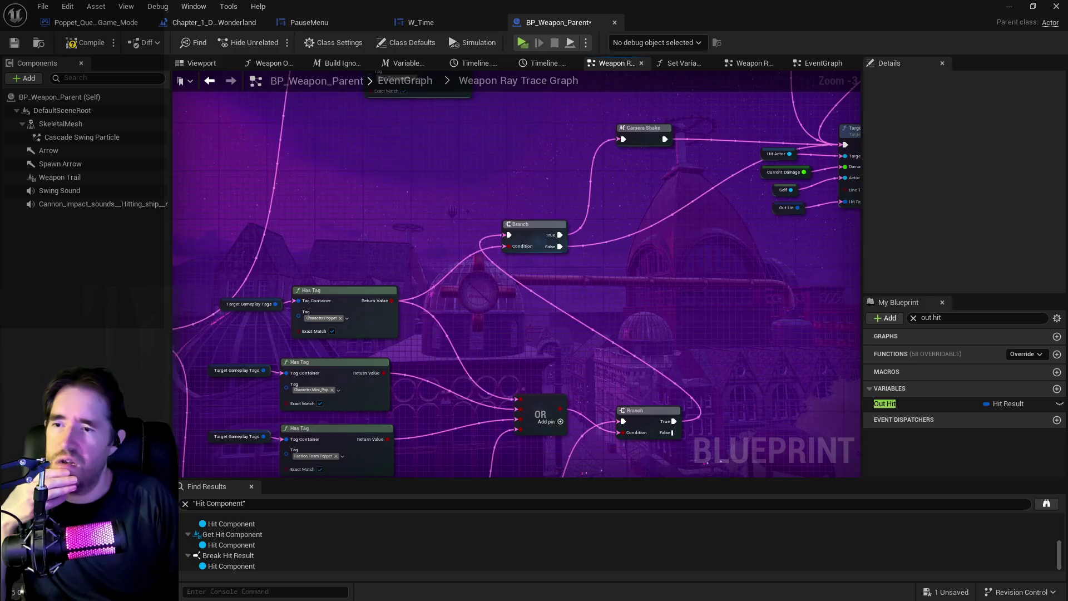
left_click_drag(559, 271, 492, 307)
mouse_move(536, 342)
left_mouse_down()
mouse_move(670, 340)
mouse_move(622, 395)
mouse_move(563, 312)
mouse_move(359, 452)
mouse_move(416, 350)
mouse_move(515, 408)
left_mouse_up()
scroll(606, 411, "down", 1)
mouse_move(582, 387)
left_mouse_down()
mouse_move(523, 389)
mouse_move(406, 339)
mouse_move(275, 317)
mouse_move(312, 241)
mouse_move(334, 289)
left_mouse_up()
scroll(622, 291, "up", 1)
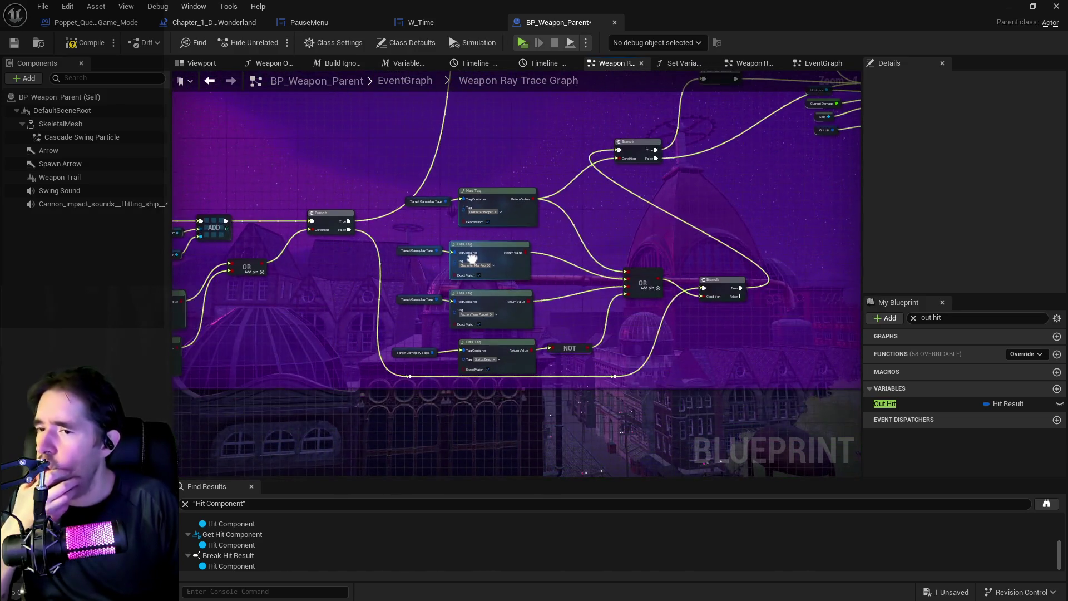
left_click_drag(622, 291, 458, 239)
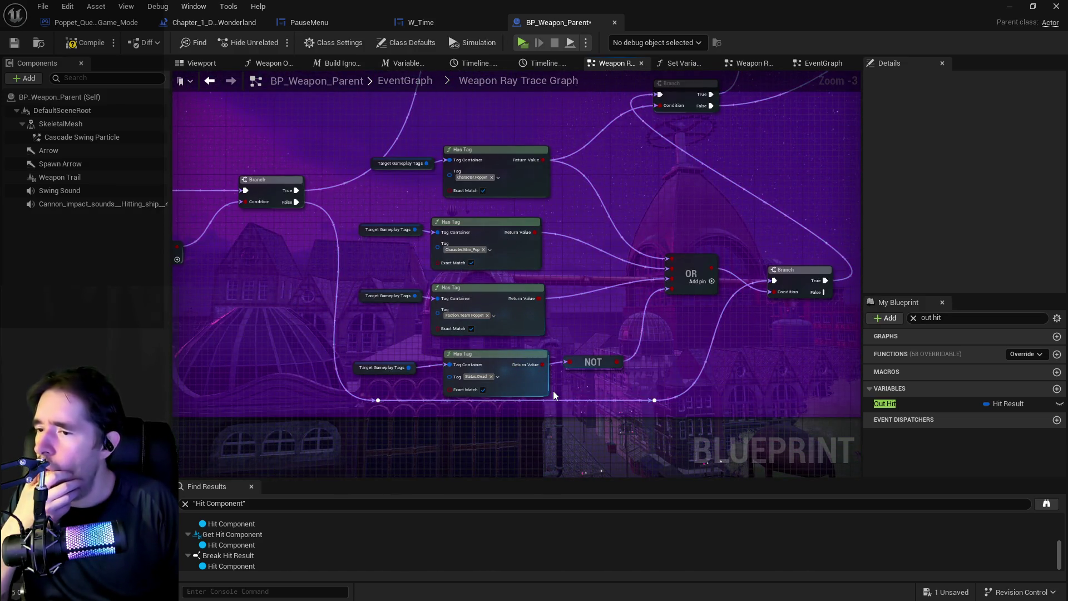
mouse_move(573, 321)
left_mouse_down()
mouse_move(584, 315)
mouse_move(565, 321)
left_mouse_up()
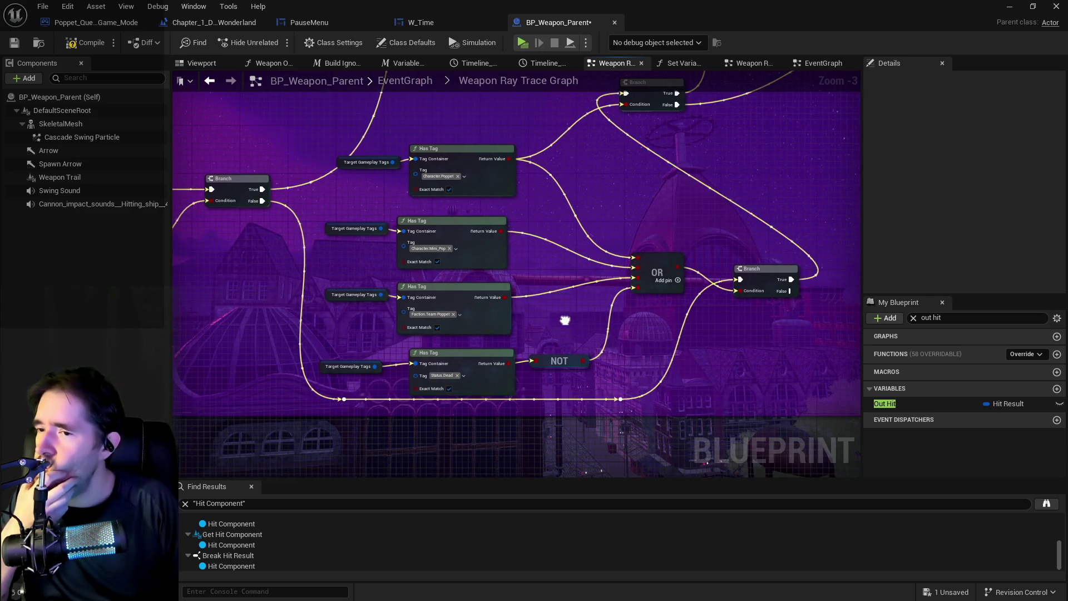
scroll(565, 320, "down", 2)
mouse_move(309, 350)
left_mouse_down()
mouse_move(495, 314)
mouse_move(600, 312)
mouse_move(589, 310)
mouse_move(603, 336)
mouse_move(200, 333)
left_mouse_up()
scroll(475, 313, "up", 2)
scroll(475, 313, "down", 1)
left_click_drag(526, 326, 564, 334)
scroll(439, 332, "down", 3)
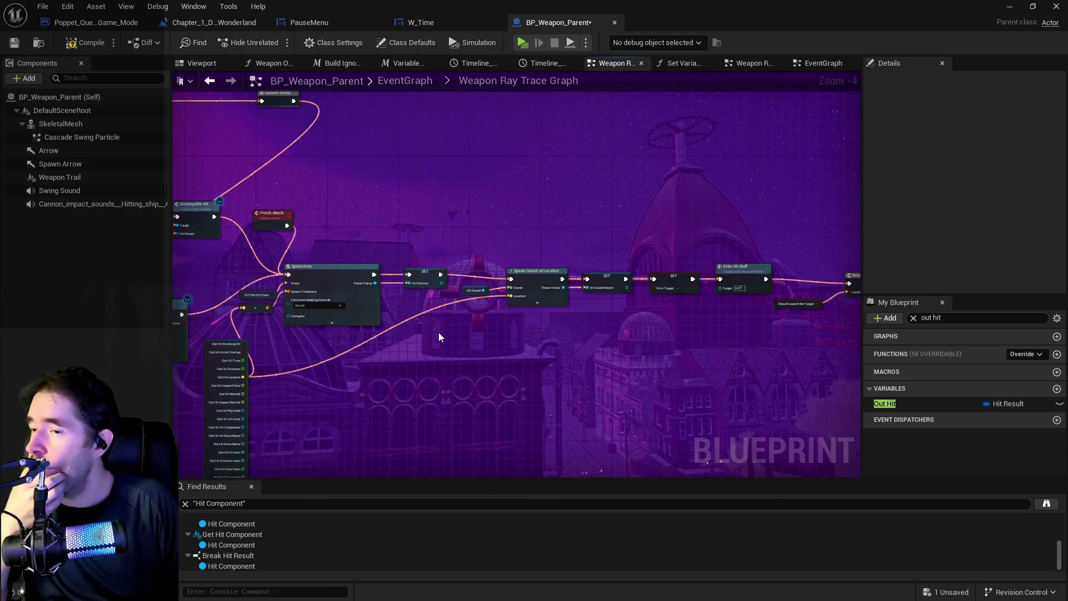
Step: Shift the selected node groups to the right and straighten their wires
mouse_move(438, 332)
left_mouse_down()
mouse_move(317, 294)
mouse_move(312, 229)
mouse_move(795, 334)
left_mouse_up()
left_click_drag(838, 364, 838, 361)
left_click_drag(503, 268, 622, 272)
key("f")
scroll(504, 281, "up", 1)
left_click(489, 315)
left_click_drag(495, 254, 597, 260)
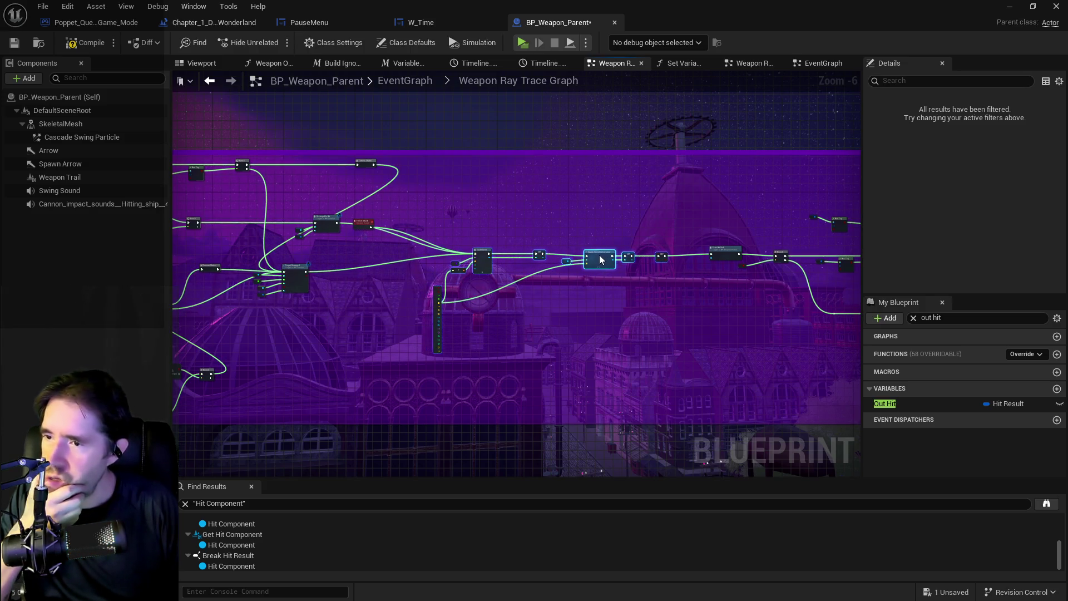
scroll(369, 232, "up", 2)
Step: Move the Finish Attack event node right and down, clear of the other nodes
mouse_move(362, 216)
left_mouse_down()
mouse_move(402, 253)
mouse_move(477, 264)
left_mouse_up()
left_click_drag(513, 233, 641, 232)
mouse_move(351, 191)
left_mouse_down()
mouse_move(465, 233)
mouse_move(492, 257)
mouse_move(443, 286)
mouse_move(557, 275)
mouse_move(463, 231)
mouse_move(465, 248)
mouse_move(478, 248)
left_mouse_up()
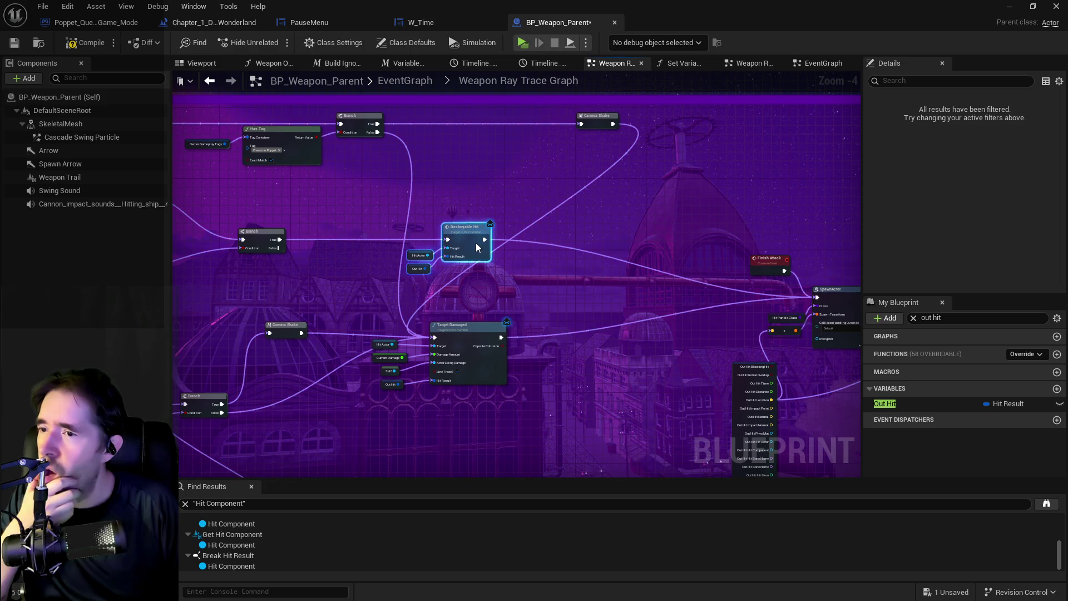
mouse_move(509, 289)
left_mouse_down()
mouse_move(400, 273)
mouse_move(436, 293)
mouse_move(534, 304)
left_mouse_up()
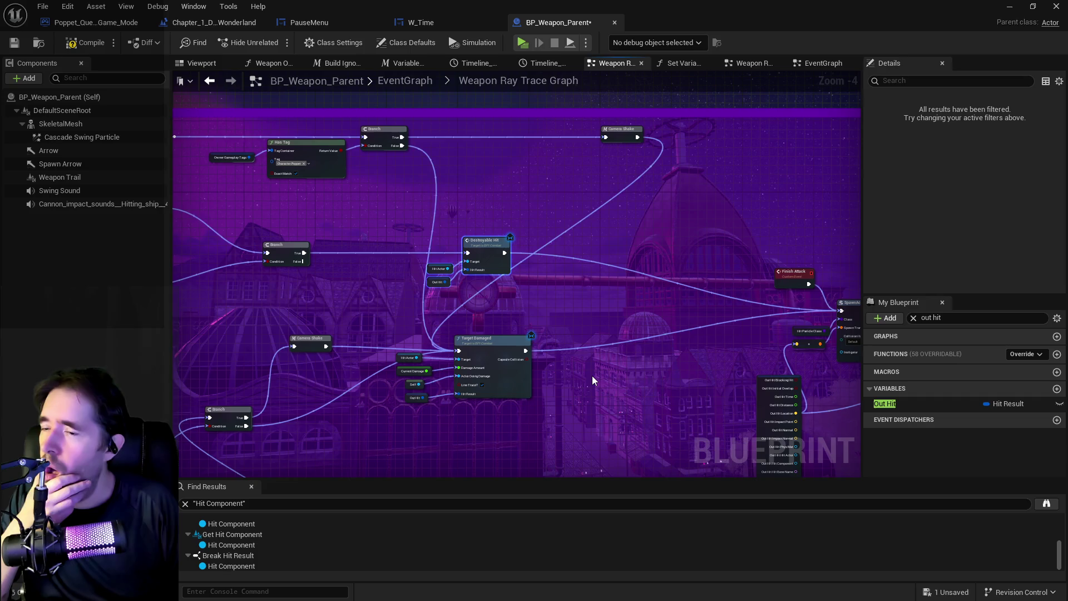
mouse_move(591, 376)
left_mouse_down()
mouse_move(475, 368)
mouse_move(782, 353)
mouse_move(822, 361)
mouse_move(432, 317)
mouse_move(549, 275)
mouse_move(460, 348)
mouse_move(359, 344)
left_mouse_up()
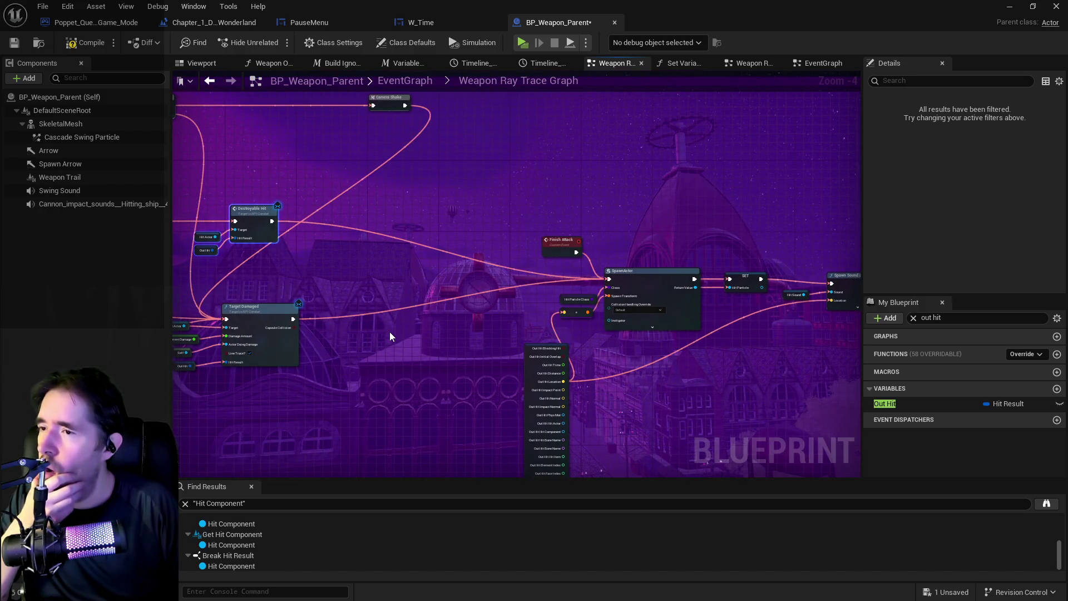
mouse_move(460, 337)
left_mouse_down()
mouse_move(391, 303)
mouse_move(502, 356)
mouse_move(342, 342)
left_mouse_up()
scroll(498, 368, "down", 2)
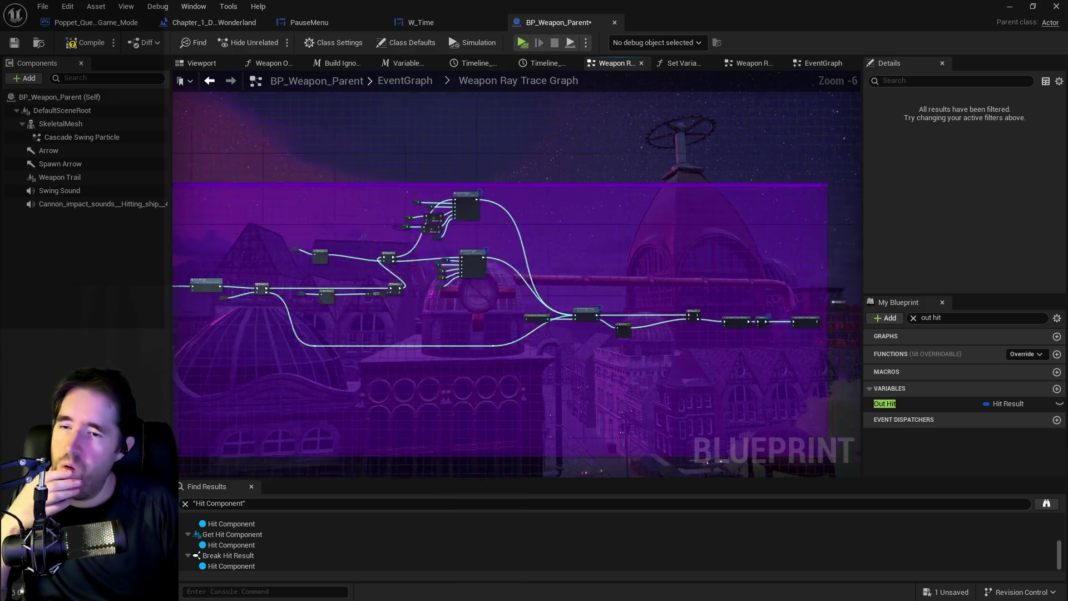
scroll(764, 328, "up", 2)
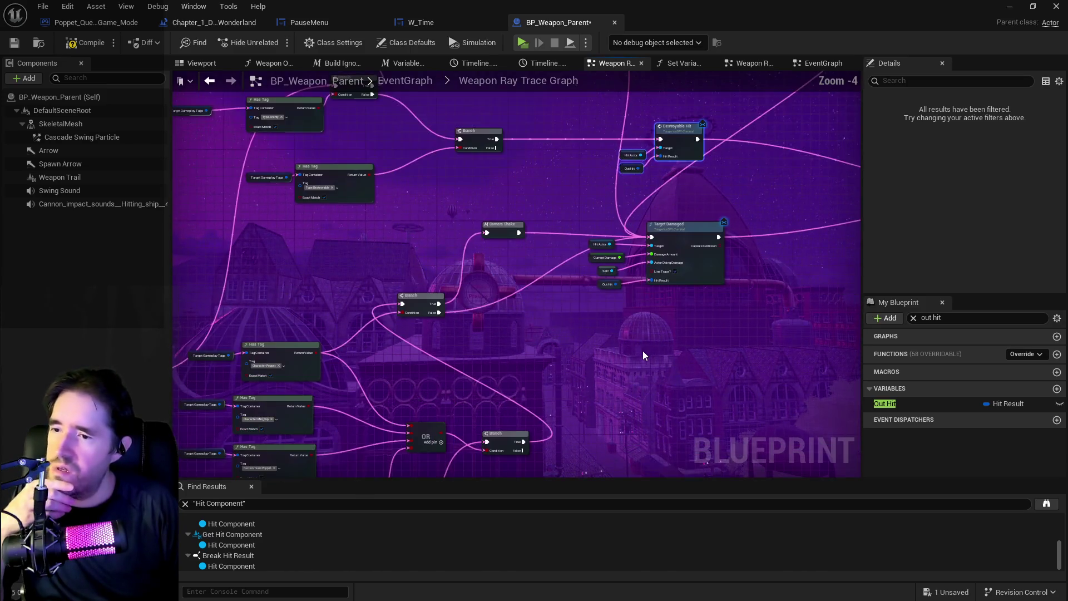
Step: Select the top row of hit nodes, from Break Hit Result to Destroyable Hit
mouse_move(629, 354)
left_mouse_down()
mouse_move(649, 369)
mouse_move(654, 357)
left_mouse_up()
mouse_move(566, 315)
left_mouse_down()
mouse_move(438, 388)
mouse_move(548, 375)
left_mouse_up()
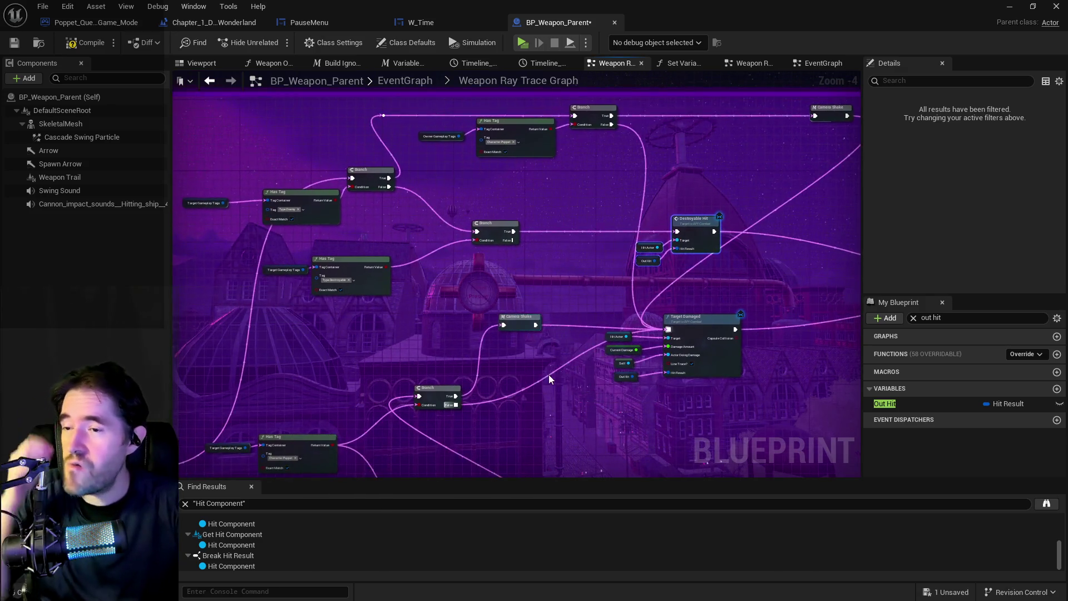
left_click_drag(508, 302, 497, 298)
mouse_move(489, 255)
left_mouse_down()
mouse_move(577, 258)
mouse_move(299, 276)
mouse_move(546, 255)
mouse_move(483, 265)
left_mouse_up()
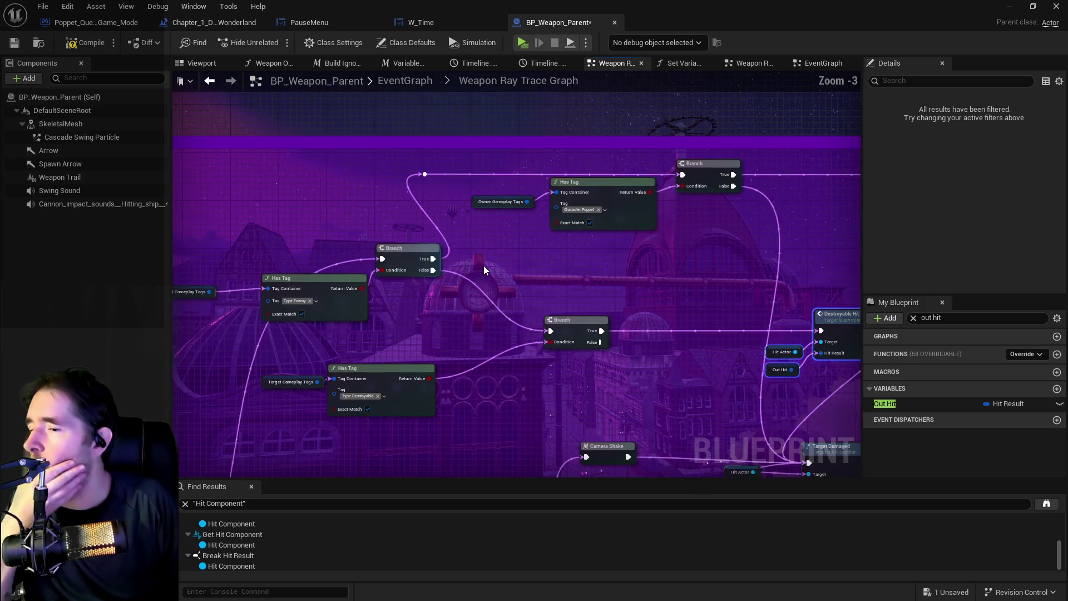
scroll(472, 282, "up", 1)
mouse_move(546, 272)
left_mouse_down()
mouse_move(403, 280)
mouse_move(529, 291)
mouse_move(646, 282)
left_mouse_up()
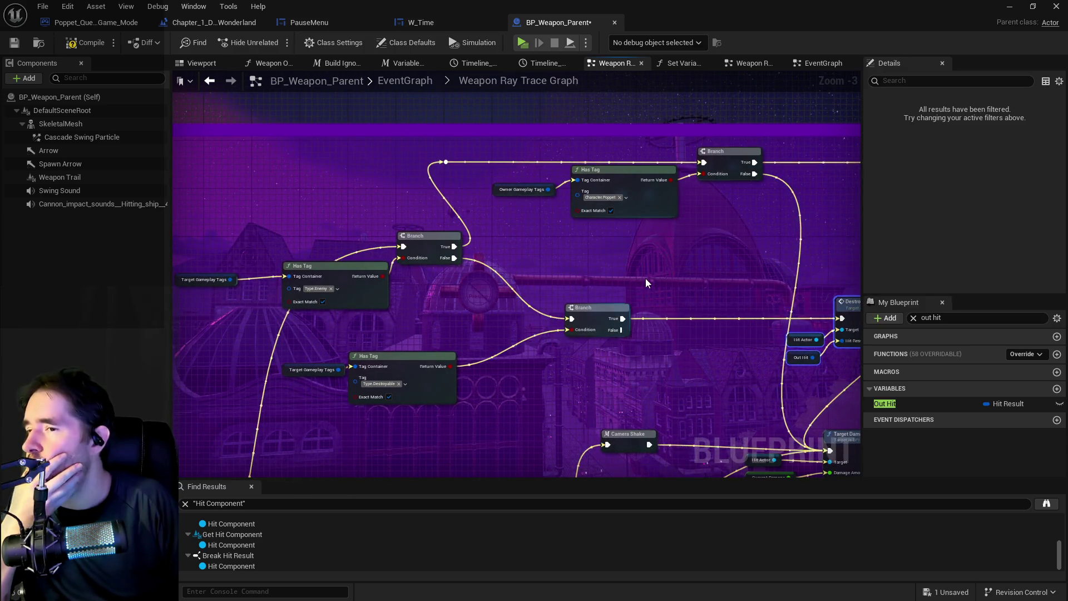
mouse_move(645, 282)
left_mouse_down()
mouse_move(339, 296)
mouse_move(574, 266)
left_mouse_up()
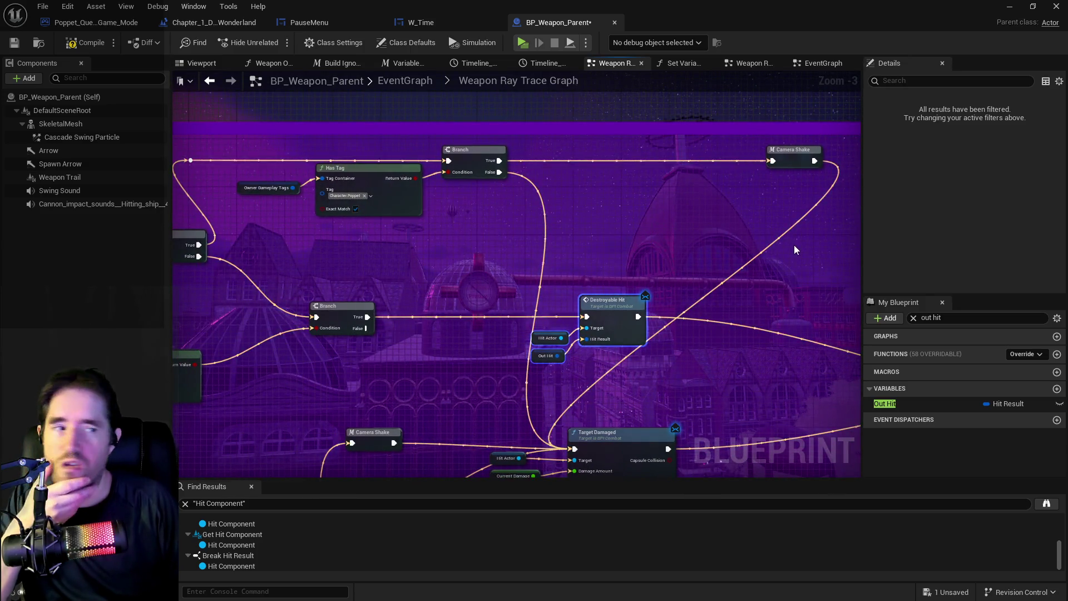
mouse_move(493, 222)
left_mouse_down()
mouse_move(512, 234)
mouse_move(562, 208)
mouse_move(365, 252)
mouse_move(722, 166)
left_mouse_up()
scroll(366, 251, "down", 1)
mouse_move(449, 272)
left_mouse_down()
mouse_move(508, 262)
mouse_move(493, 291)
mouse_move(720, 282)
mouse_move(545, 303)
left_mouse_up()
mouse_move(269, 136)
left_mouse_down()
mouse_move(334, 212)
mouse_move(867, 214)
mouse_move(827, 214)
left_mouse_up()
left_click_drag(543, 250, 721, 275)
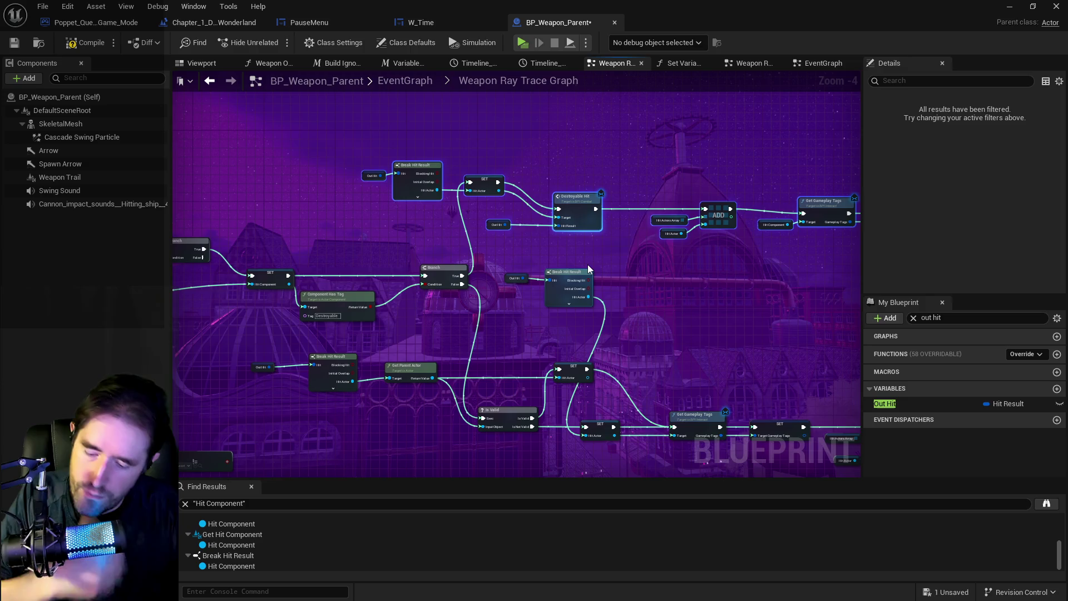
Step: Wrap the selected top-row nodes in a comment titled 'Component Hit'
key("c")
type("comp")
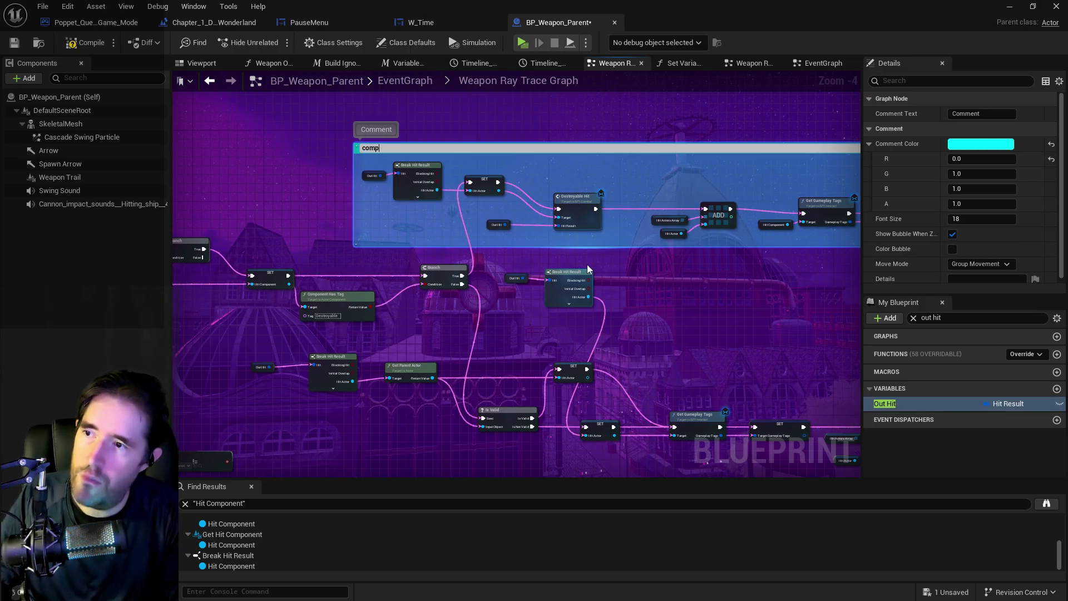
key("BackSpace")
key("BackSpace")
key("BackSpace")
type("C")
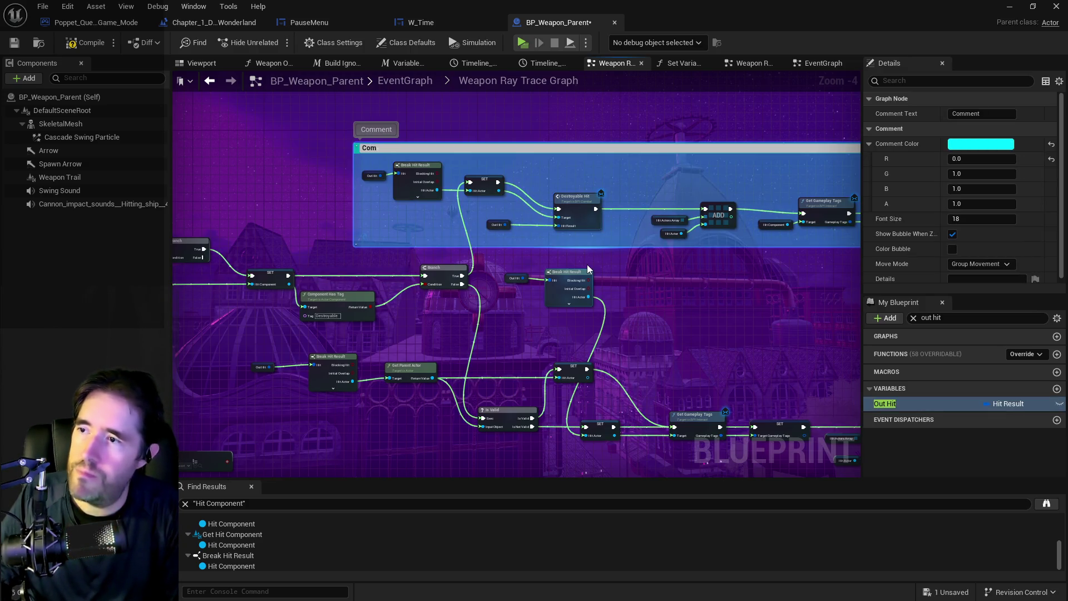
type("t Hit")
key("Return")
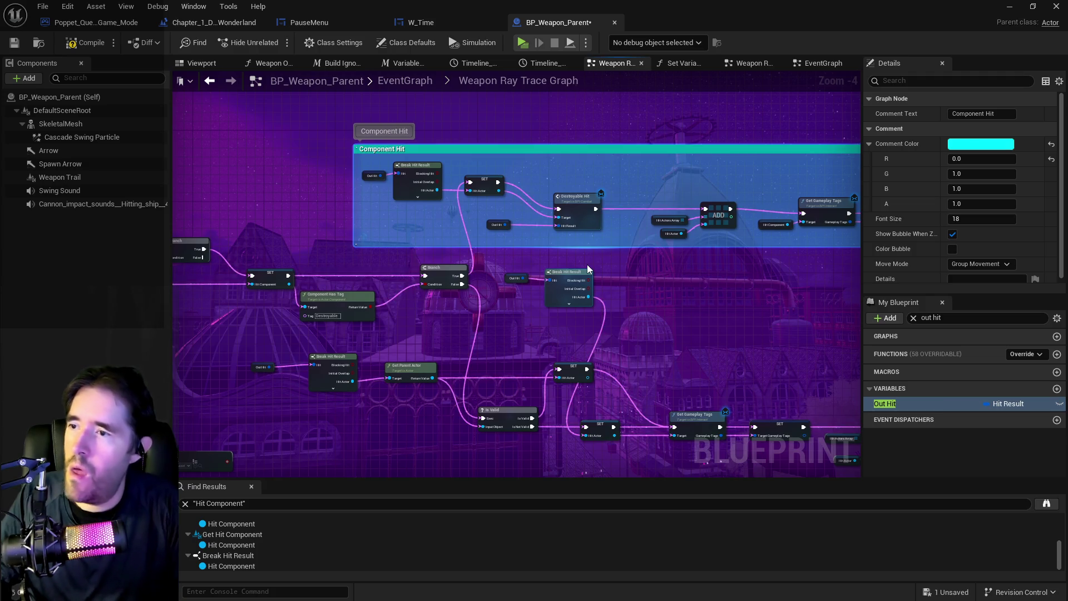
Step: Move Out Hit and Break Hit Result beside Is Valid, and nudge Destroyable Hit down inside the comment
scroll(567, 316, "down", 2)
scroll(412, 241, "up", 3)
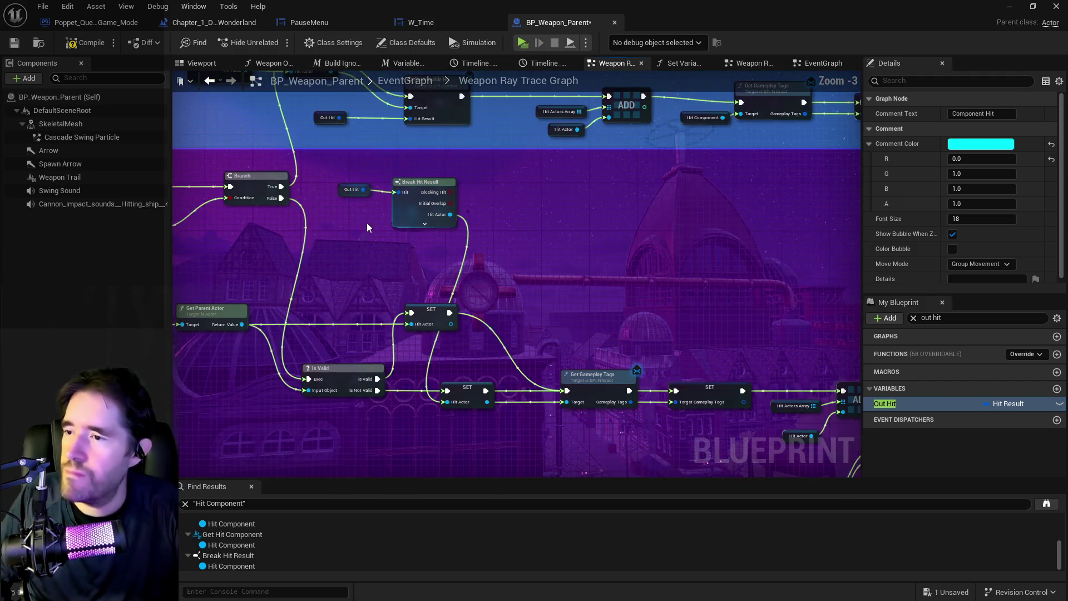
left_click_drag(339, 178, 459, 229)
mouse_move(399, 214)
left_mouse_down()
mouse_move(317, 370)
mouse_move(338, 442)
left_mouse_up()
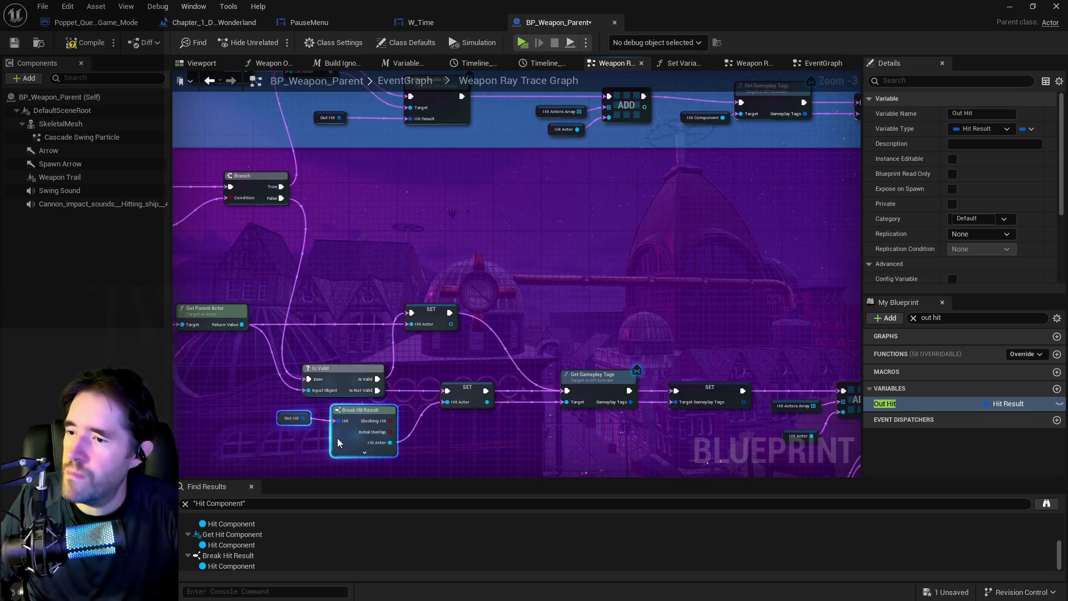
scroll(360, 393, "down", 2)
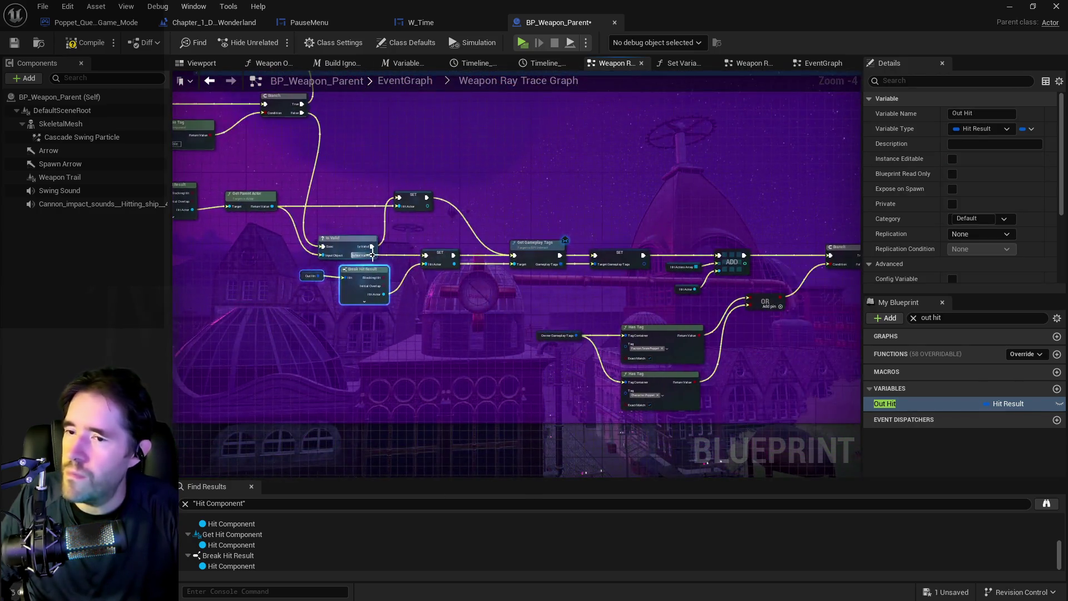
left_click_drag(378, 258, 523, 250)
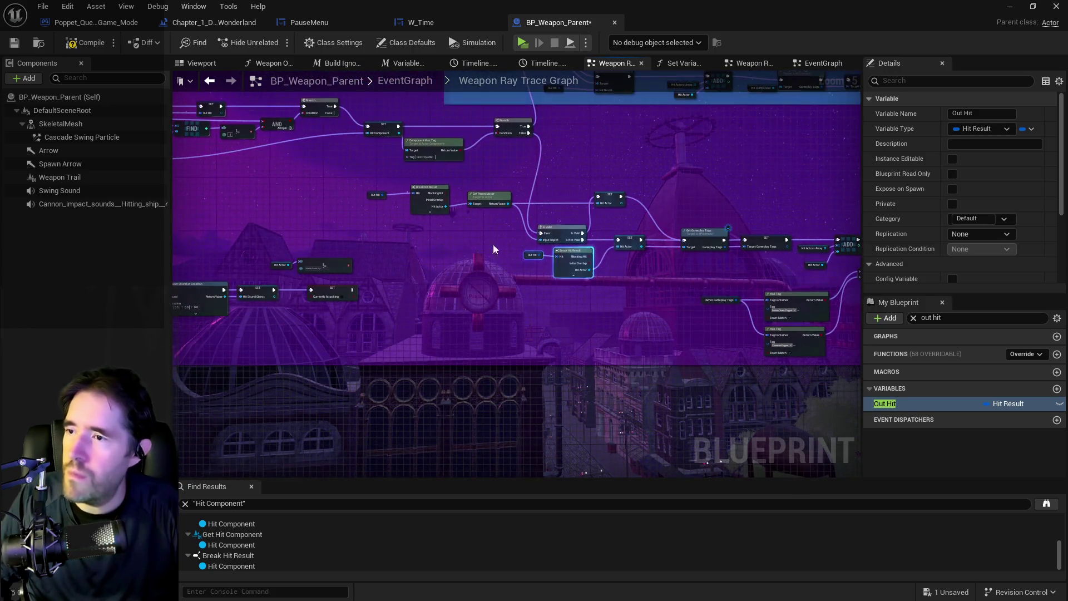
mouse_move(399, 211)
left_mouse_down()
mouse_move(334, 272)
mouse_move(301, 317)
mouse_move(312, 321)
mouse_move(273, 309)
left_mouse_up()
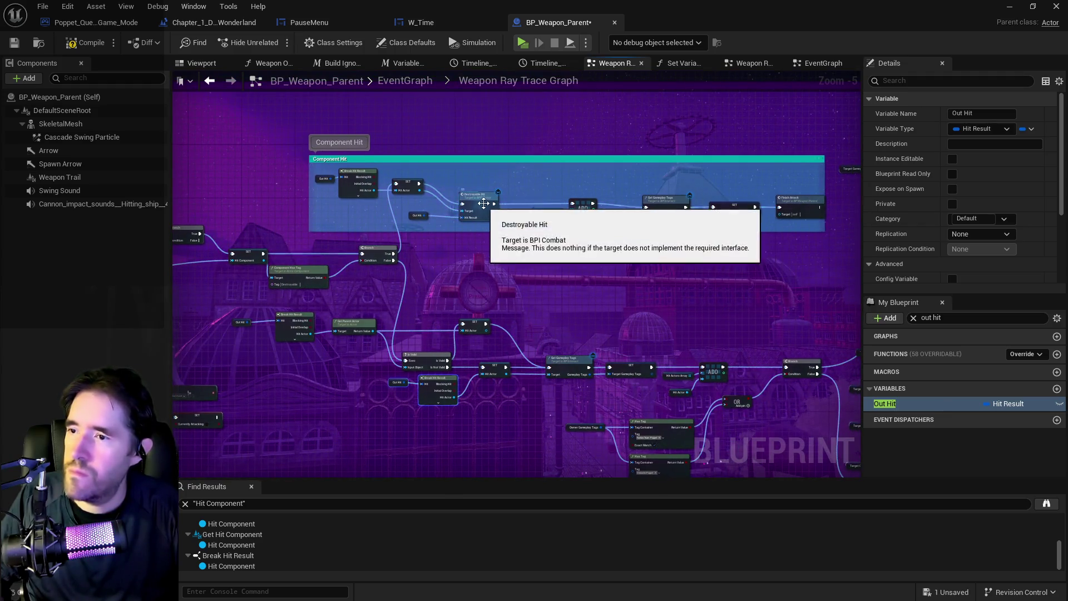
left_click(491, 167)
left_click_drag(491, 167, 487, 204)
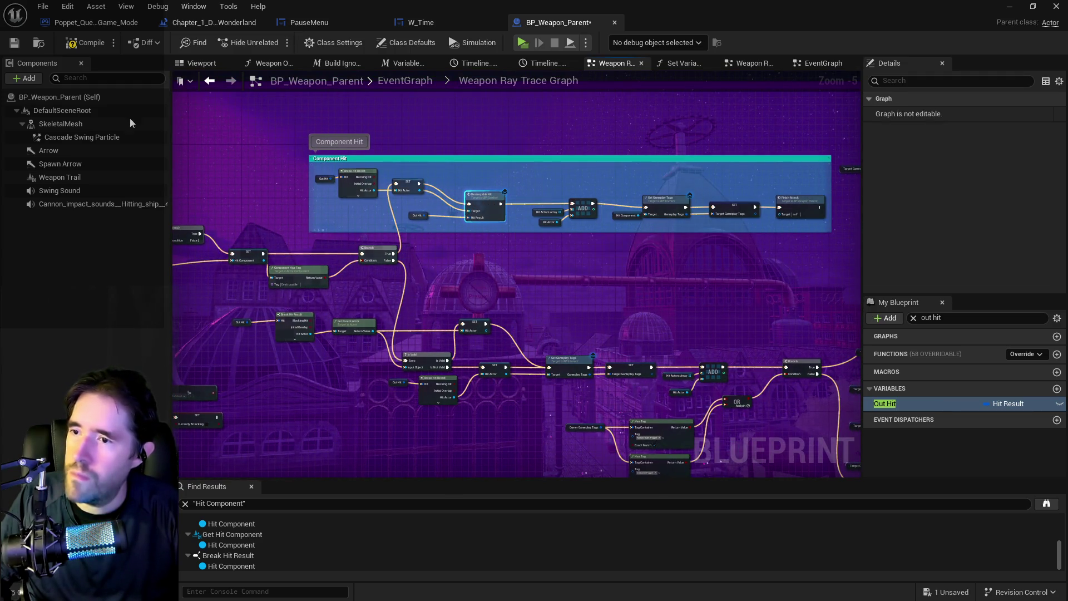
Step: Save the BP_Weapon_Parent Blueprint
left_click(14, 43)
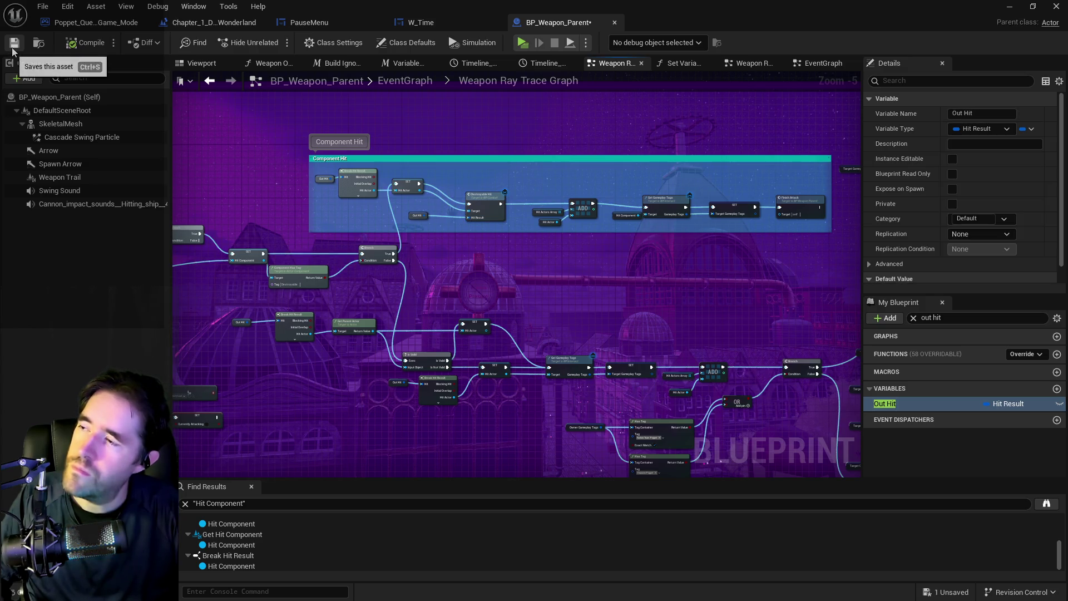
left_click_drag(790, 316, 172, 305)
scroll(453, 382, "down", 1)
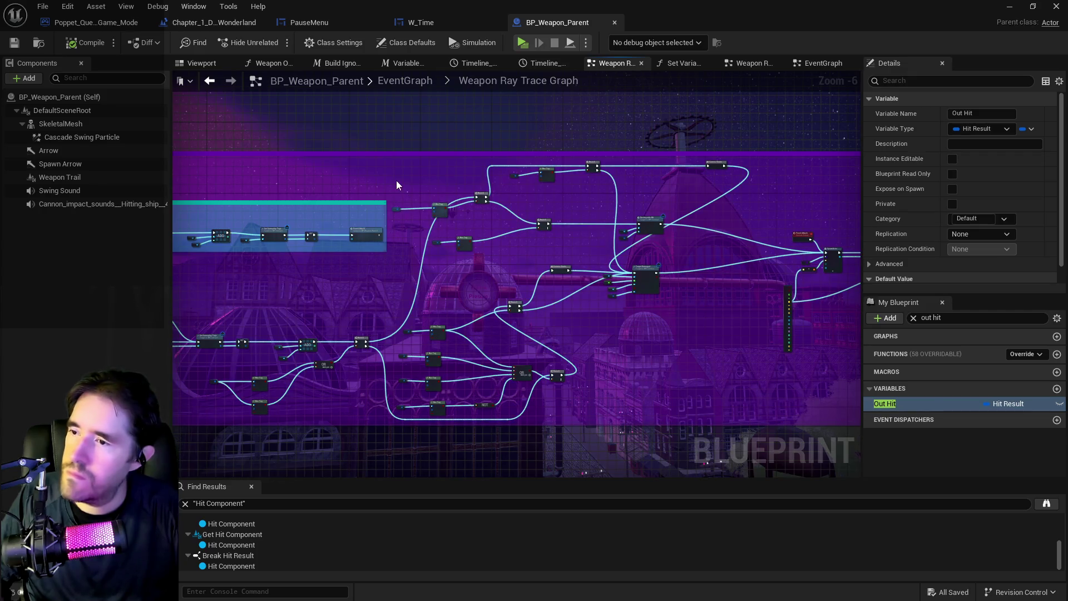
mouse_move(733, 292)
left_mouse_down()
mouse_move(650, 282)
mouse_move(564, 301)
left_mouse_up()
scroll(474, 325, "up", 1)
mouse_move(475, 315)
left_mouse_down()
mouse_move(429, 293)
mouse_move(350, 293)
left_mouse_up()
scroll(452, 343, "up", 2)
mouse_move(451, 343)
left_mouse_down()
mouse_move(402, 332)
mouse_move(401, 313)
left_mouse_up()
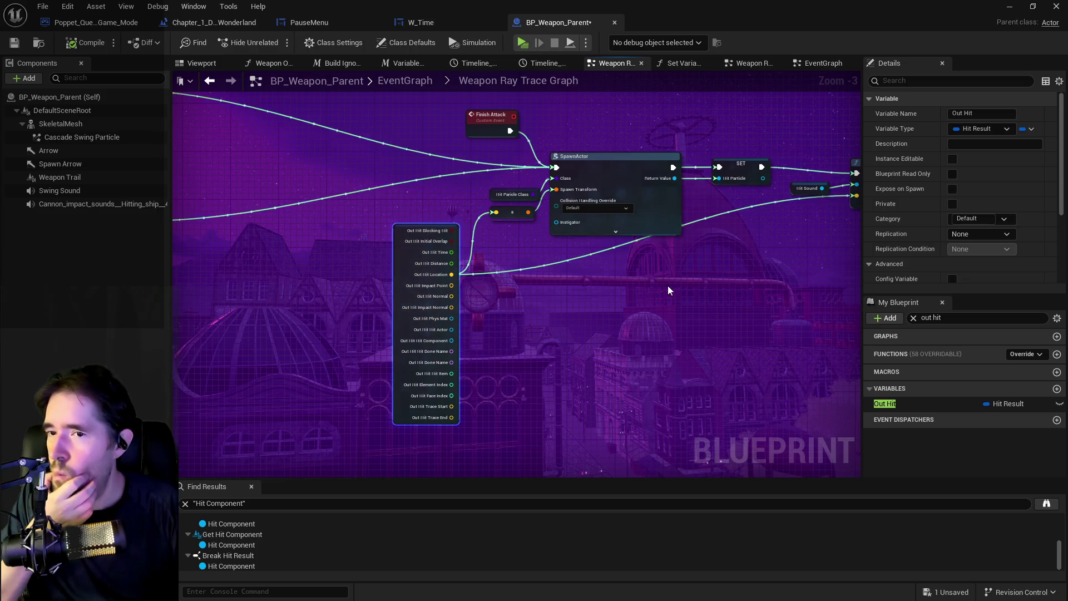
left_click_drag(669, 290, 402, 355)
mouse_move(475, 394)
left_mouse_down()
mouse_move(441, 410)
mouse_move(488, 404)
left_mouse_up()
mouse_move(807, 462)
left_mouse_down()
mouse_move(612, 401)
mouse_move(501, 384)
mouse_move(95, 357)
mouse_move(501, 312)
left_mouse_up()
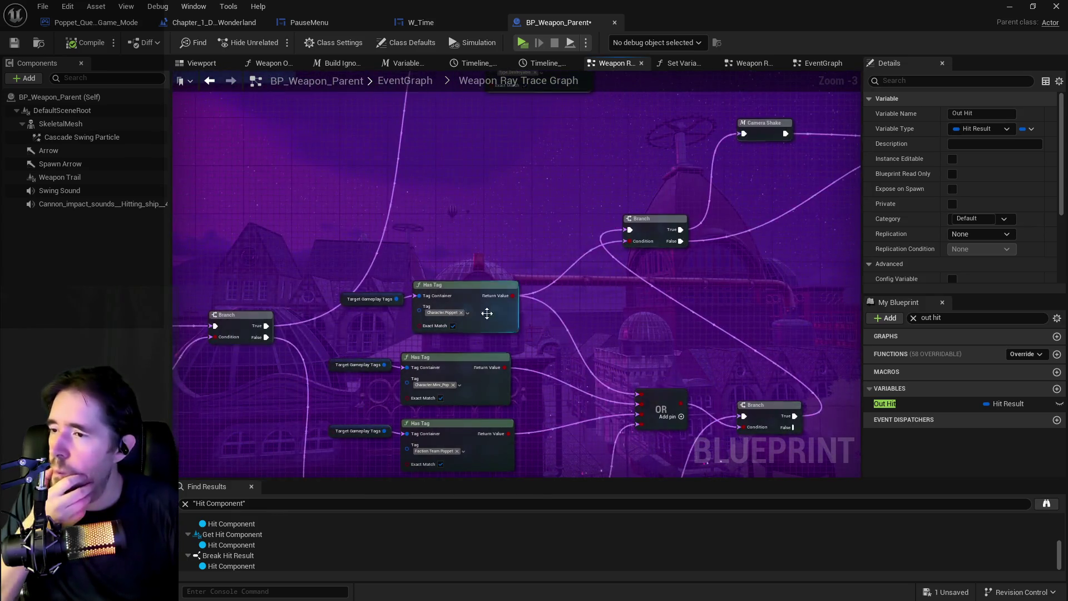
mouse_move(269, 362)
left_mouse_down()
mouse_move(264, 299)
mouse_move(714, 277)
left_mouse_up()
mouse_move(343, 216)
left_mouse_down()
mouse_move(500, 303)
mouse_move(474, 318)
mouse_move(716, 479)
left_mouse_up()
mouse_move(401, 362)
left_mouse_down()
mouse_move(551, 362)
mouse_move(389, 356)
left_mouse_up()
left_click_drag(600, 284, 555, 206)
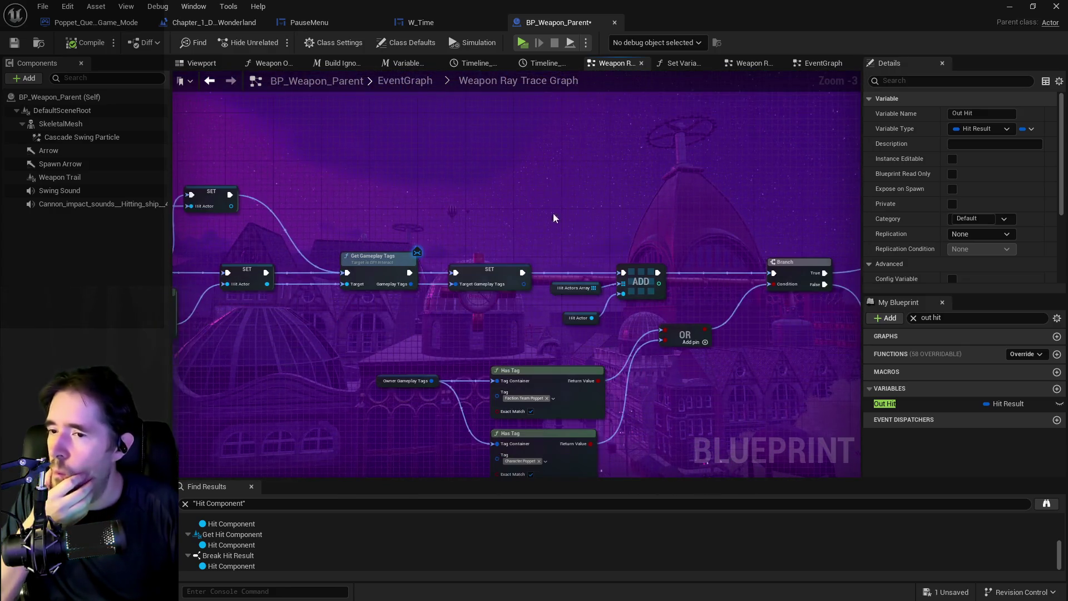
scroll(558, 345, "up", 2)
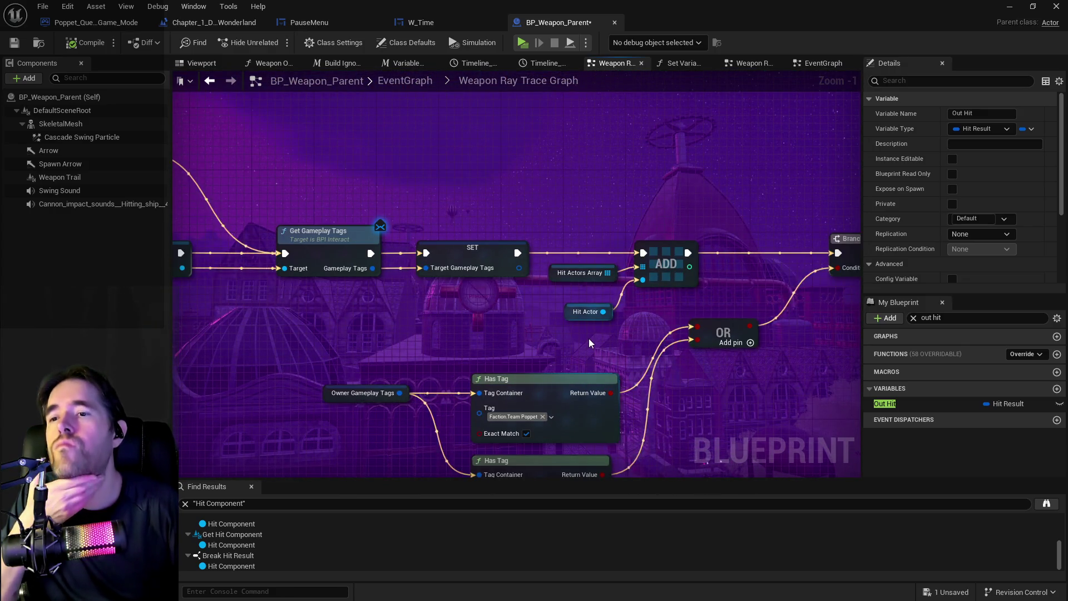
mouse_move(587, 334)
left_mouse_down()
mouse_move(489, 300)
mouse_move(498, 311)
left_mouse_up()
left_click_drag(238, 230, 591, 278)
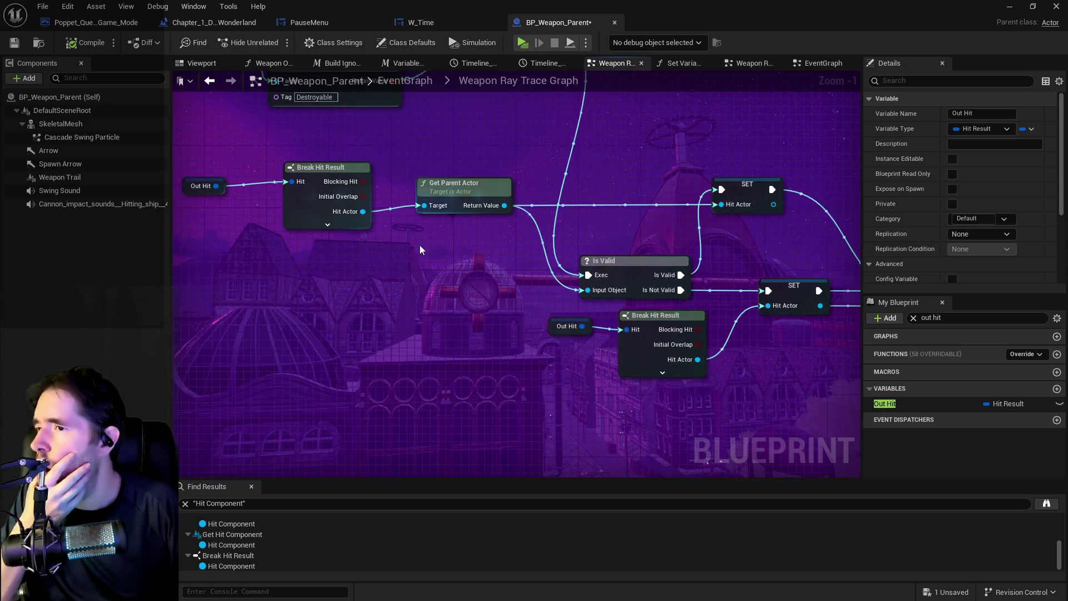
left_click_drag(462, 270, 237, 249)
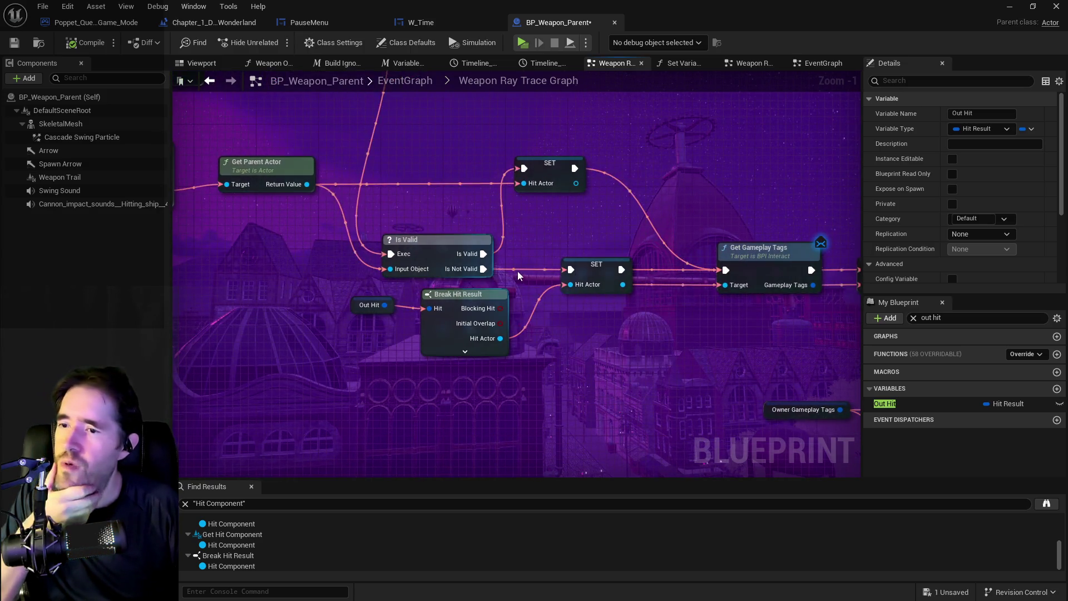
left_click(343, 349)
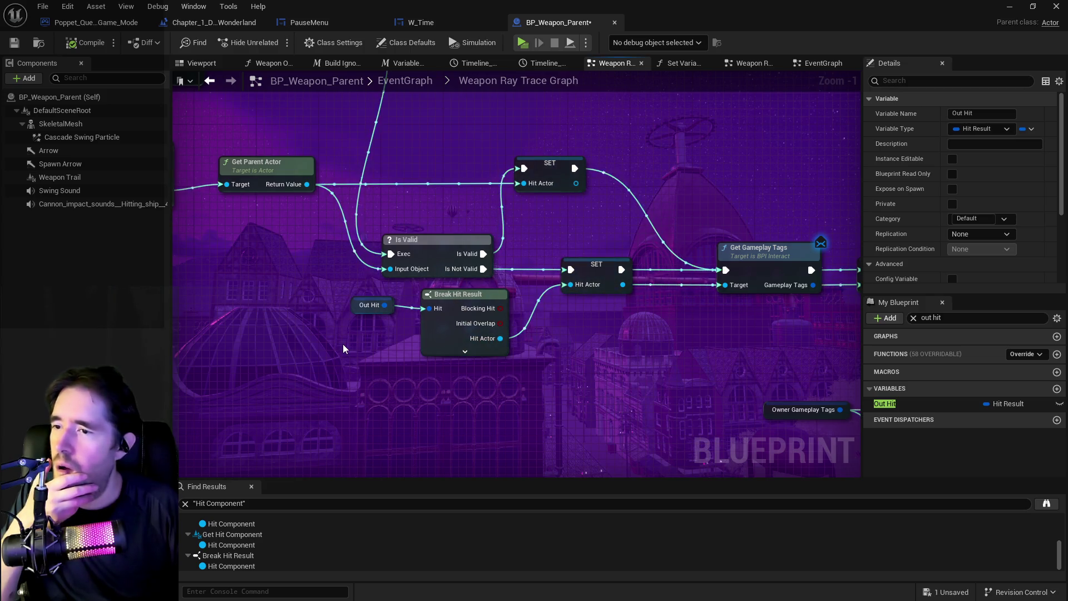
left_click_drag(344, 349, 455, 374)
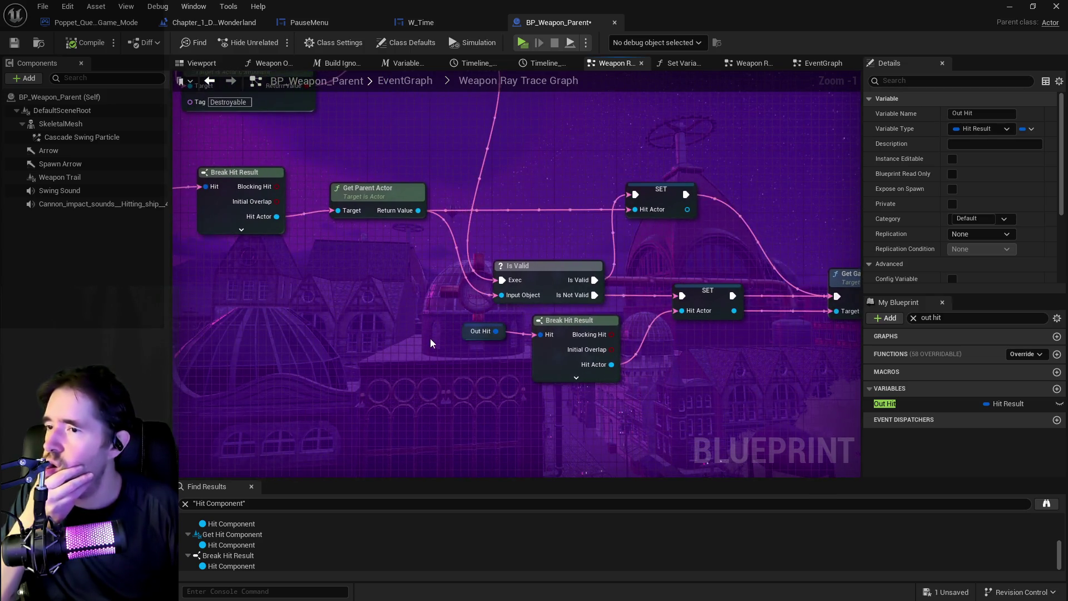
scroll(403, 328, "down", 3)
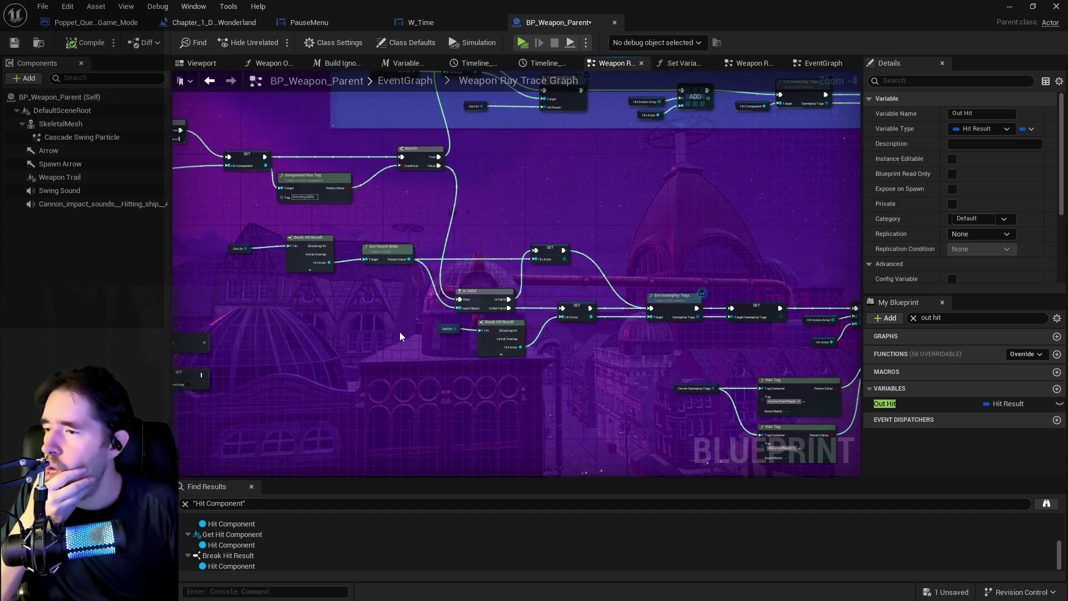
scroll(362, 345, "up", 1)
left_click_drag(361, 345, 241, 338)
mouse_move(517, 310)
left_mouse_down()
mouse_move(226, 290)
mouse_move(293, 303)
mouse_move(353, 226)
mouse_move(174, 296)
mouse_move(623, 350)
left_mouse_up()
left_click(43, 7)
Step: Save the weapon blueprint and return to the level editor, framing the Toy Maze gate
left_click(61, 100)
key("ctrl+b")
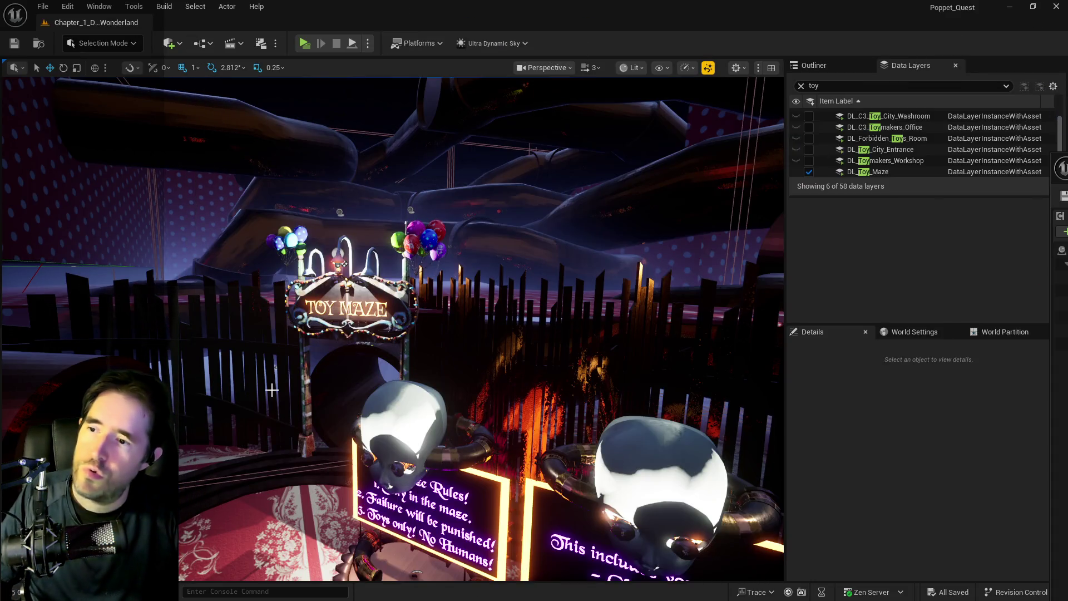
mouse_move(272, 389)
left_mouse_down()
mouse_move(300, 378)
mouse_move(278, 389)
left_mouse_up()
mouse_move(293, 172)
left_mouse_down()
mouse_move(239, 177)
mouse_move(293, 172)
left_mouse_up()
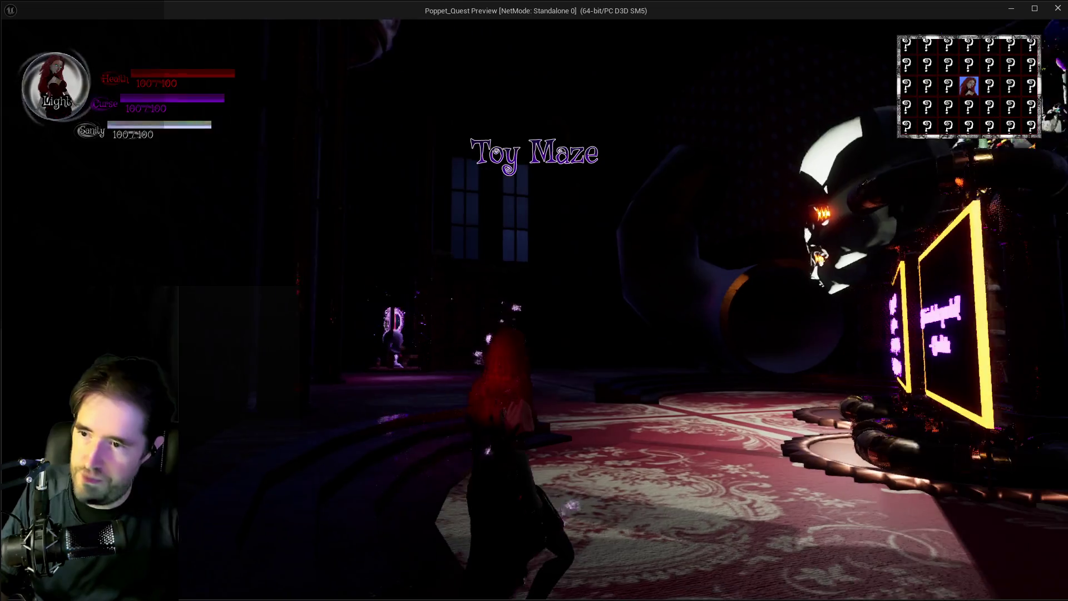
Step: Pick The Fool tarot card at the altar, run the character around, then stop the session
key("e")
left_click(154, 169)
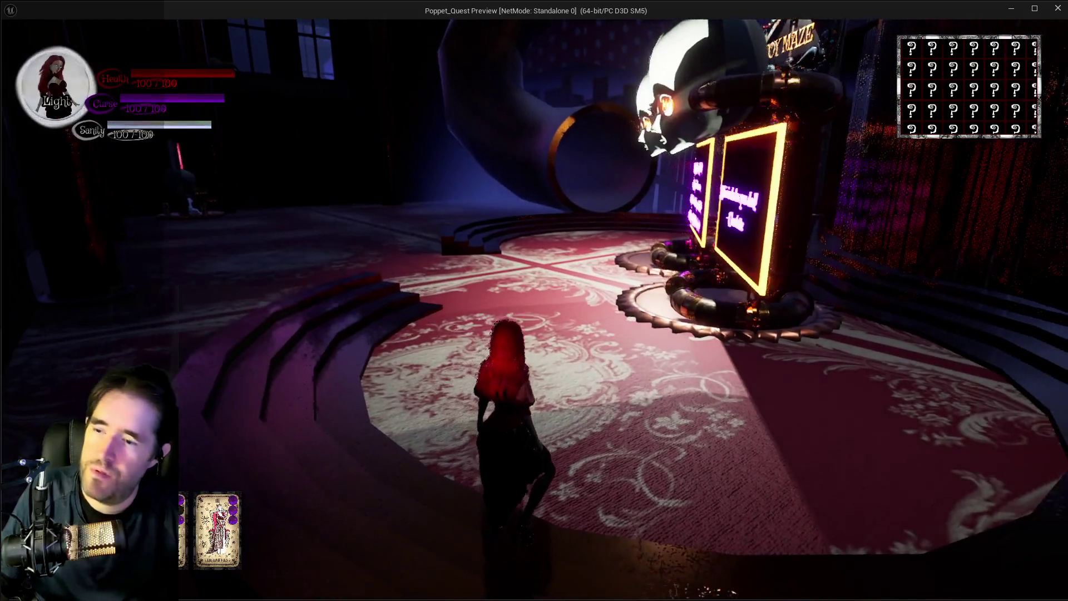
key("w")
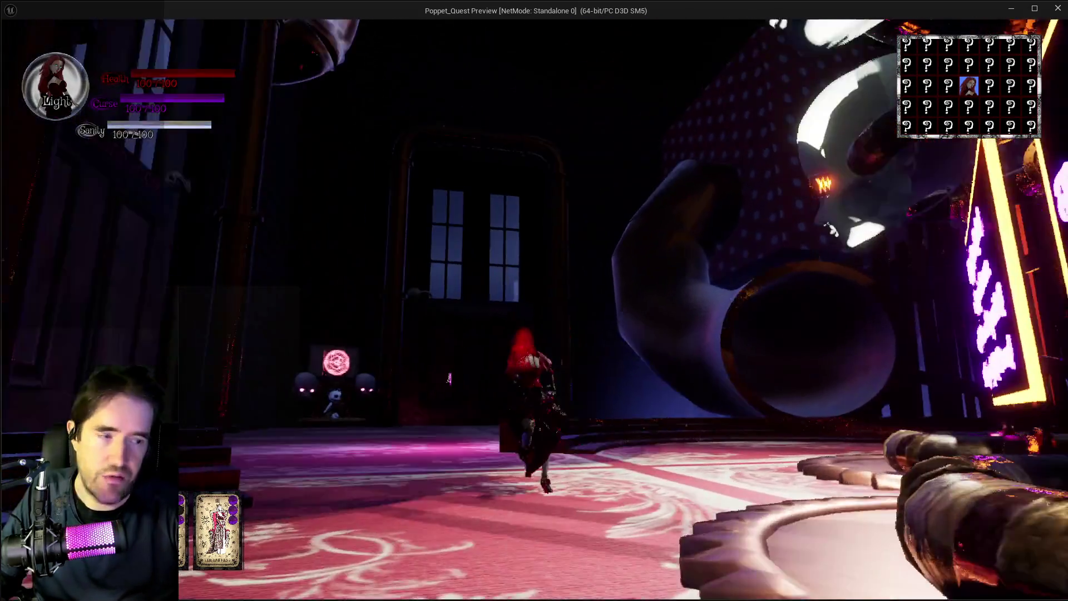
key("w")
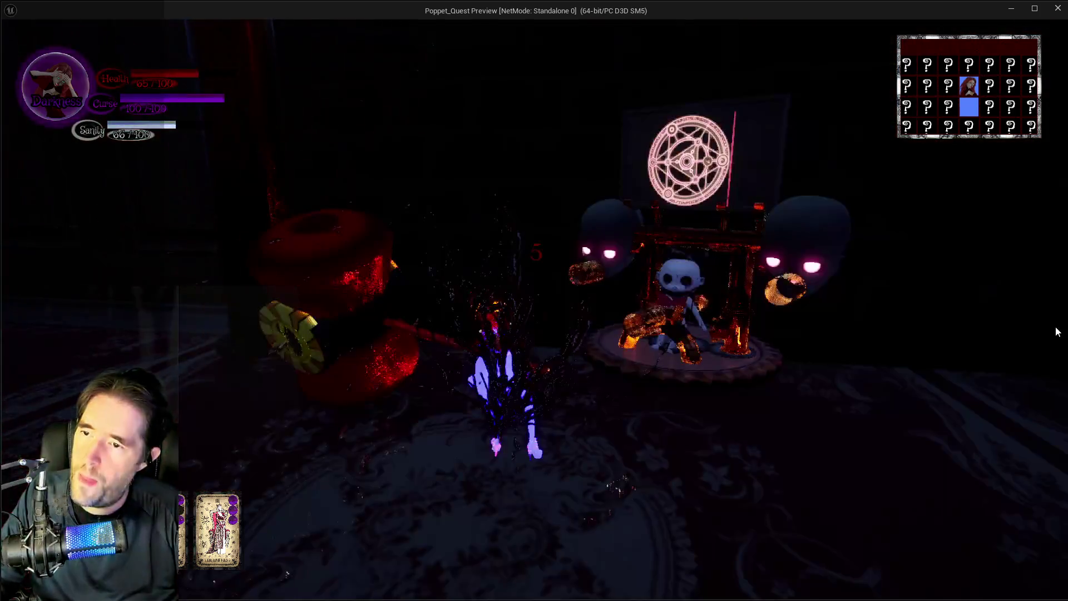
key("alt+Tab")
key("Escape")
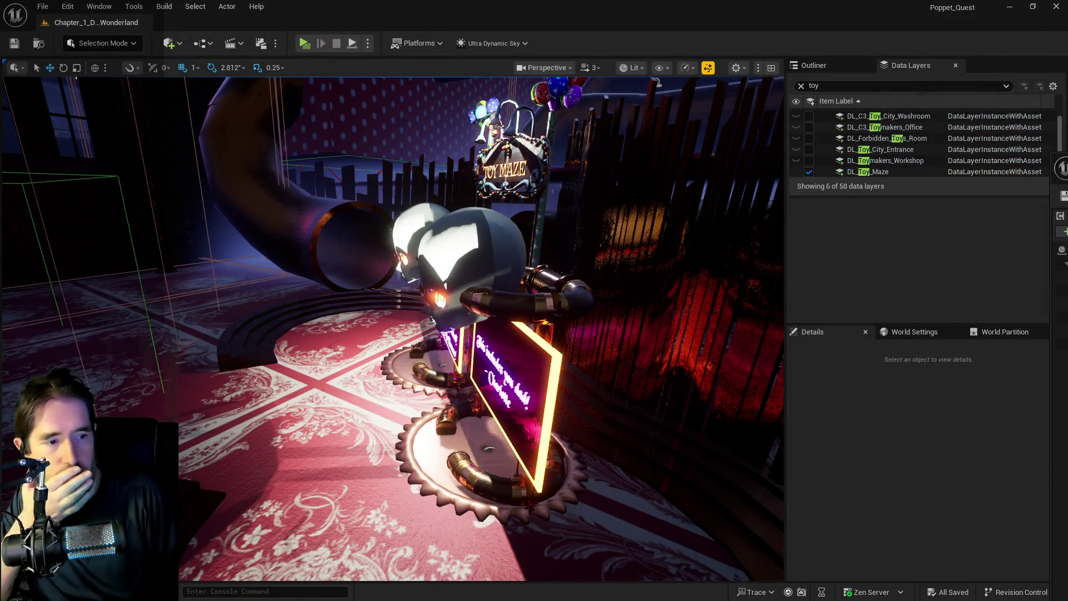
Step: Return to the BP_Weapon_Parent editor and go up to the EventGraph
key("alt+Tab")
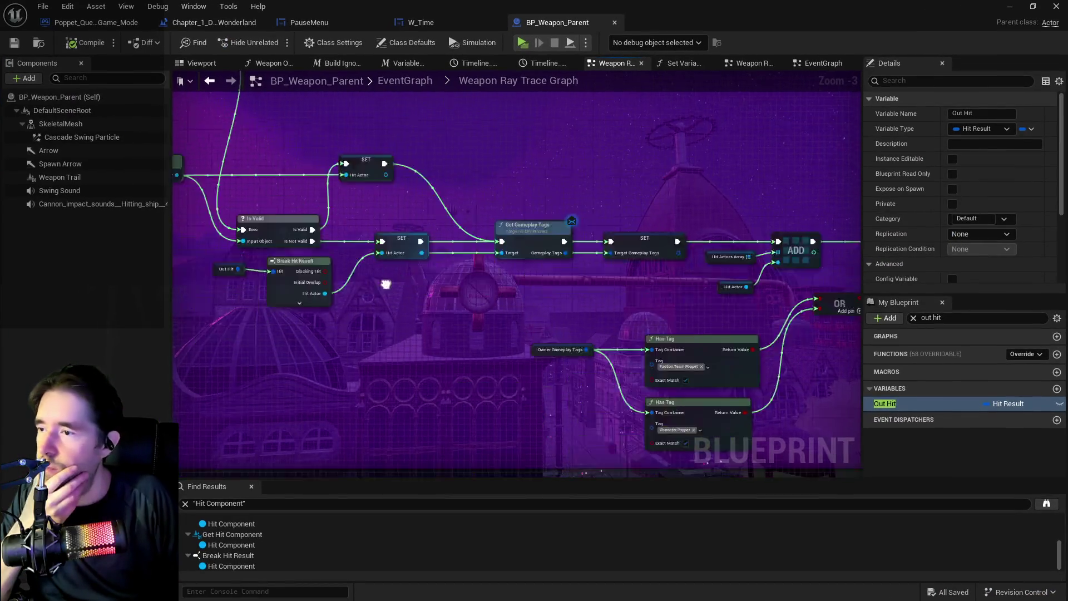
left_click_drag(386, 284, 451, 251)
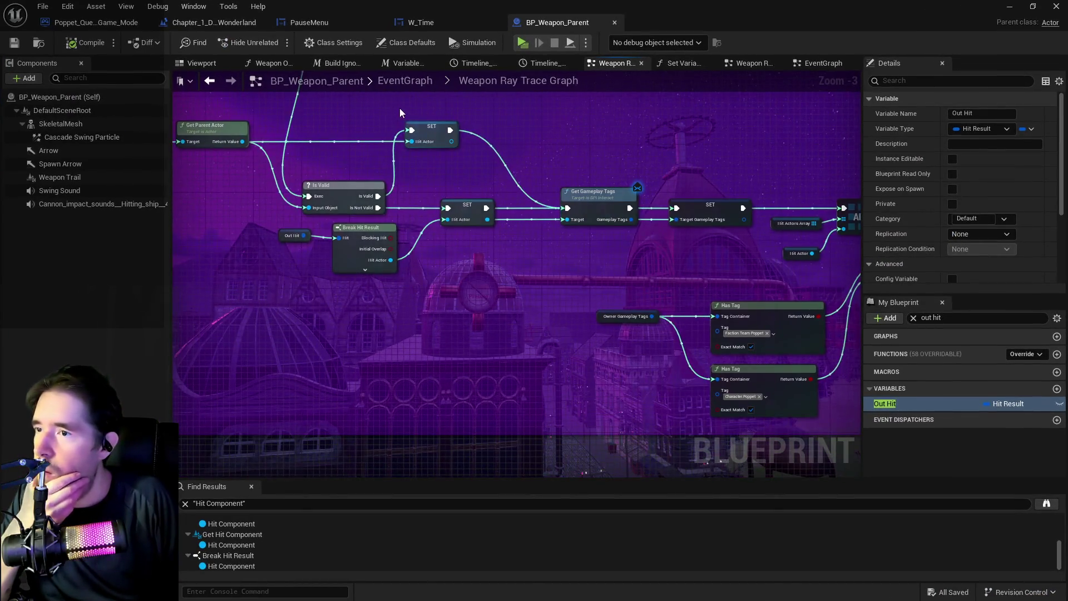
left_click(403, 83)
Step: Locate the collapsed Weapon Ray Trace Graph node beside Clean Up and Swing Weapon, and open it
scroll(469, 290, "up", 5)
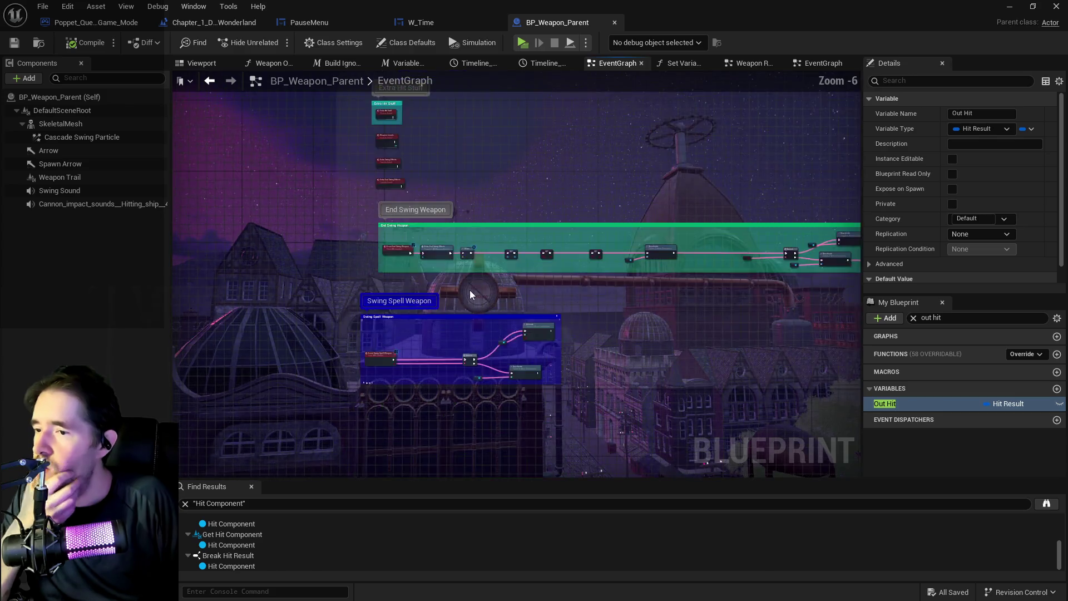
scroll(452, 293, "down", 4)
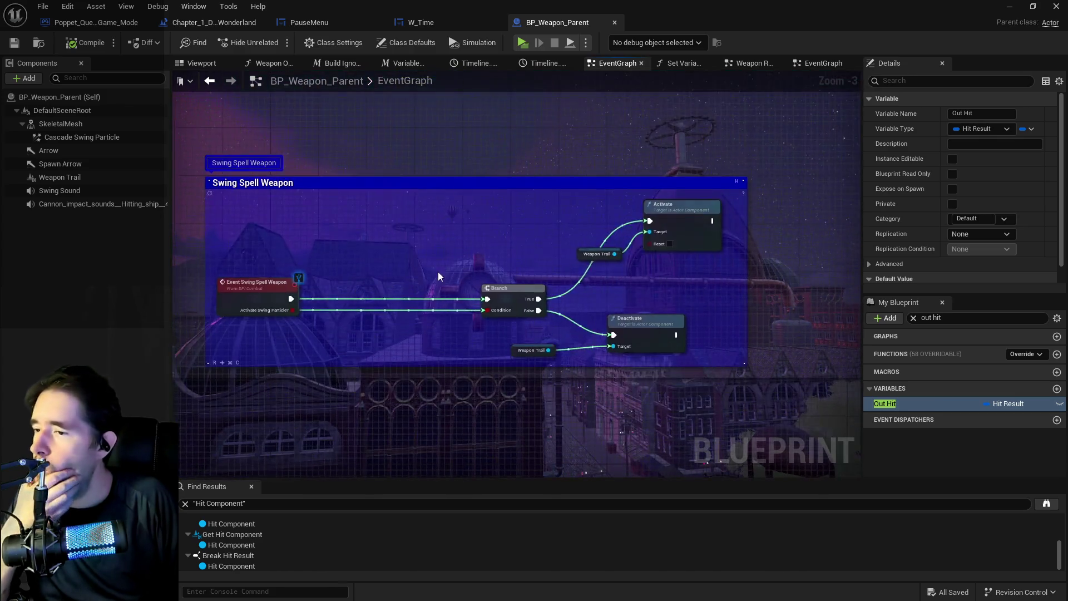
mouse_move(452, 210)
left_mouse_down()
mouse_move(436, 11)
mouse_move(412, 312)
mouse_move(380, 482)
left_mouse_up()
scroll(395, 171, "up", 5)
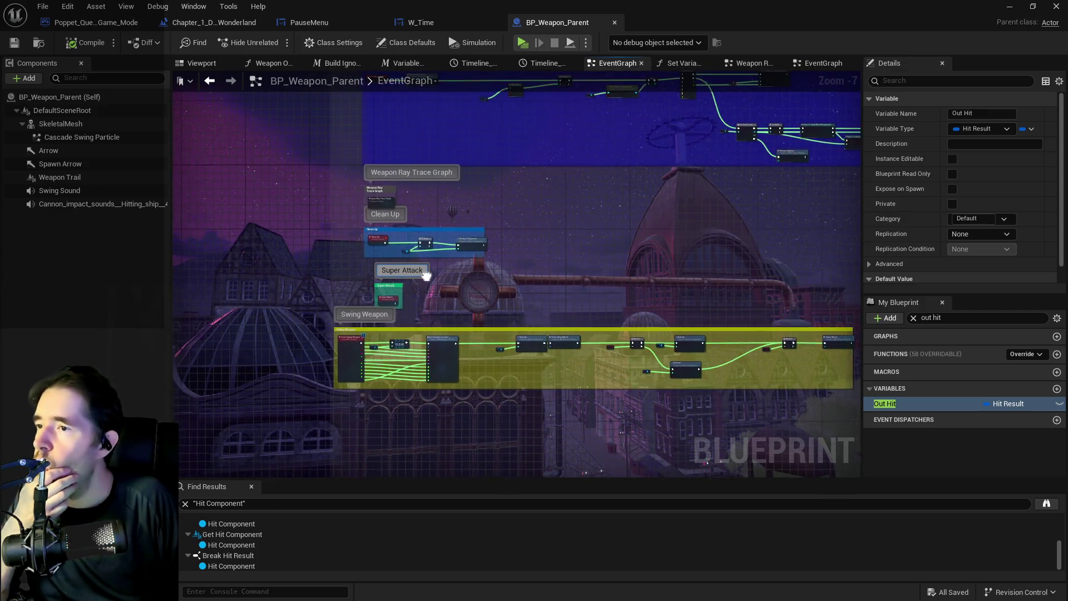
left_click_drag(354, 255, 374, 237)
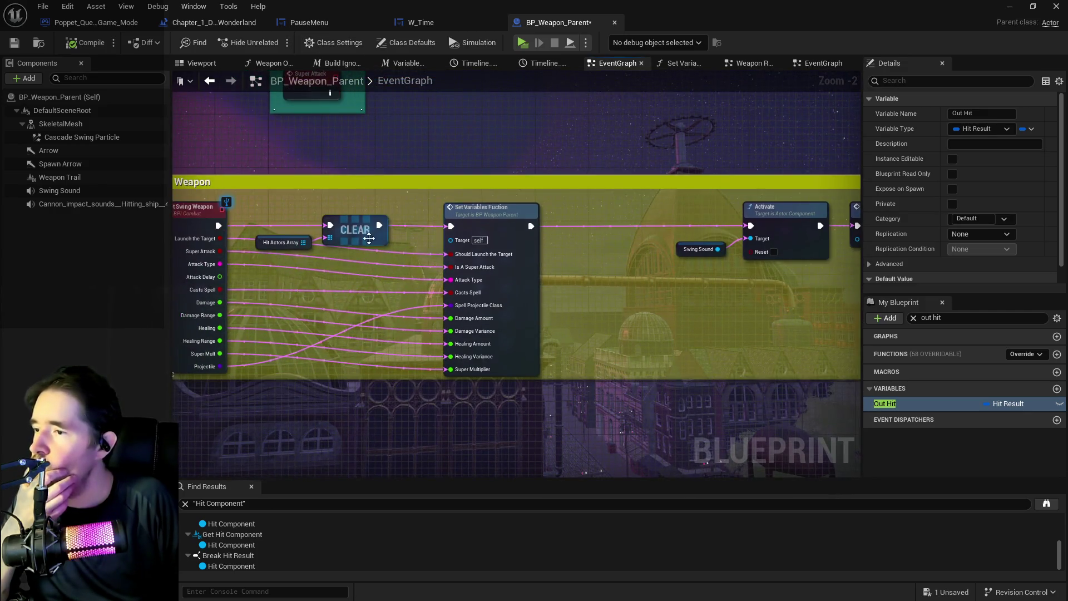
left_click_drag(563, 236, 493, 212)
scroll(493, 213, "down", 2)
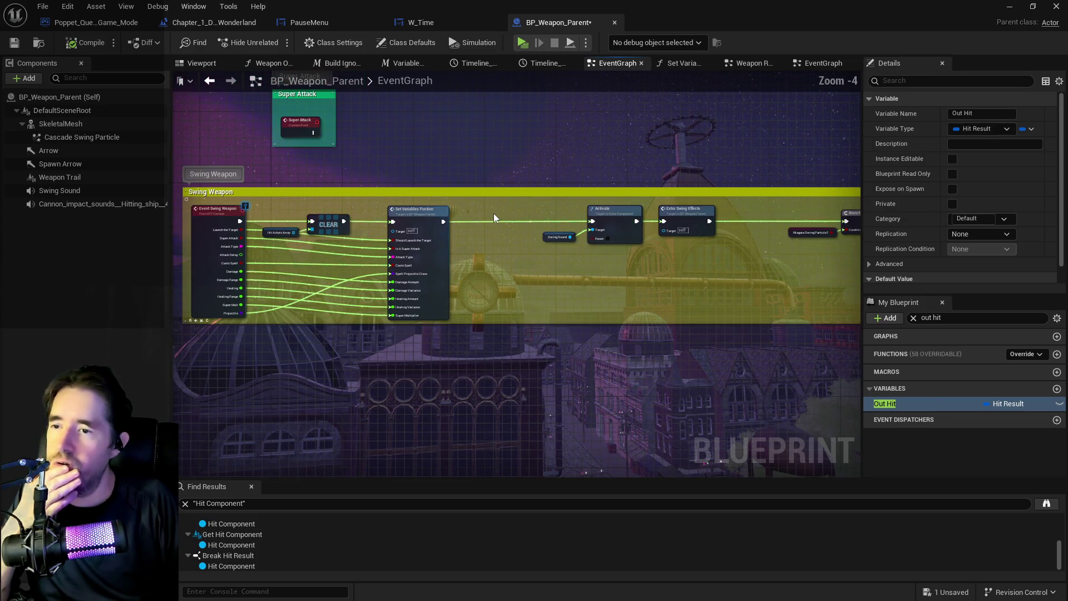
scroll(493, 212, "down", 2)
mouse_move(492, 103)
left_mouse_down()
mouse_move(514, 357)
mouse_move(451, 363)
left_mouse_up()
left_click_drag(364, 374, 325, 305)
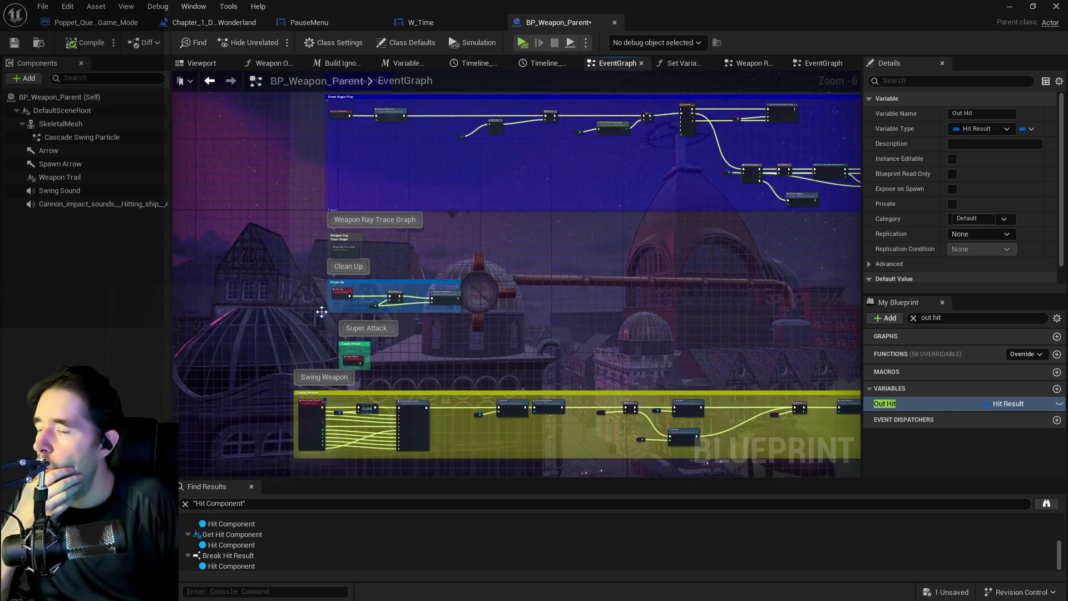
scroll(366, 333, "up", 3)
mouse_move(345, 188)
left_mouse_down()
mouse_move(375, 17)
mouse_move(382, 303)
left_mouse_up()
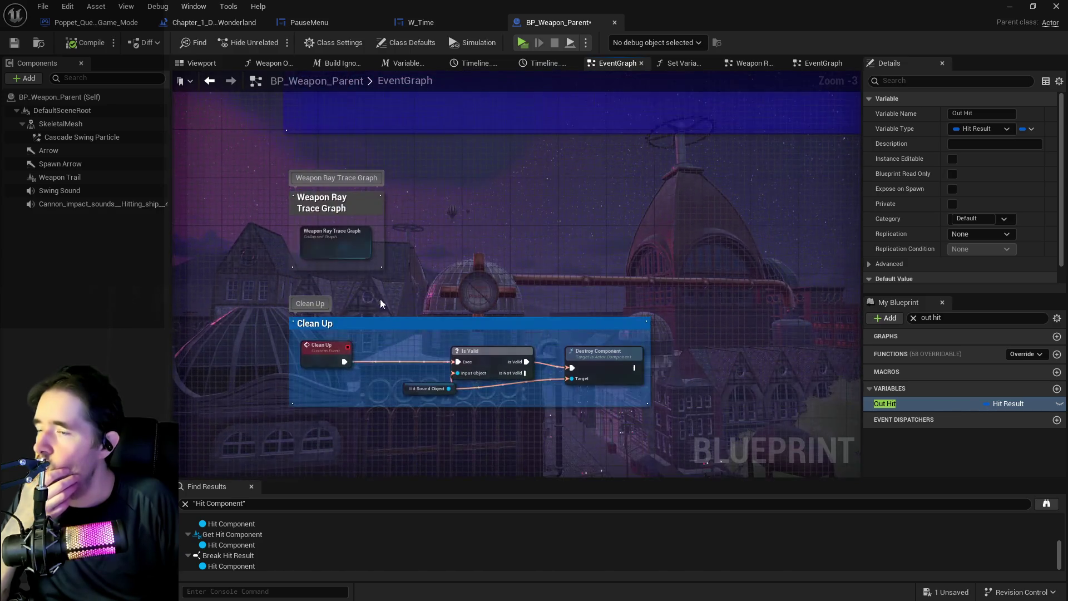
double_click(325, 237)
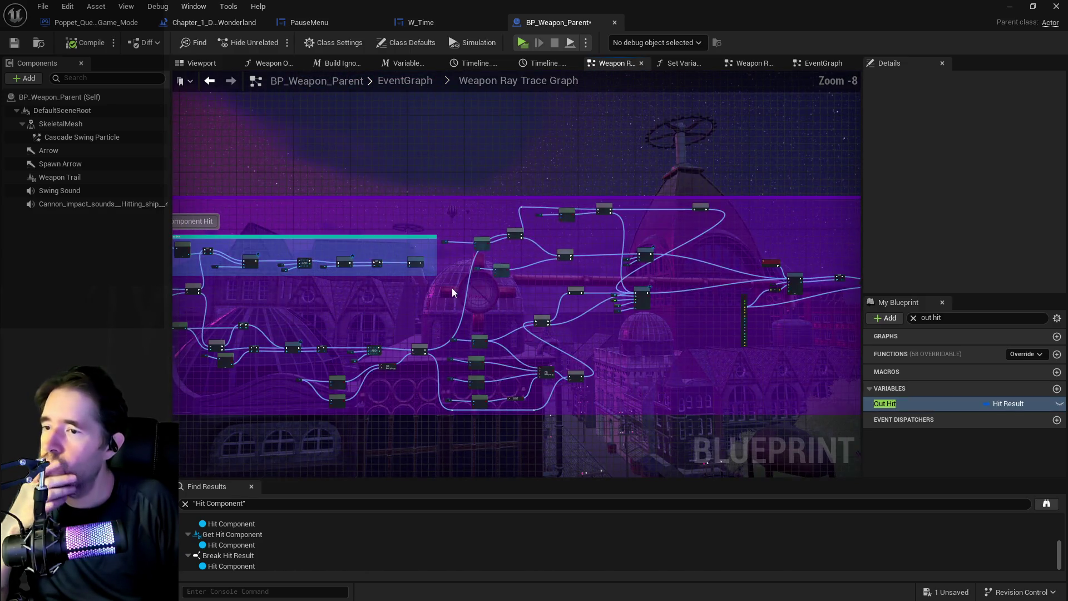
Step: Replace the != check with an Equal (==) node on FIND's result, wired into AND
left_click_drag(453, 294, 772, 234)
scroll(395, 230, "up", 7)
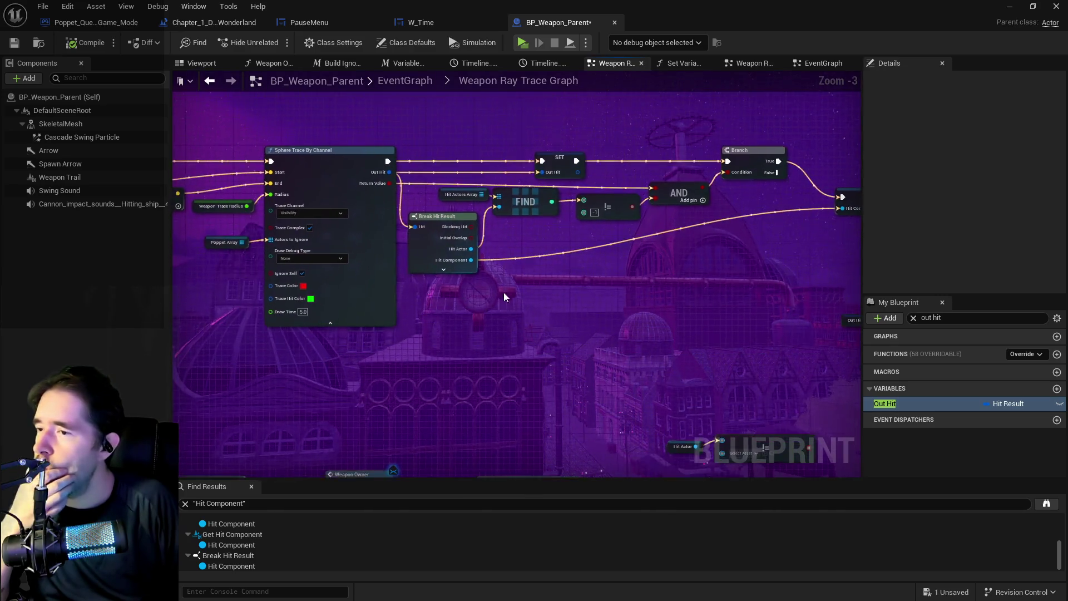
left_click_drag(502, 285, 403, 280)
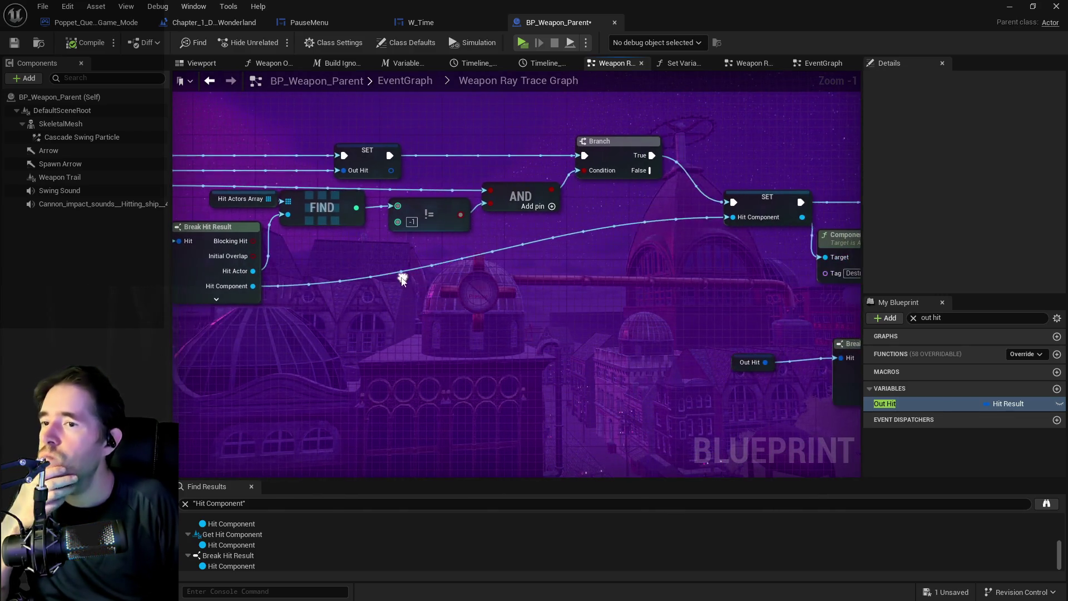
left_click_drag(515, 291, 577, 279)
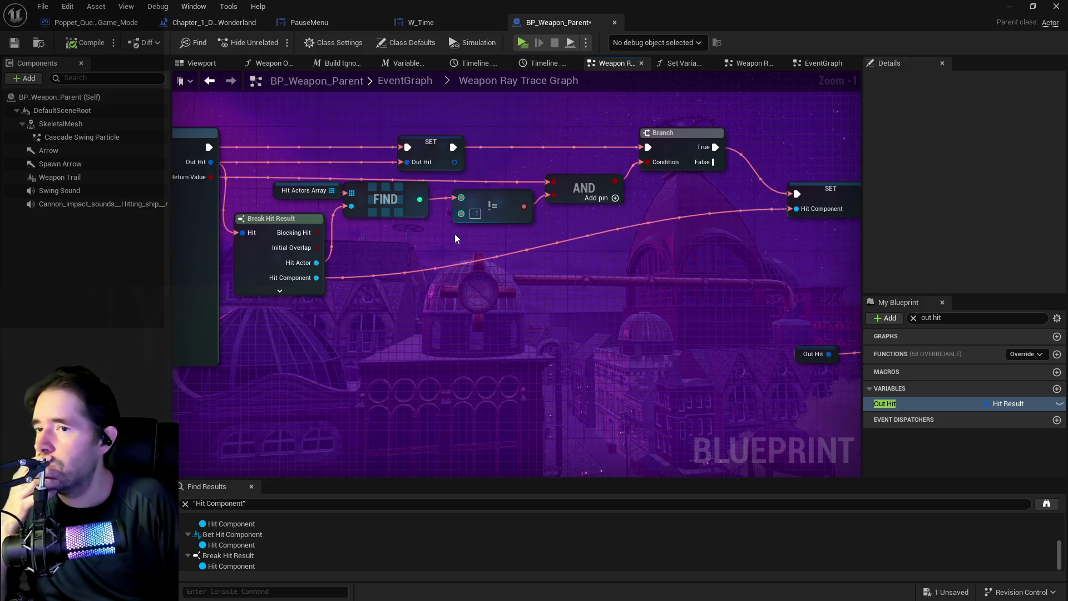
mouse_move(420, 200)
left_mouse_down()
mouse_move(385, 192)
mouse_move(436, 216)
mouse_move(446, 235)
left_mouse_up()
type("==")
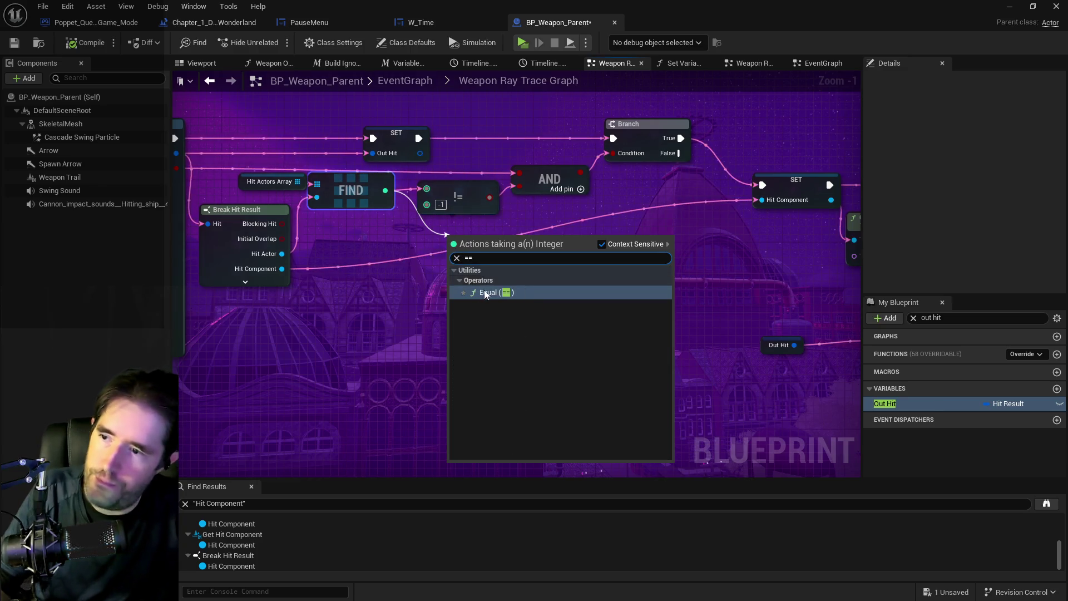
key("Return")
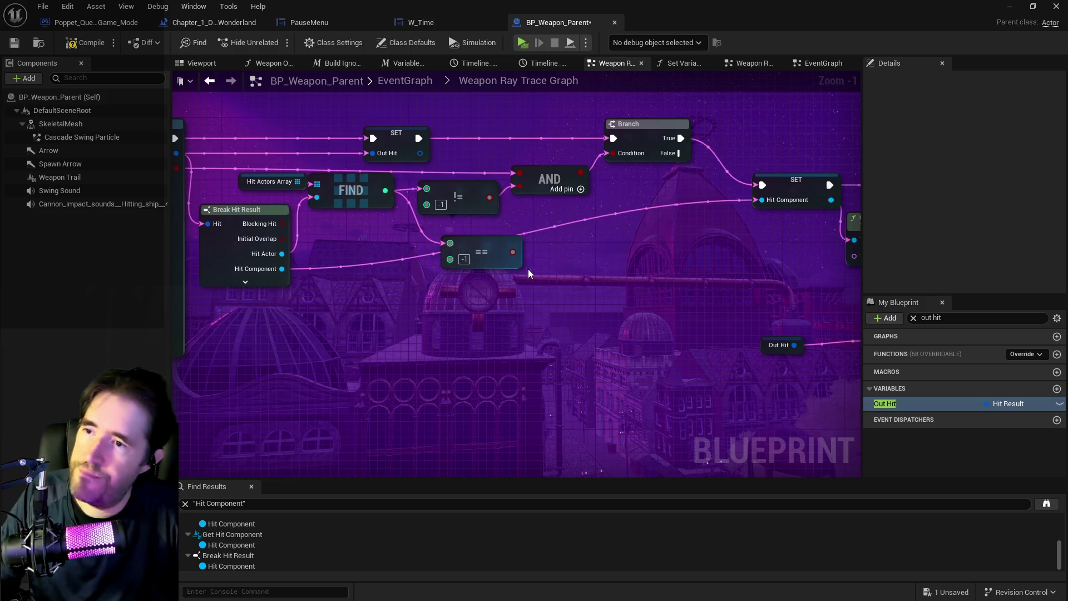
mouse_move(515, 250)
left_mouse_down()
mouse_move(501, 175)
mouse_move(519, 186)
left_mouse_up()
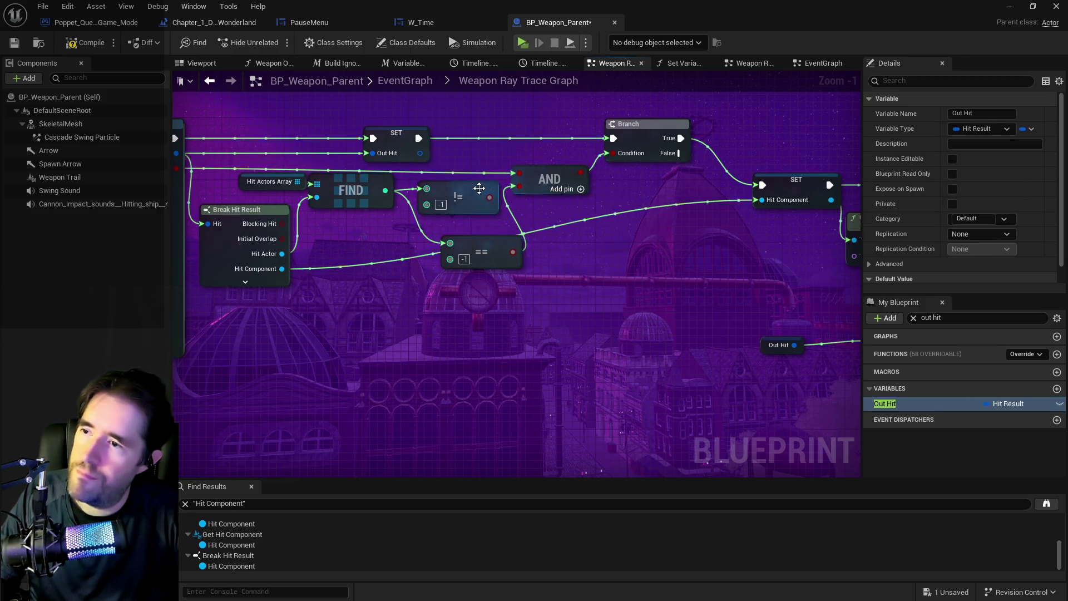
key("Delete")
Step: Line the == node up with FIND, tidy the Hit Actors Array node, then compile and save
left_click_drag(535, 255, 642, 252)
left_click_drag(567, 193, 569, 186)
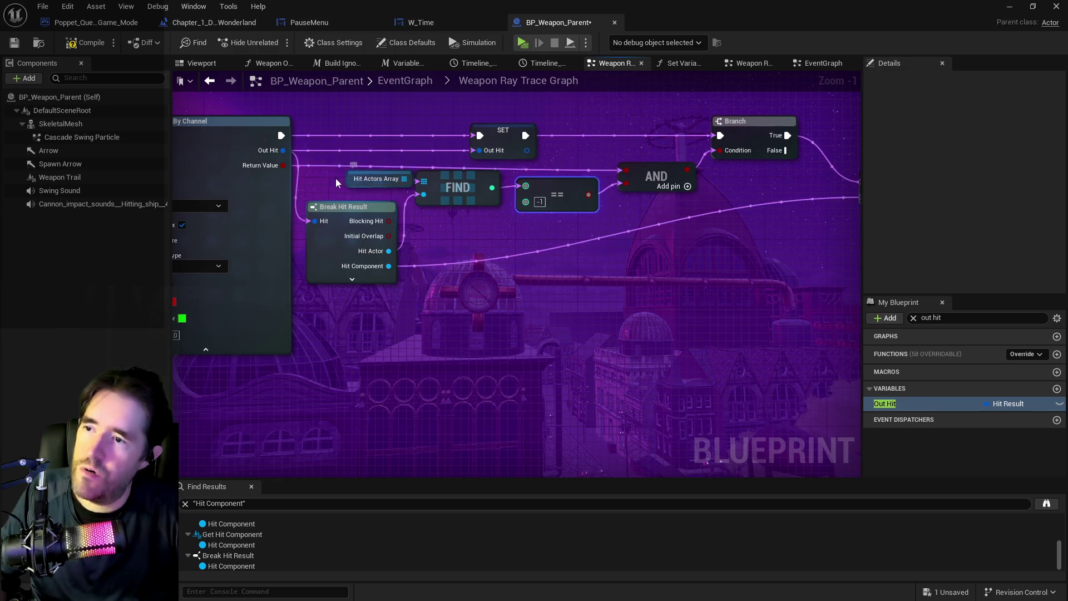
left_click_drag(351, 179, 336, 181)
left_click_drag(821, 136, 743, 136)
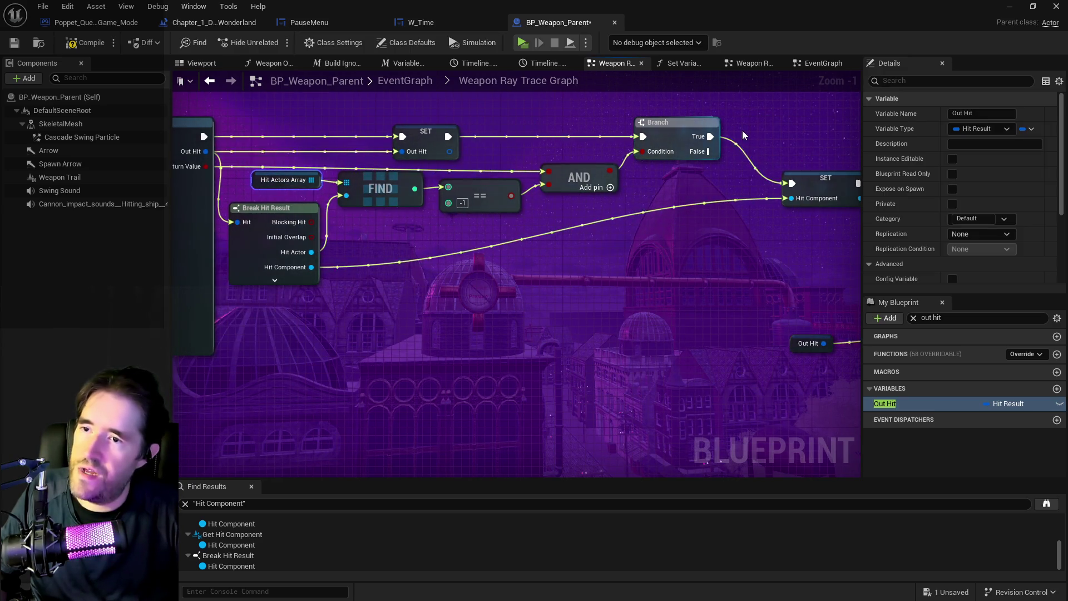
left_click(14, 42)
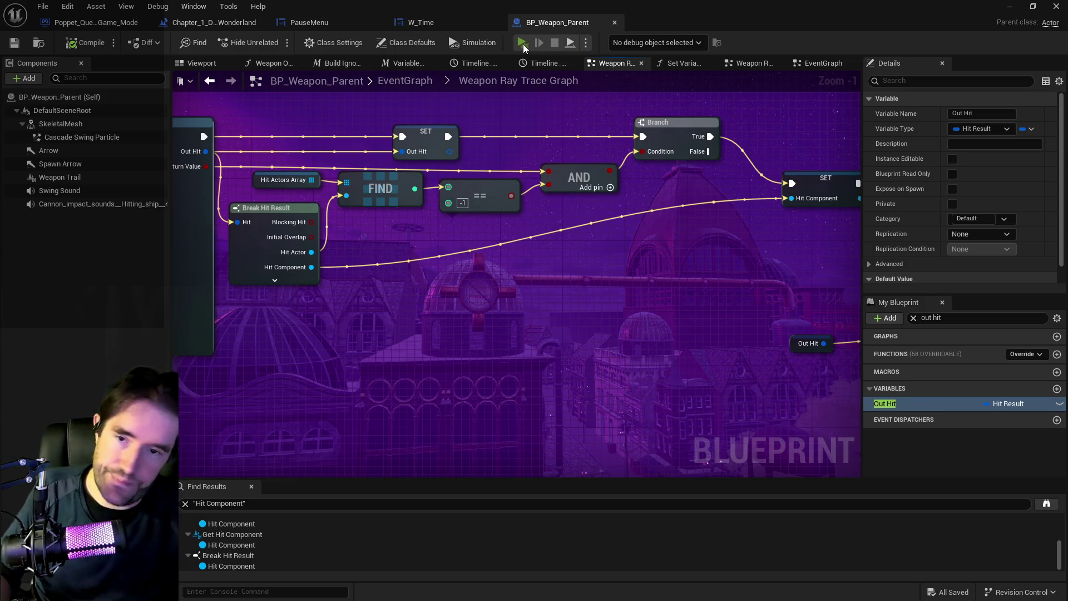
Step: Start the game preview, close the tarot menu, and swing the hammer at the shrine
left_click(523, 43)
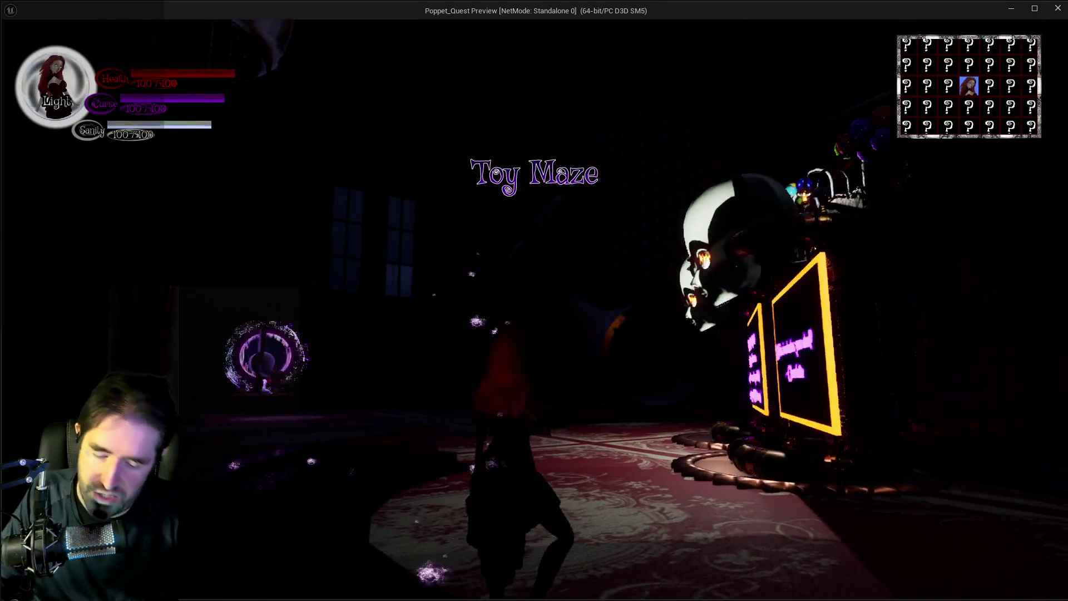
key("Tab")
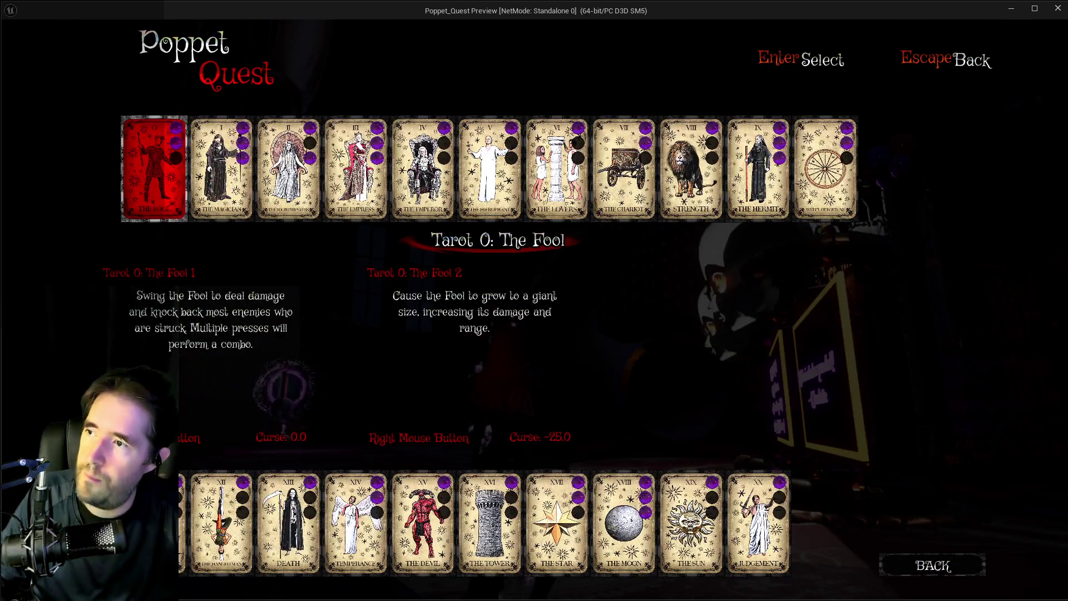
key("Tab")
key("w")
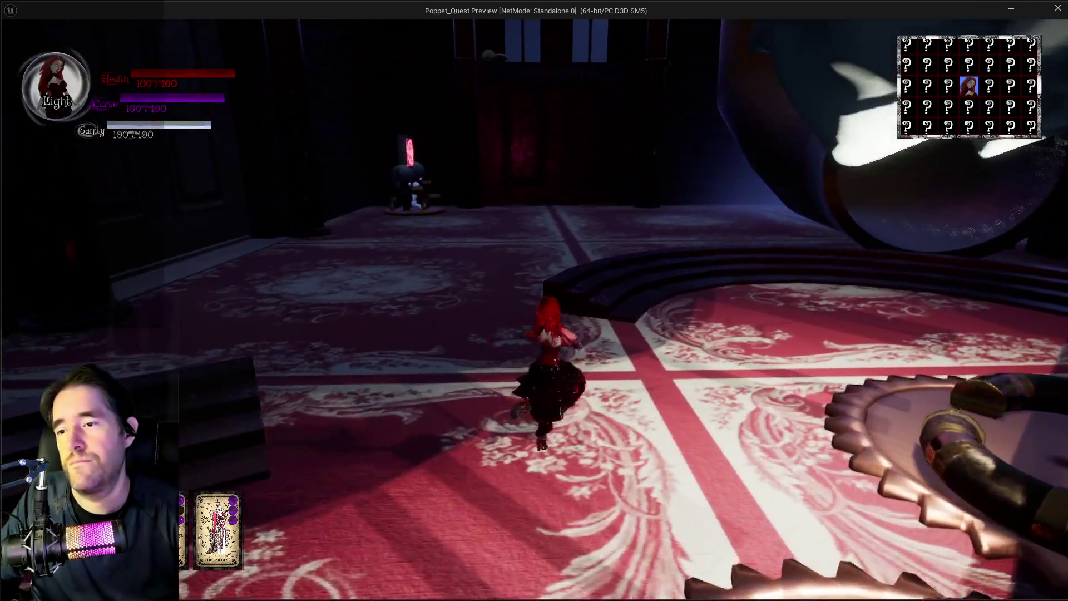
key("w")
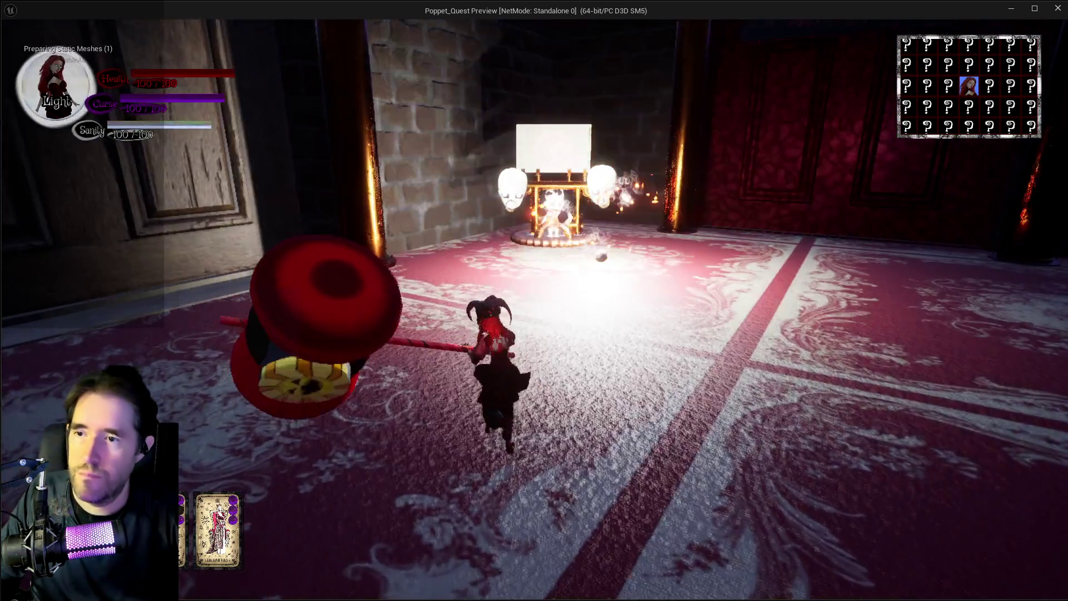
key("w")
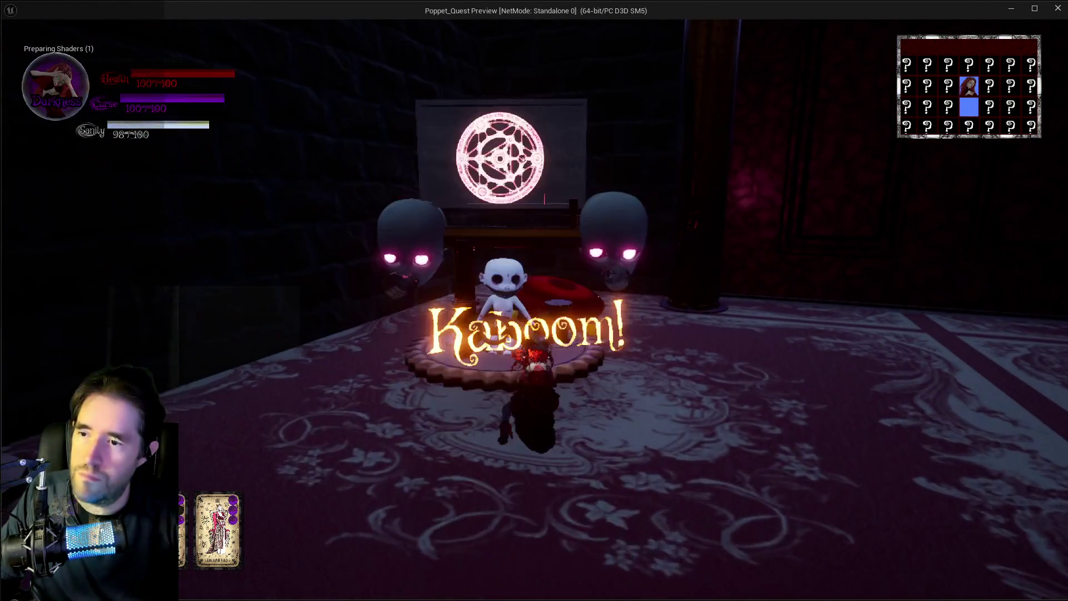
key("s")
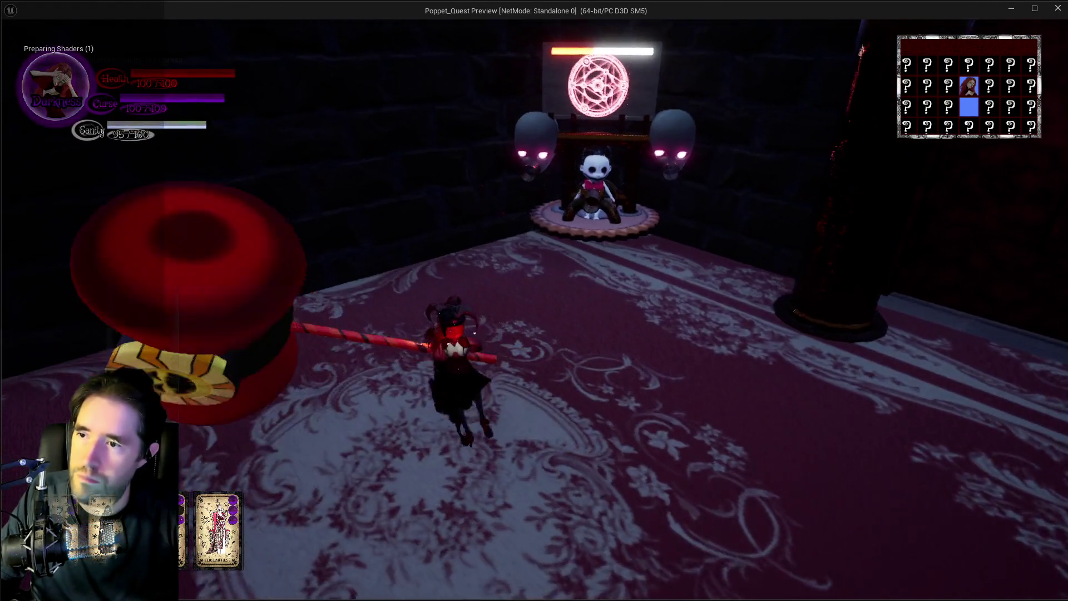
Step: Run through the Toy Maze hall and Tiny Circus room, past the giant mallet, toward the stage
key("w")
key("w")
key("w")
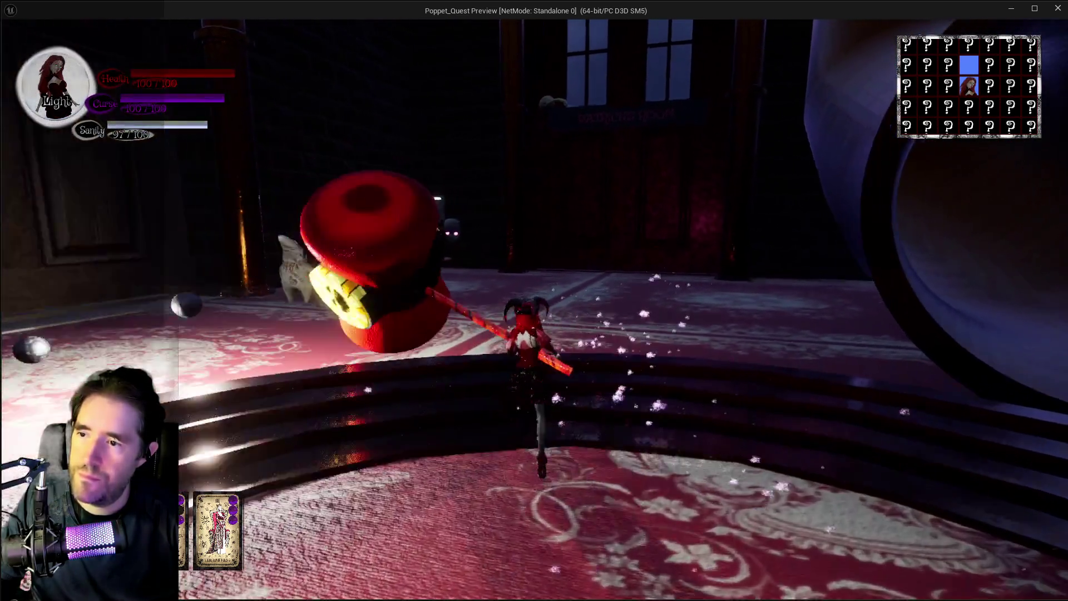
key("w")
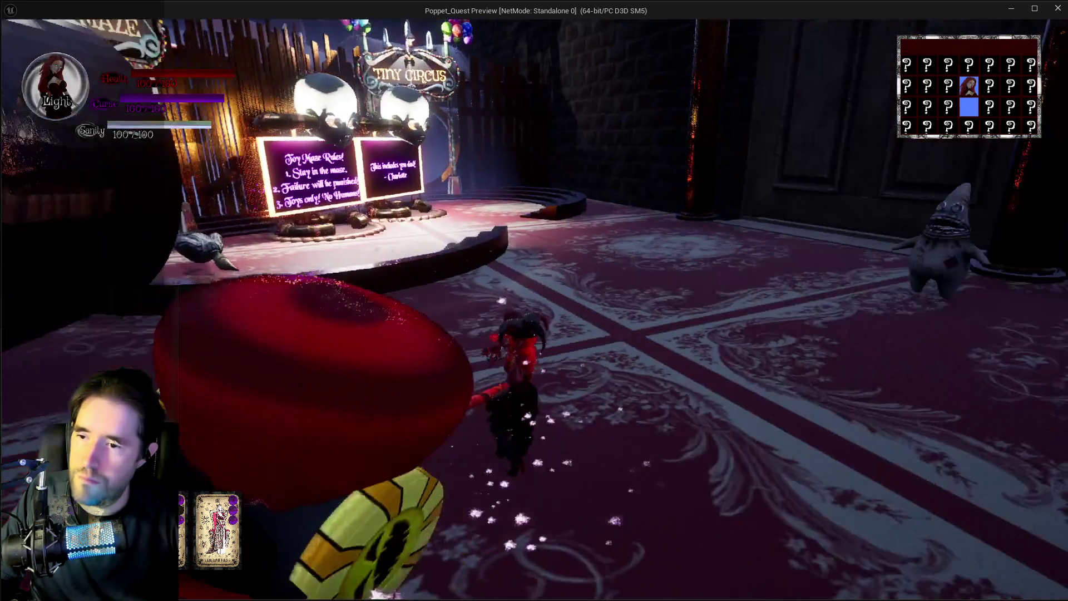
key("w")
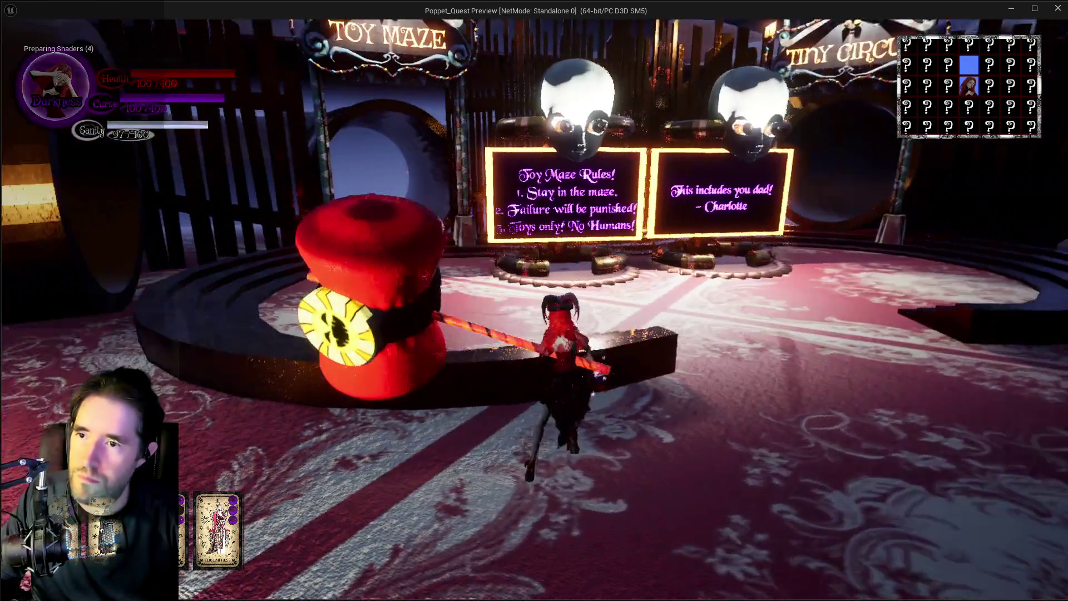
key("w")
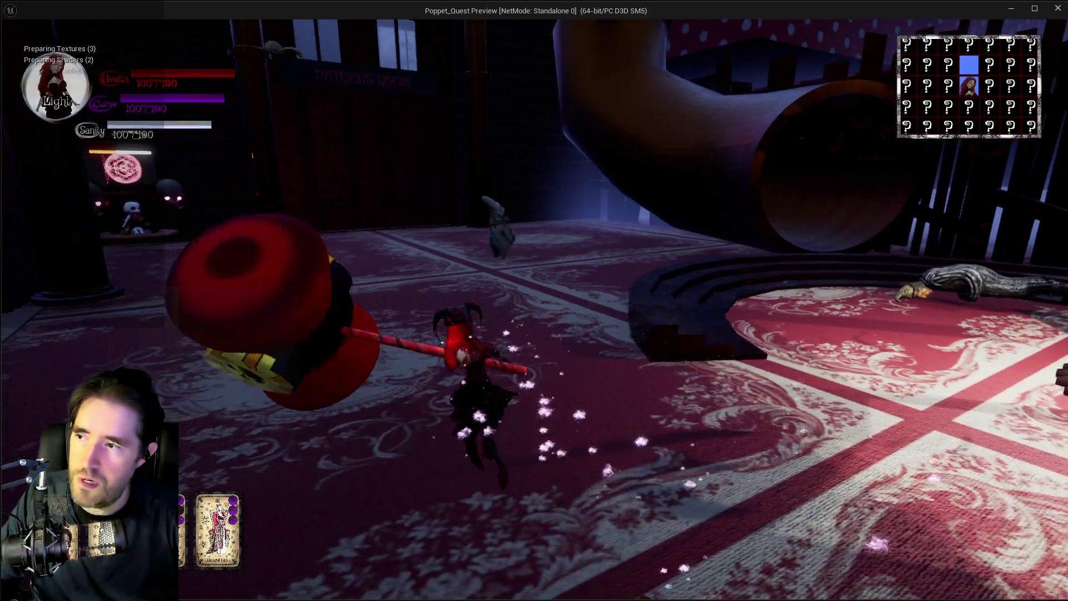
key("w")
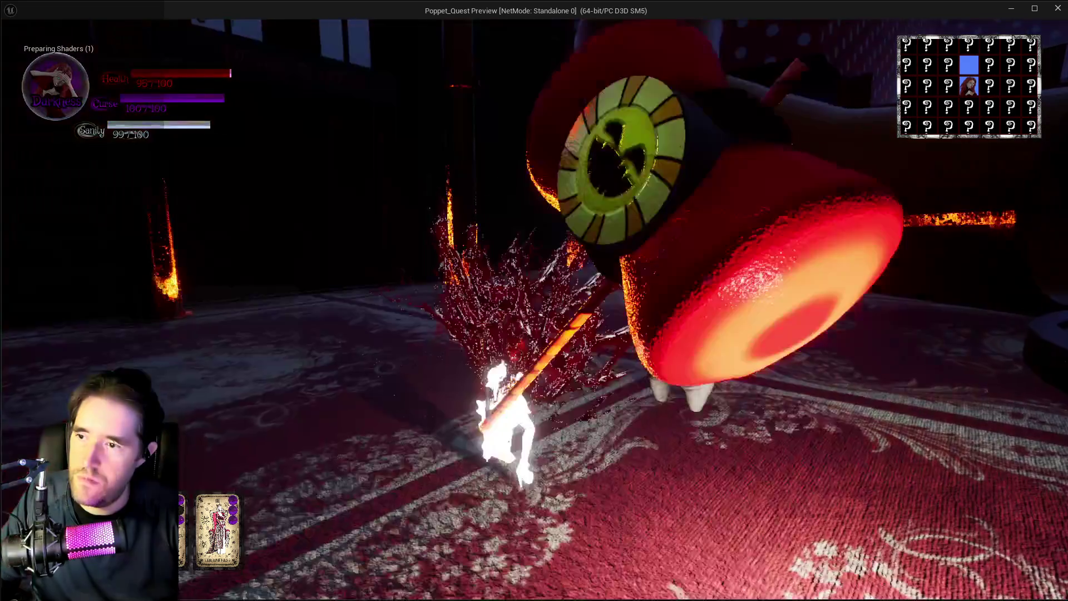
key("w")
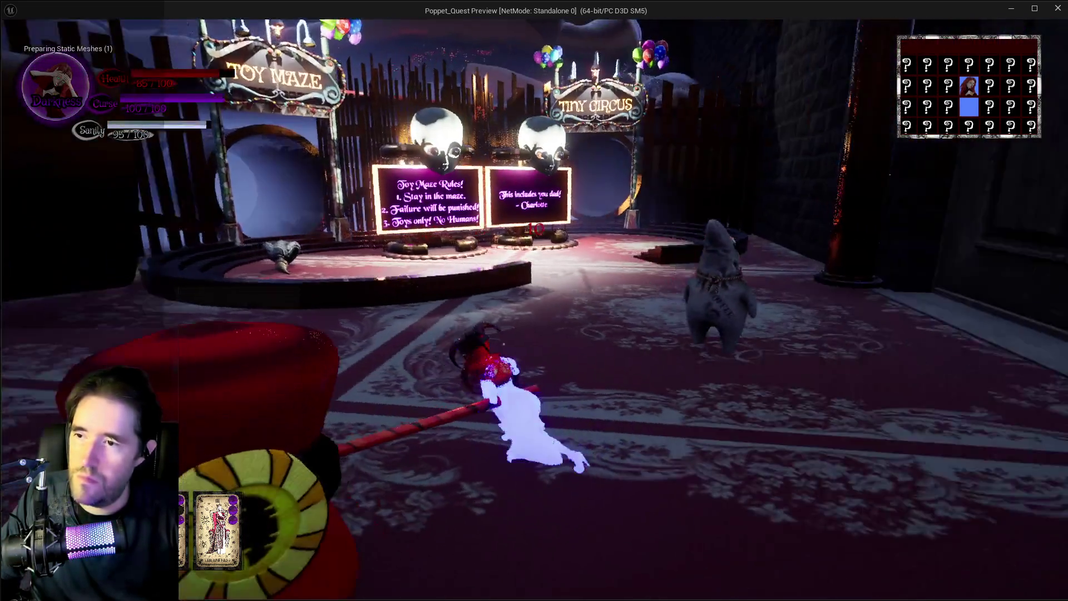
key("w")
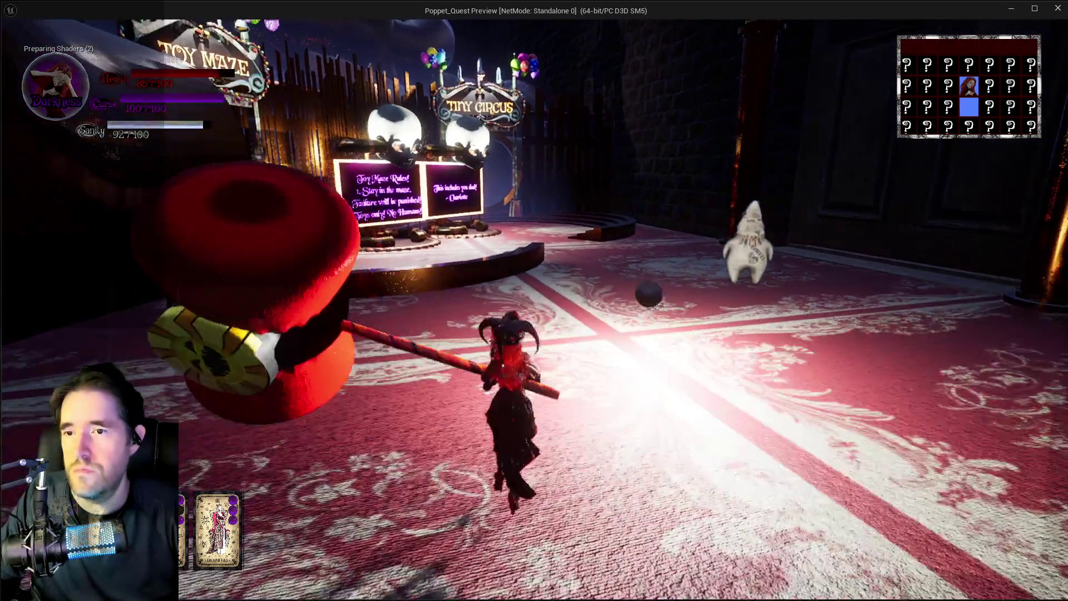
key("w")
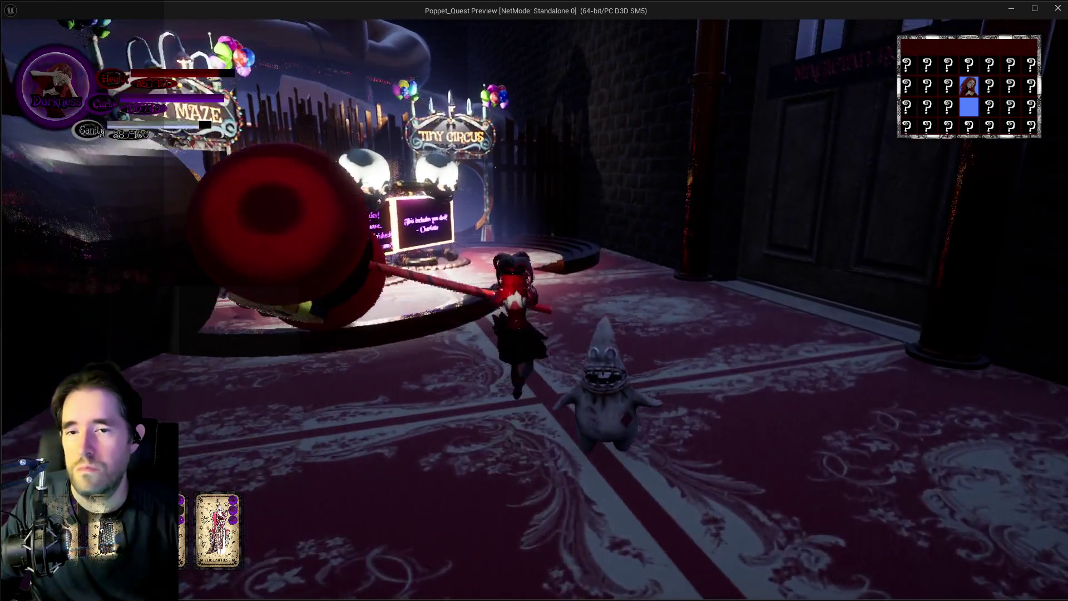
key("w")
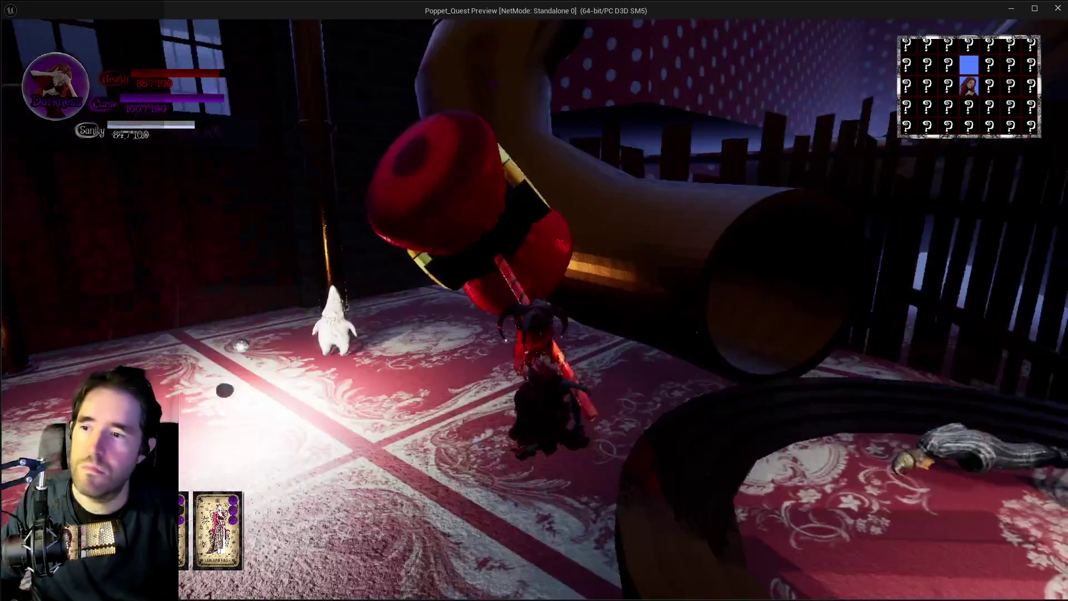
key("w")
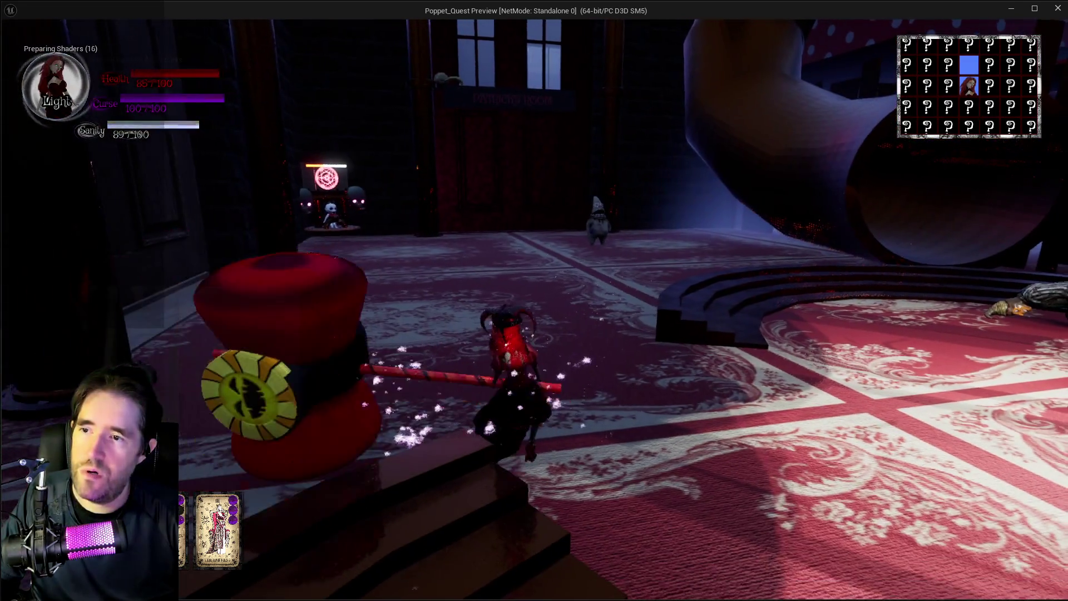
key("w")
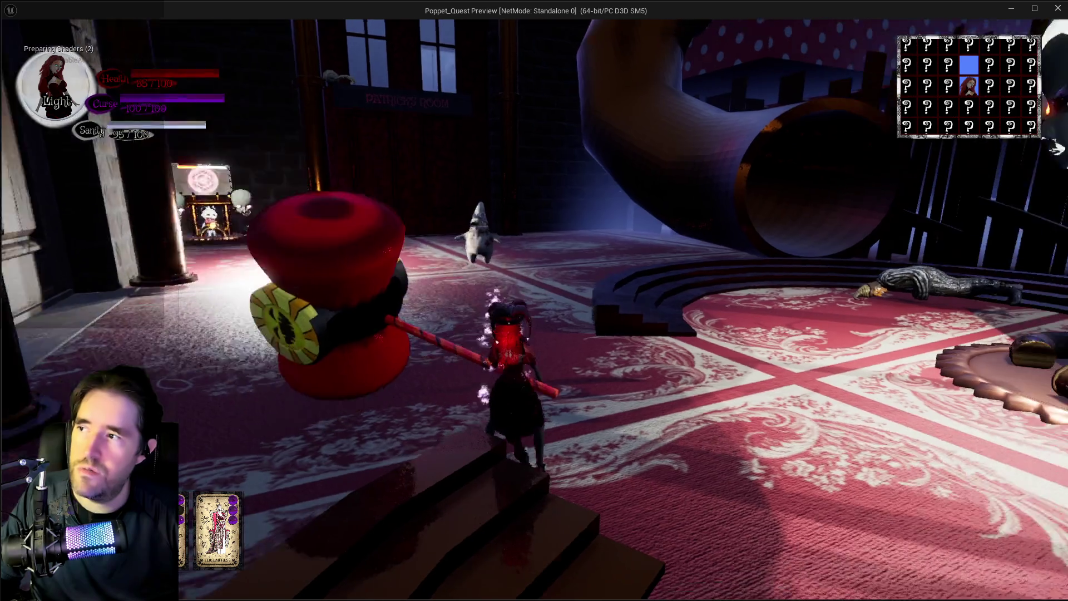
key("w")
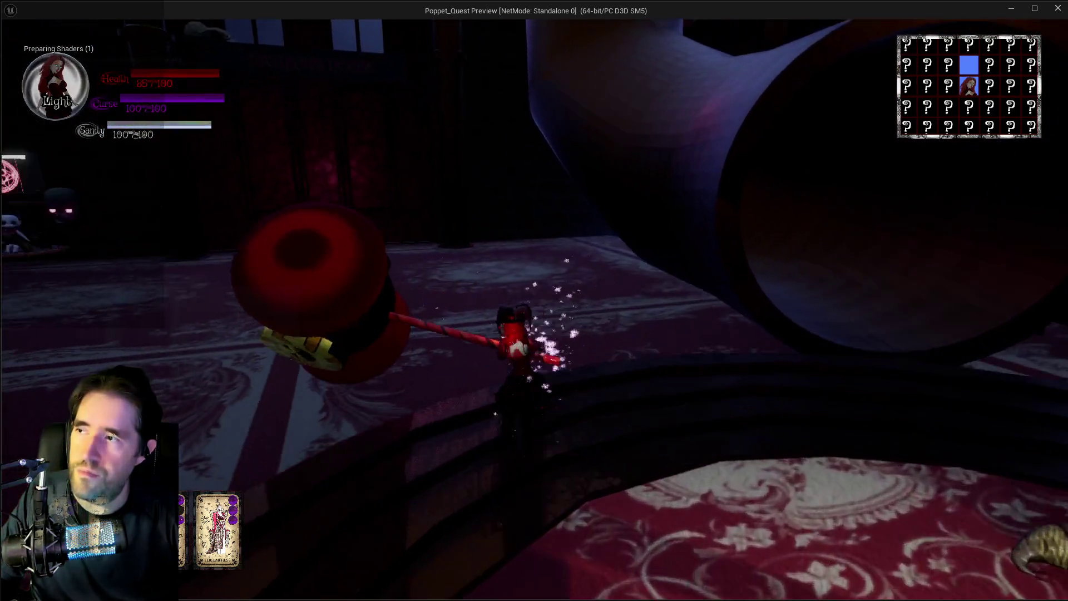
key("w")
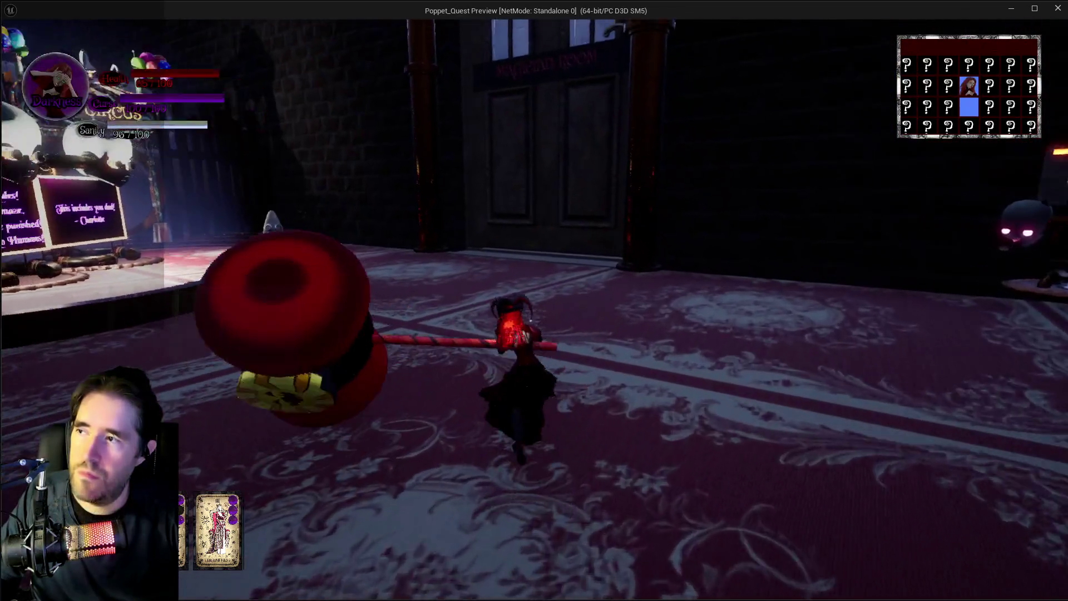
key("w")
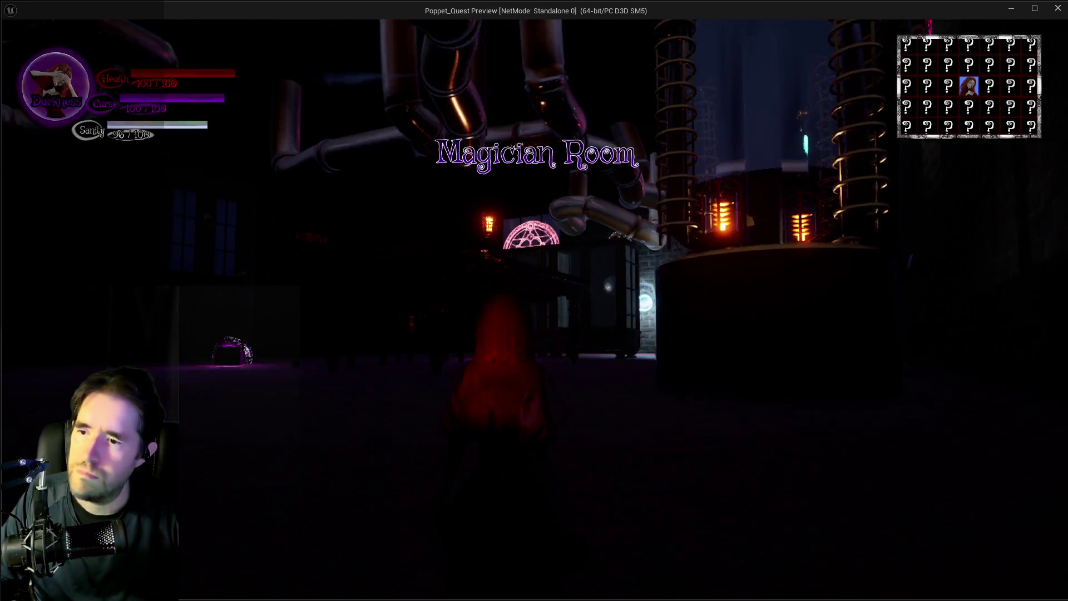
key("Escape")
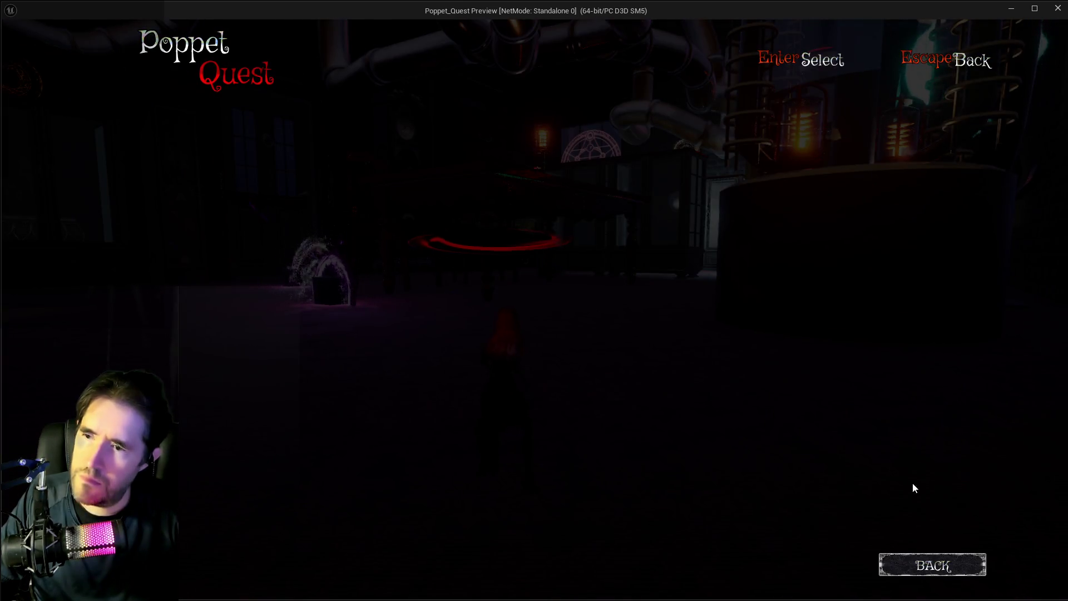
left_click(928, 574)
key("Tab")
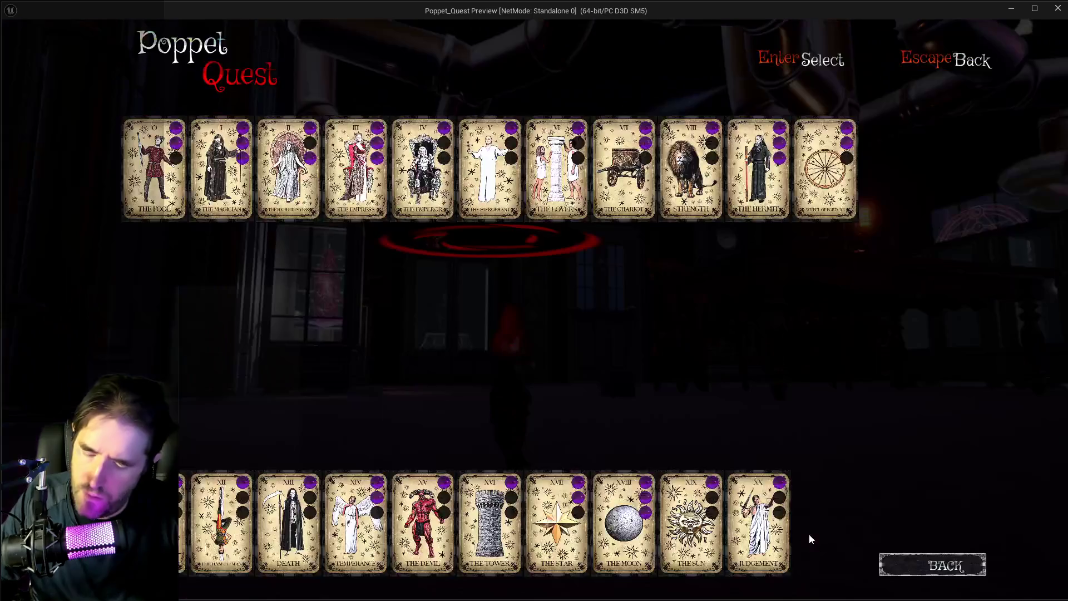
left_click(170, 196)
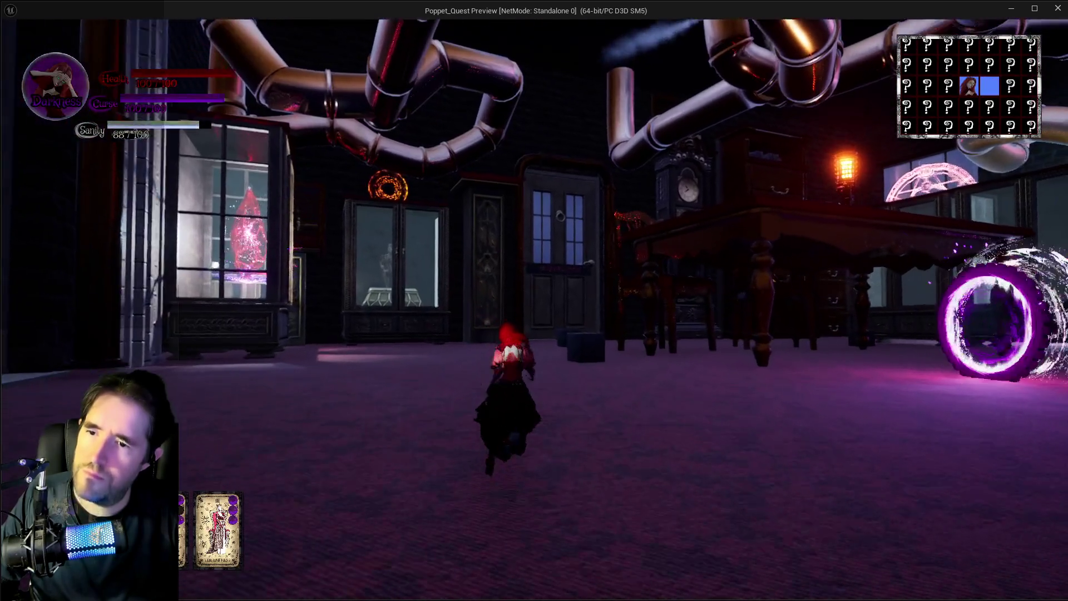
key("w")
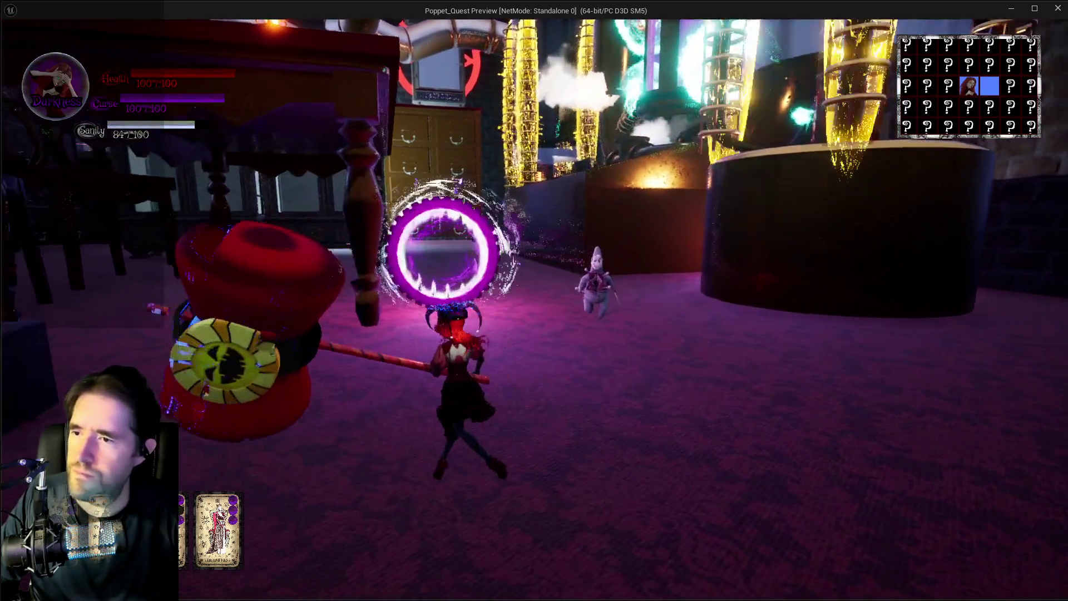
key("w")
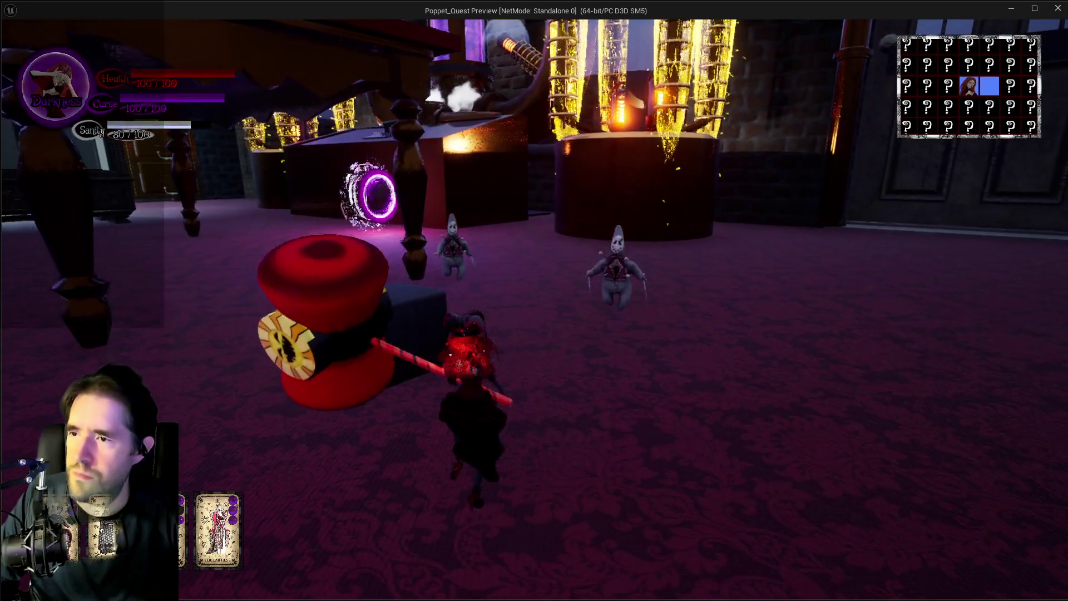
key("w")
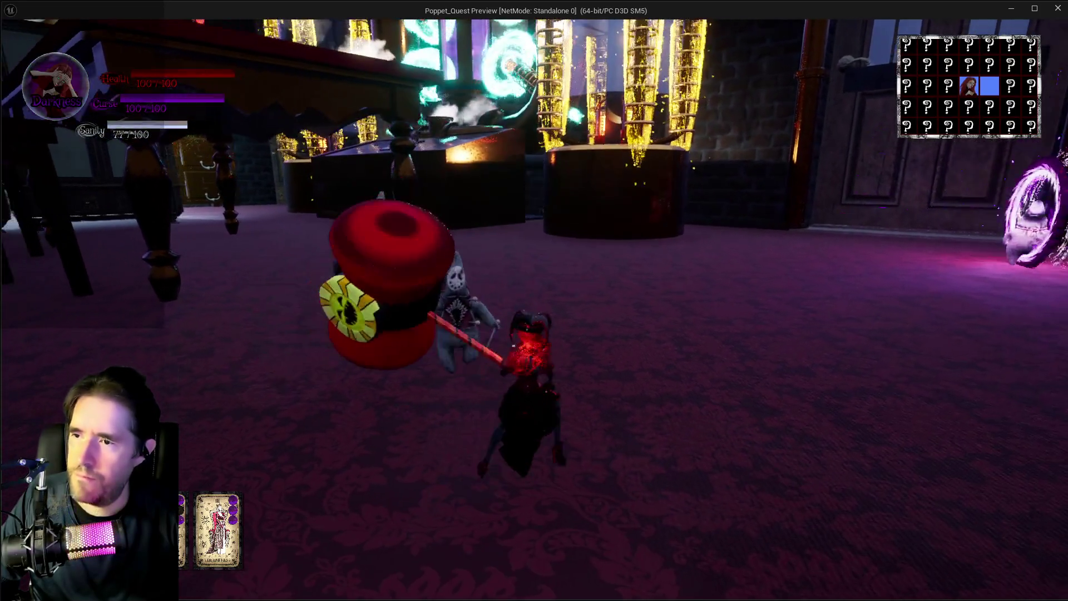
key("w")
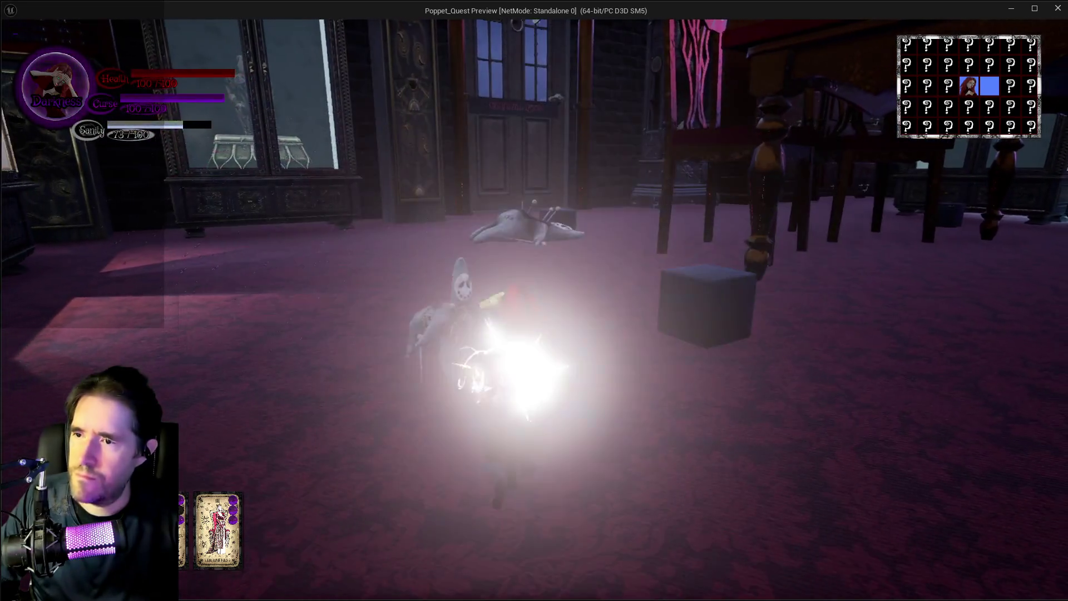
key("w")
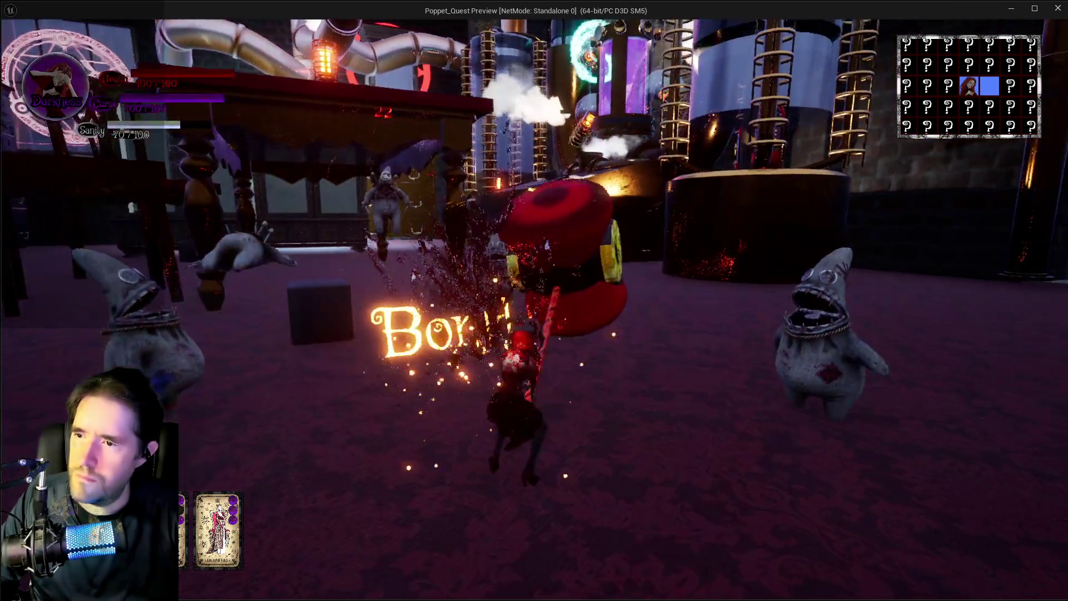
key("w")
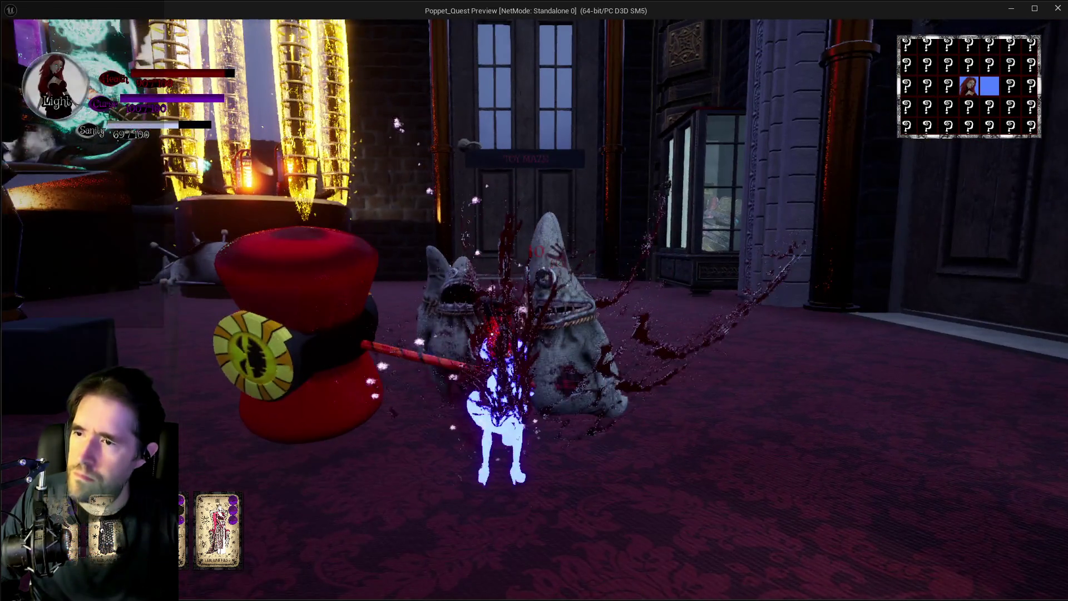
left_click(534, 301)
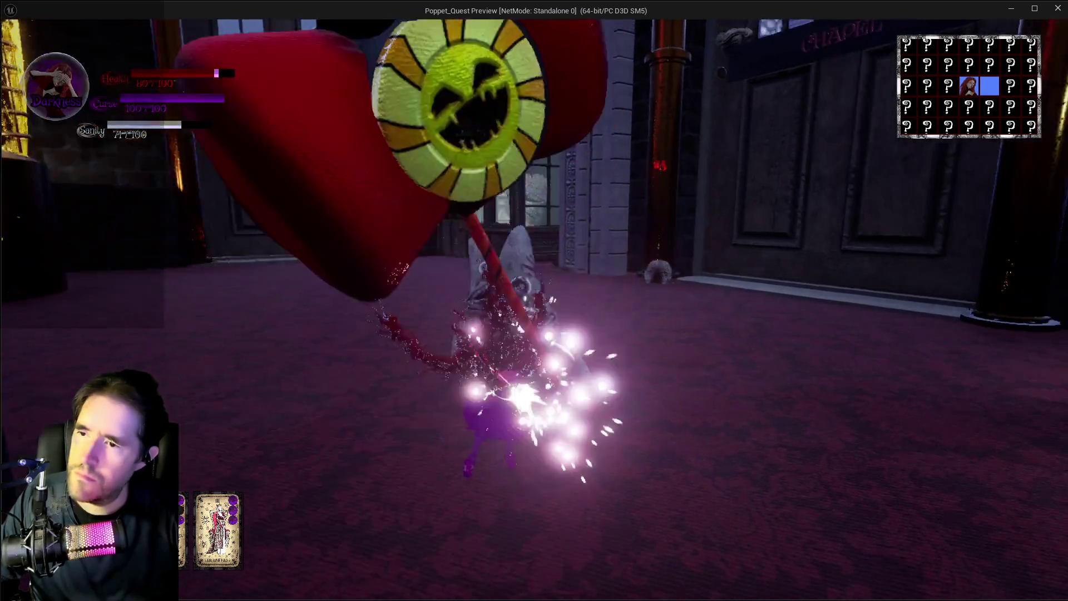
left_click(534, 300)
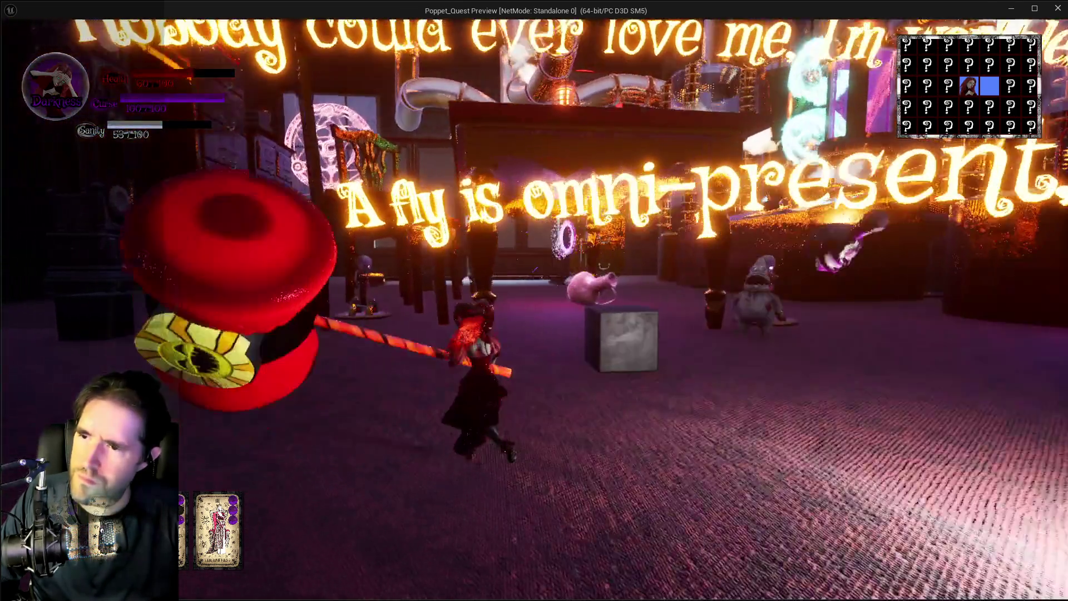
key("w")
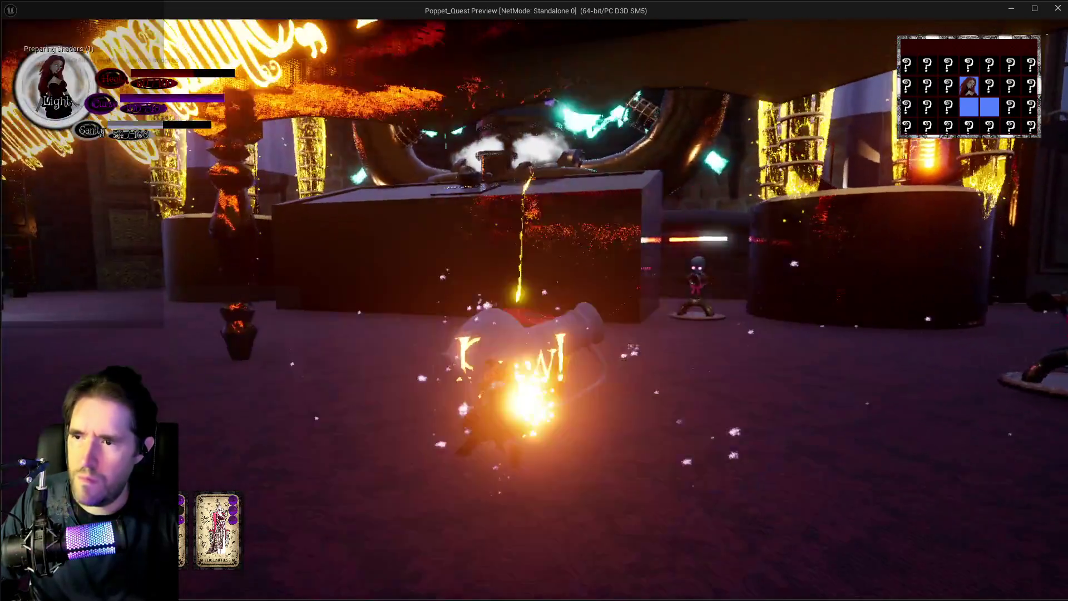
key("w")
key("w")
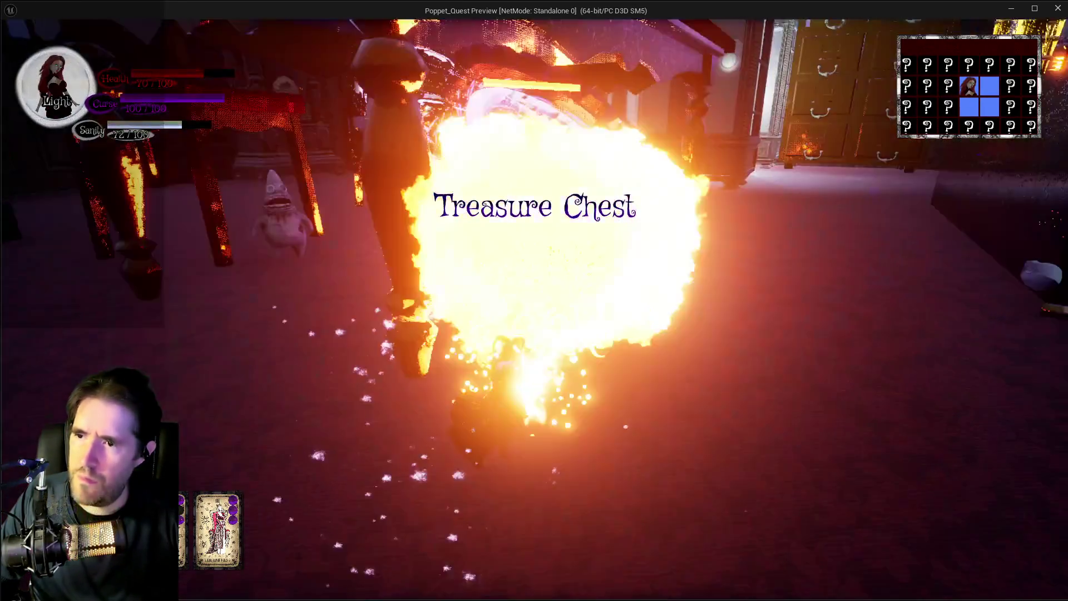
key("w")
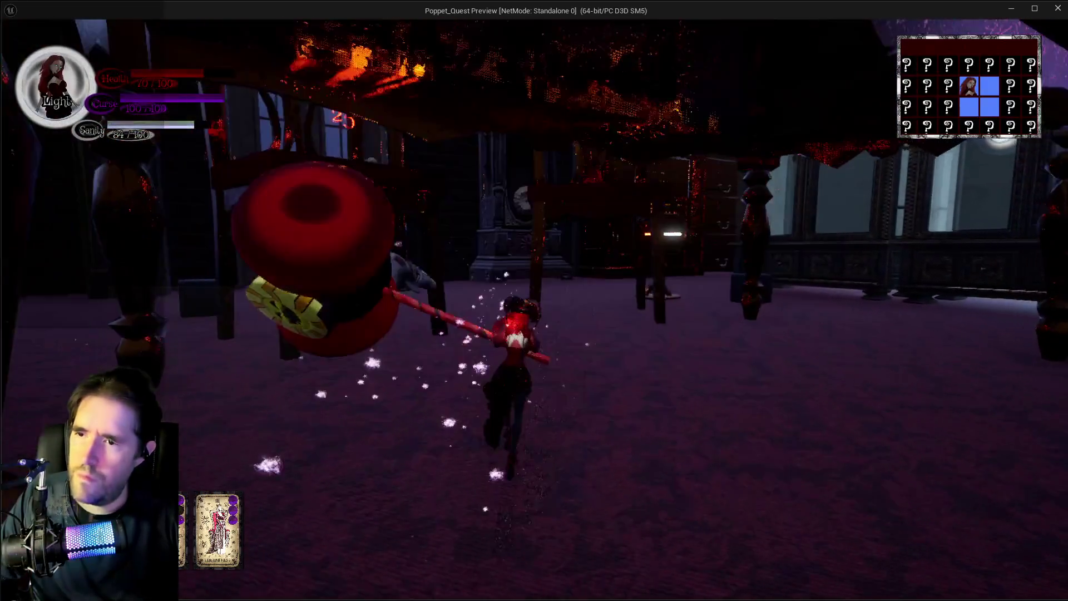
Step: Fight the dolls with hammer swings and bursts, then cross the portal and smash a vase
key("w")
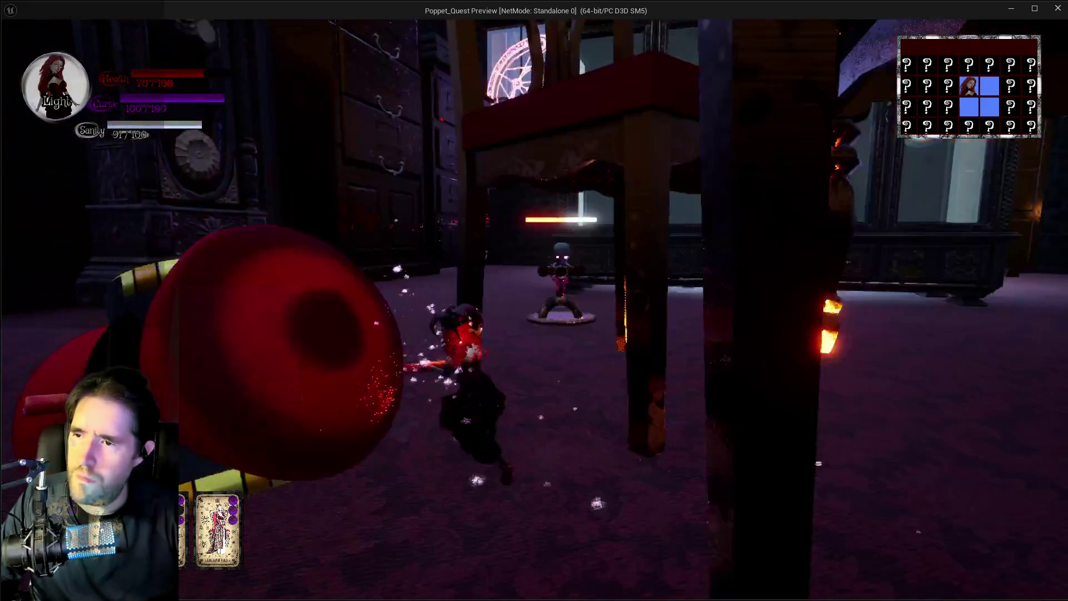
key("w")
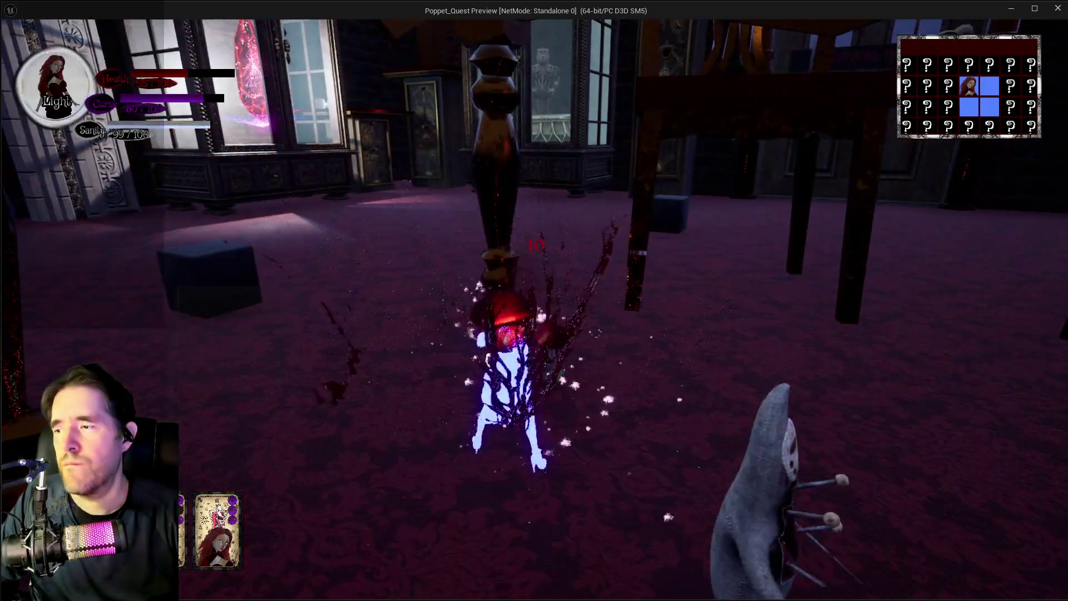
key("w")
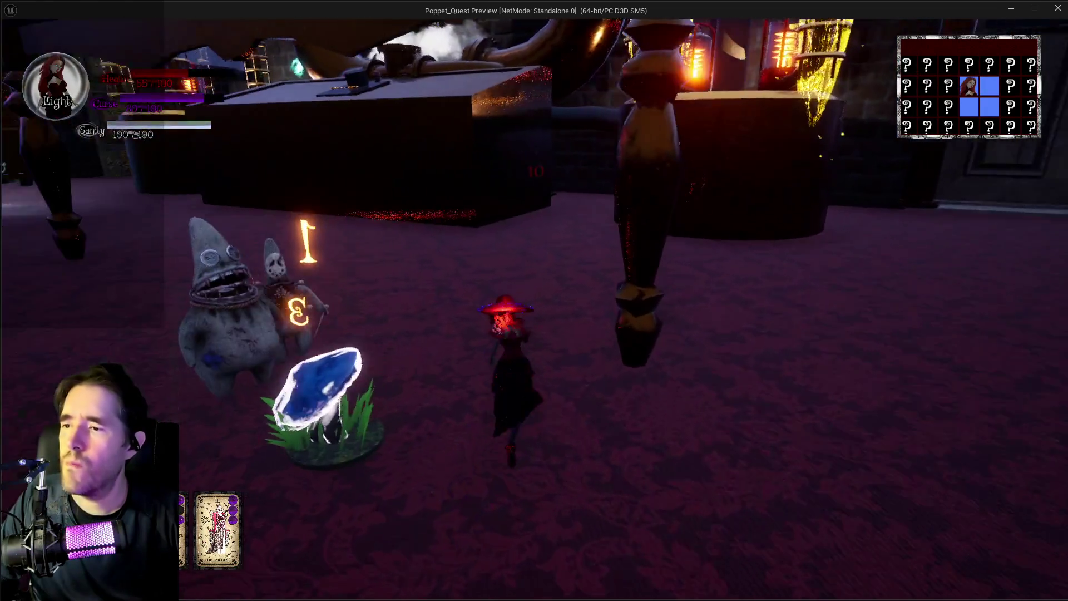
key("w")
key("w")
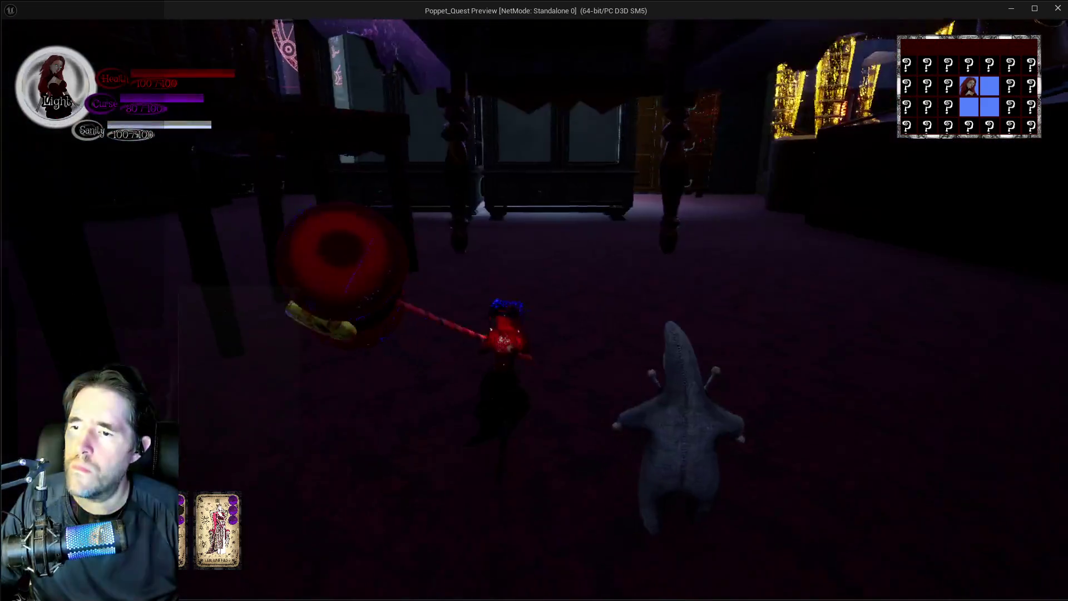
key("w")
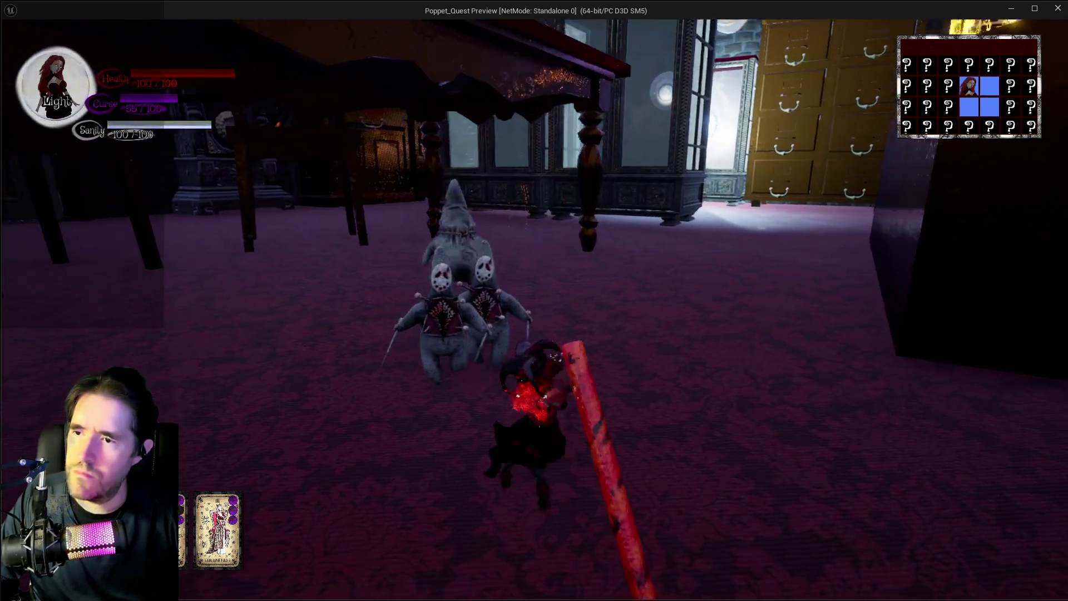
key("w")
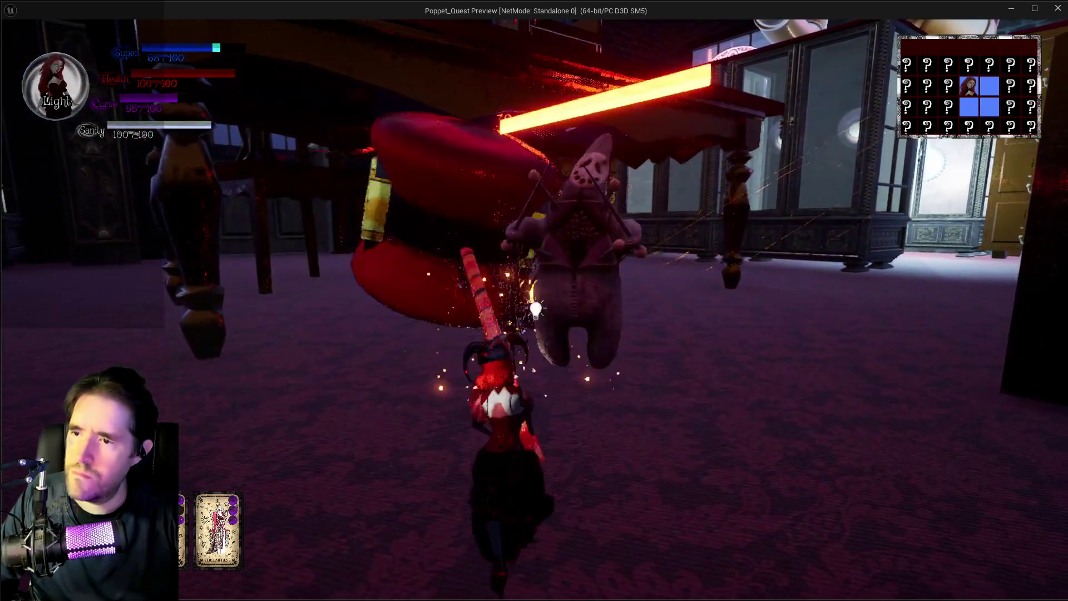
key("w")
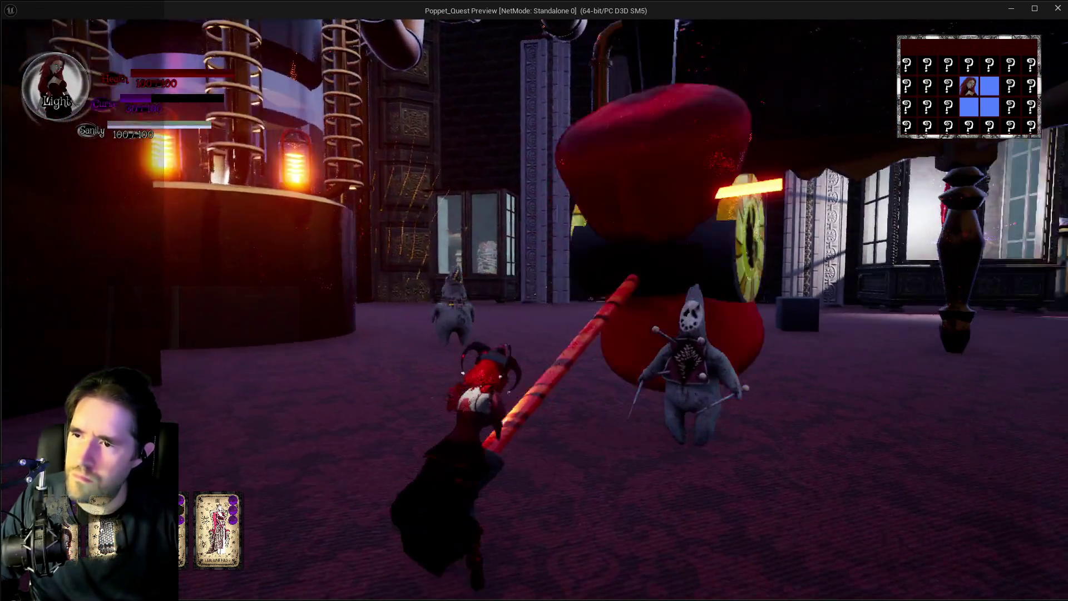
key("w")
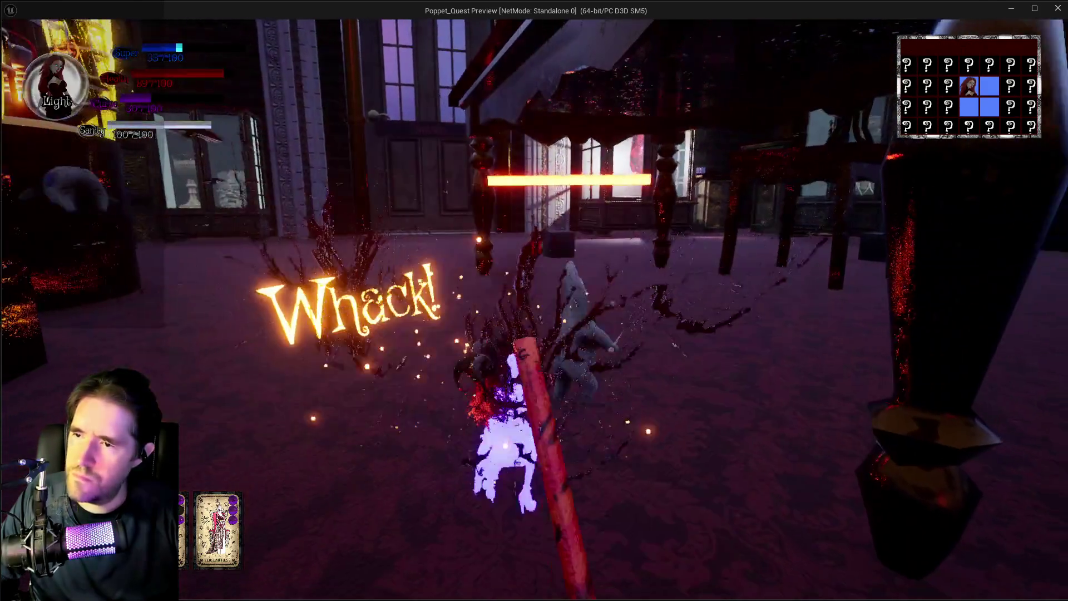
key("w")
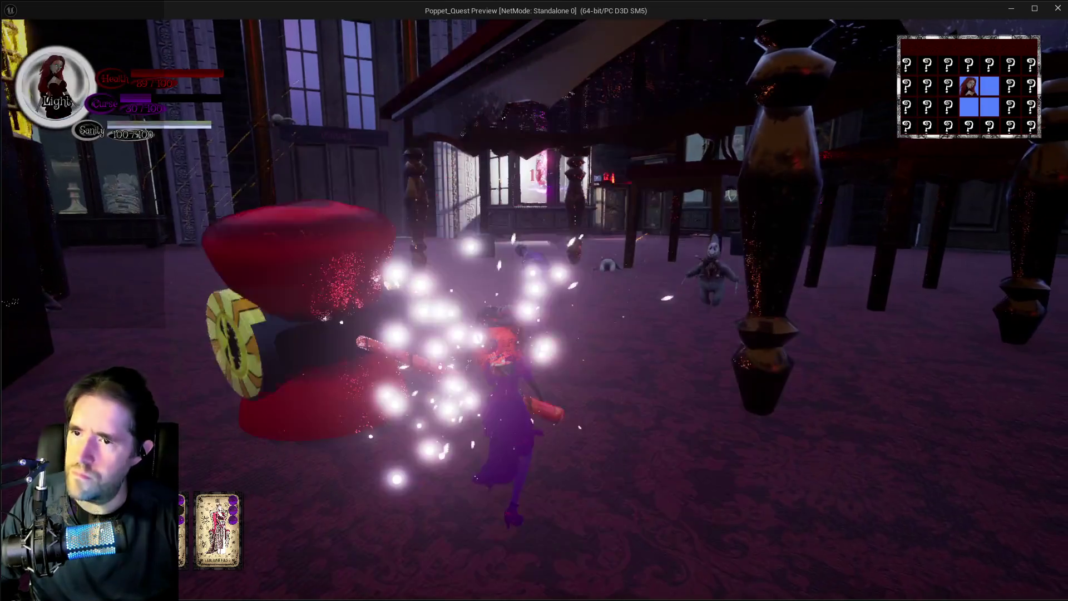
key("w")
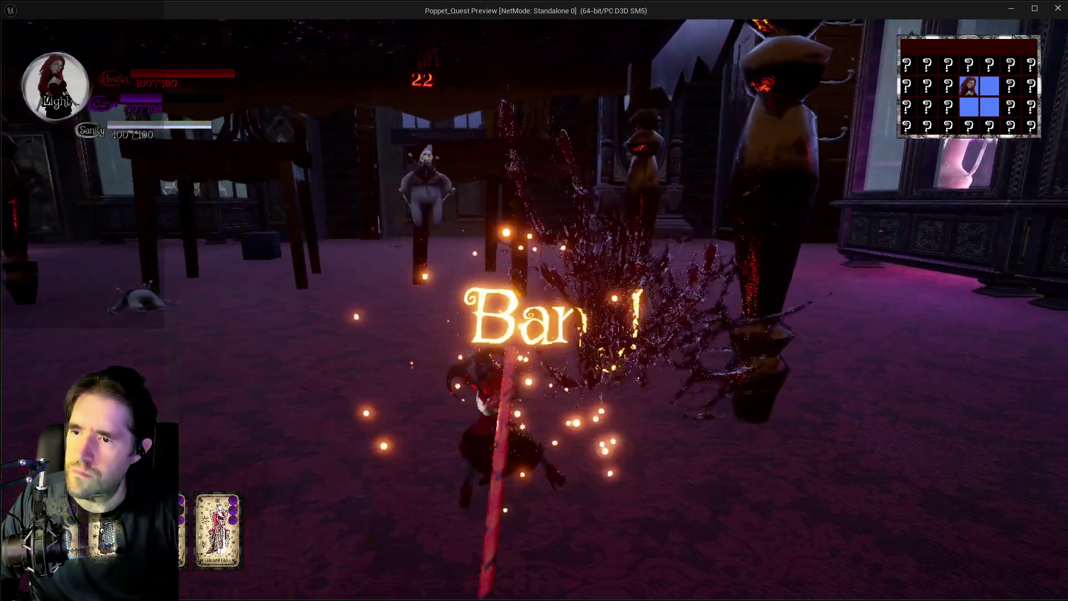
key("w")
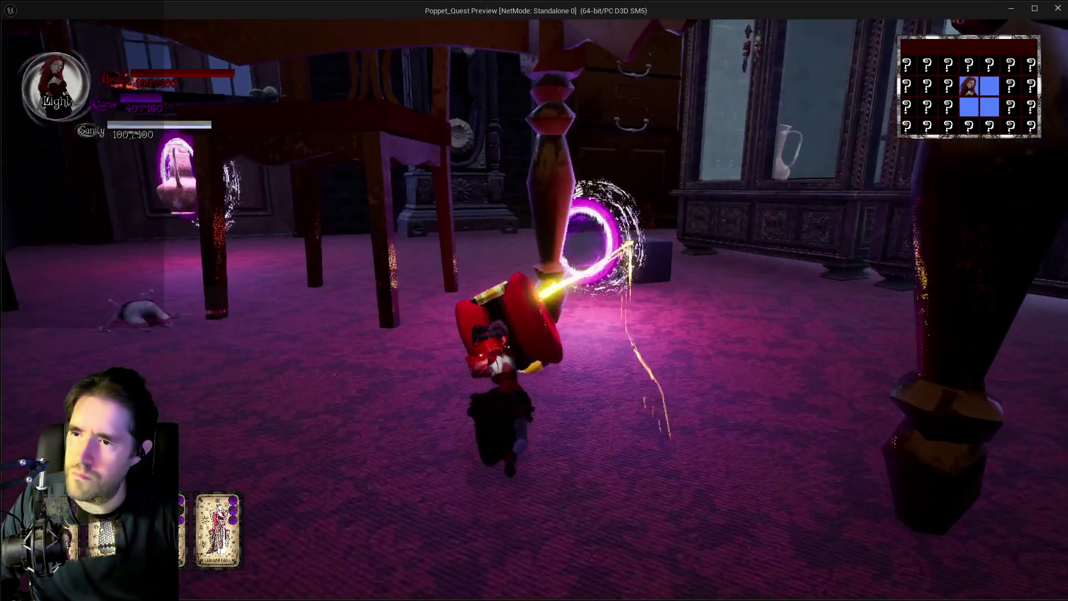
key("w")
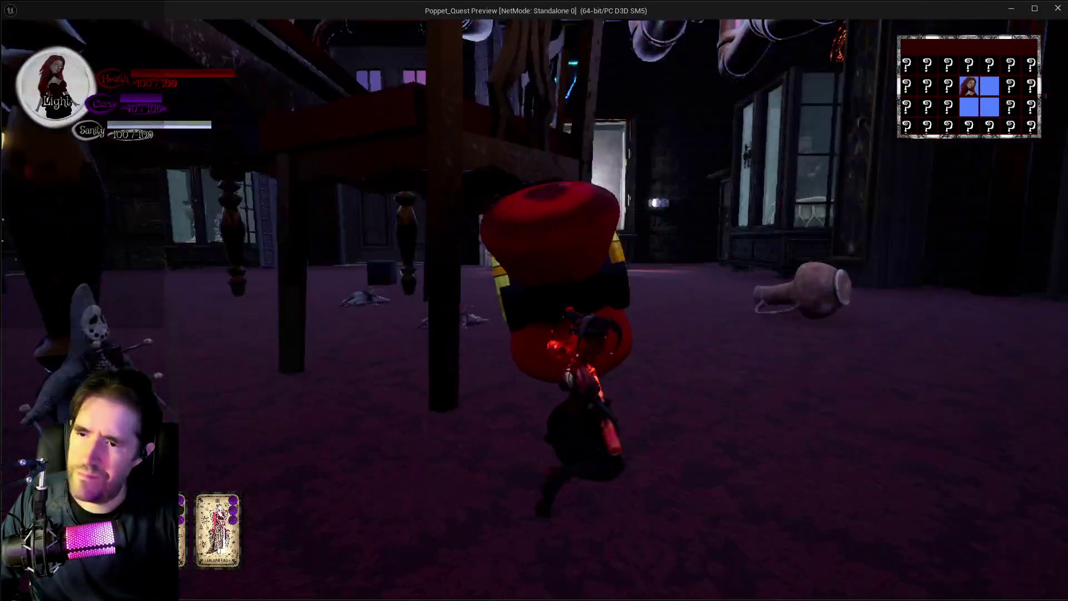
key("w")
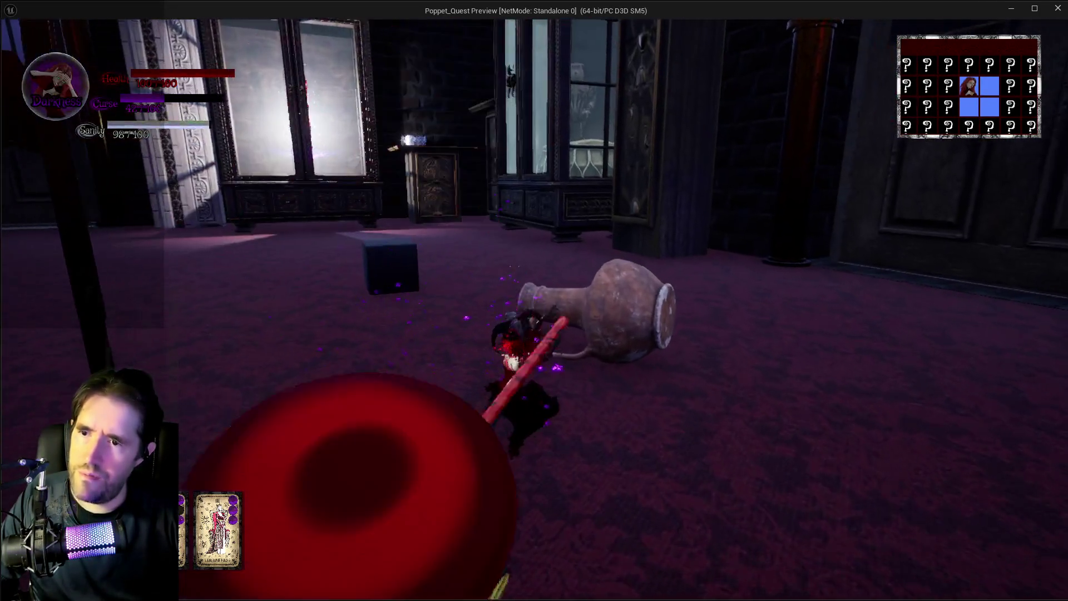
key("w")
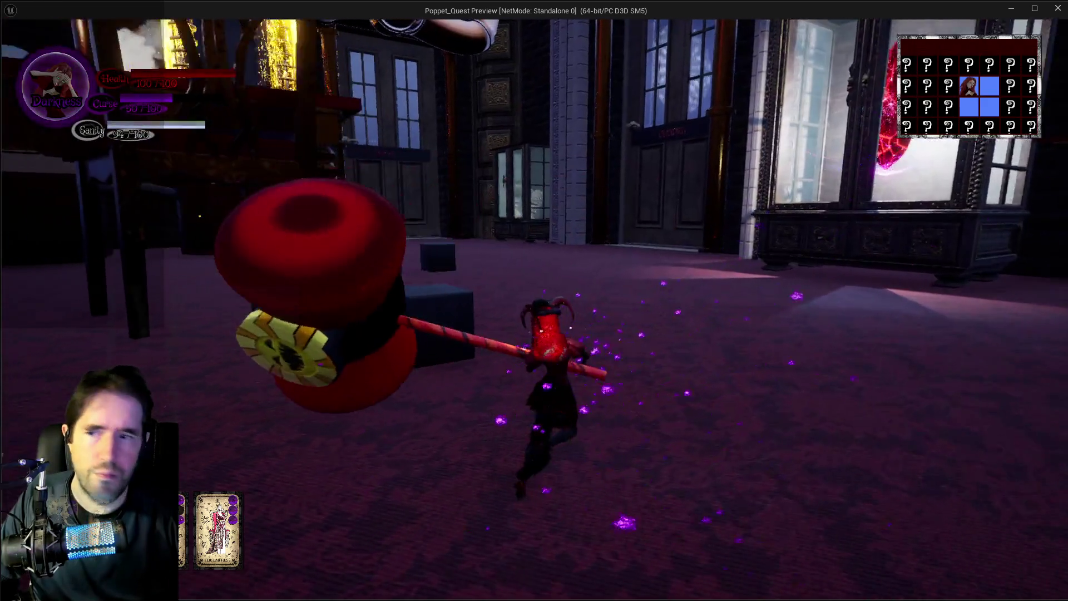
key("w")
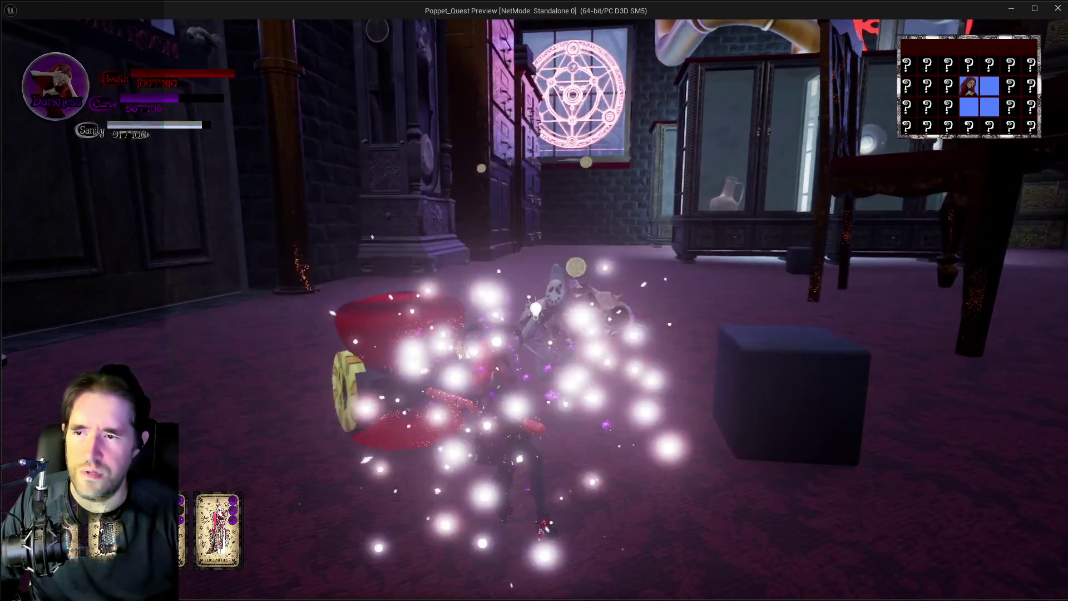
Step: Pick a tarot card and walk the character down the stairs into the Magician Room
key("Escape")
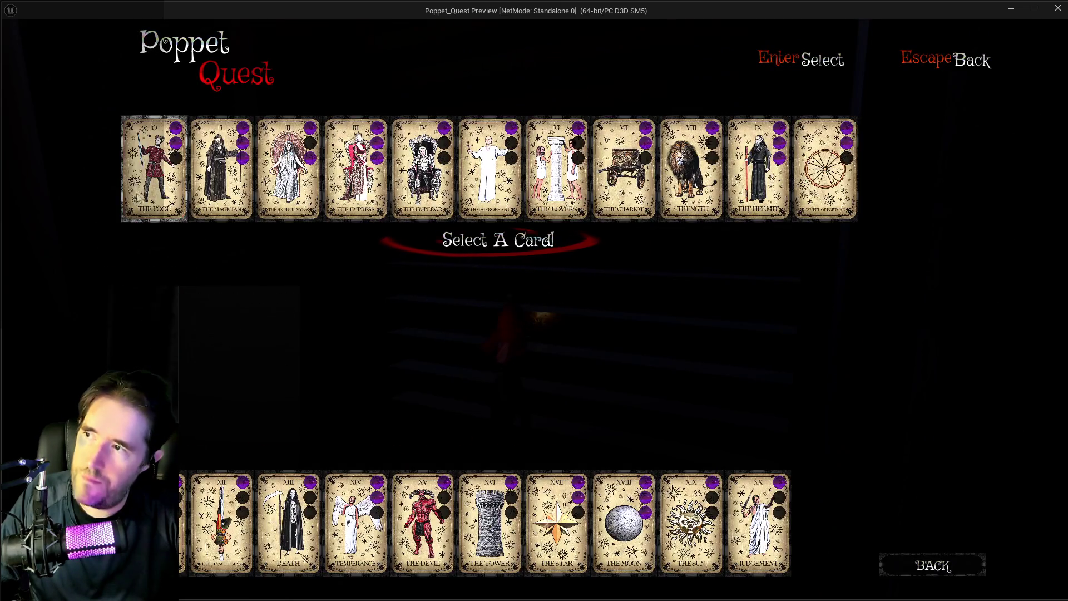
left_click(184, 228)
key("w")
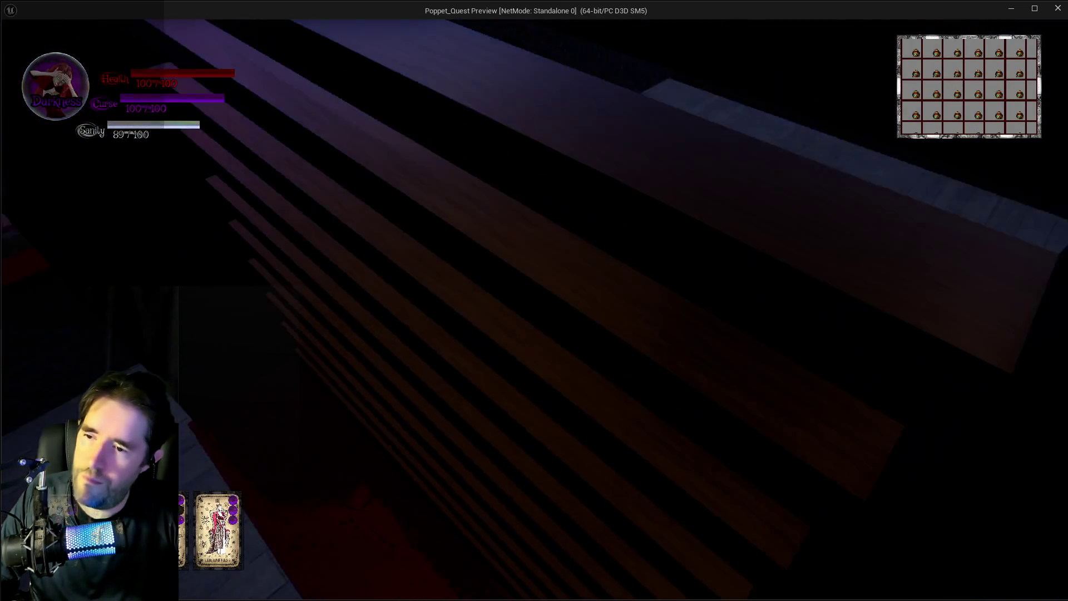
key("w")
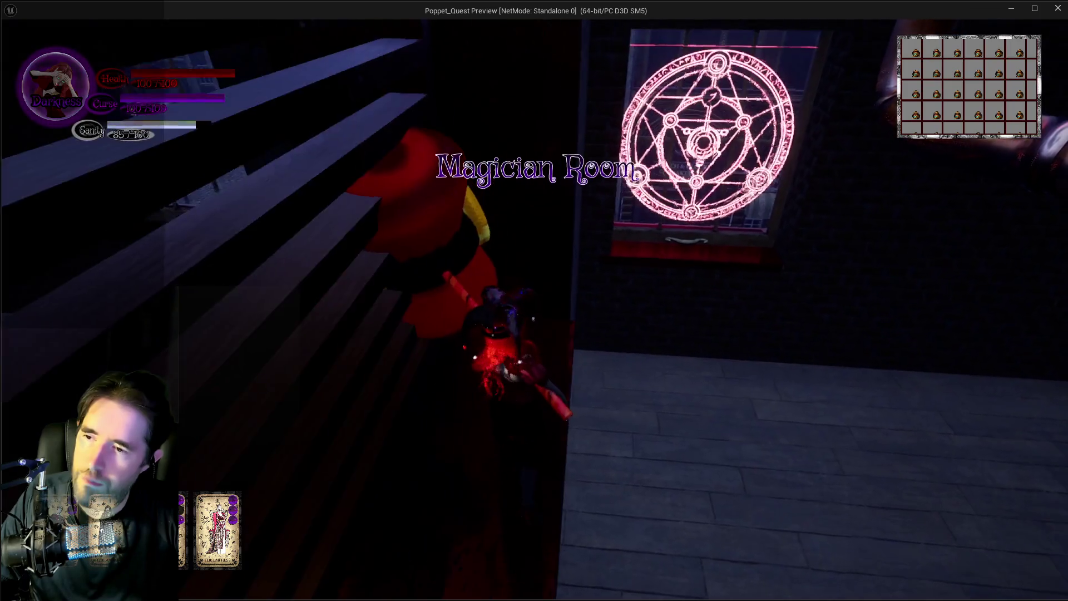
key("w")
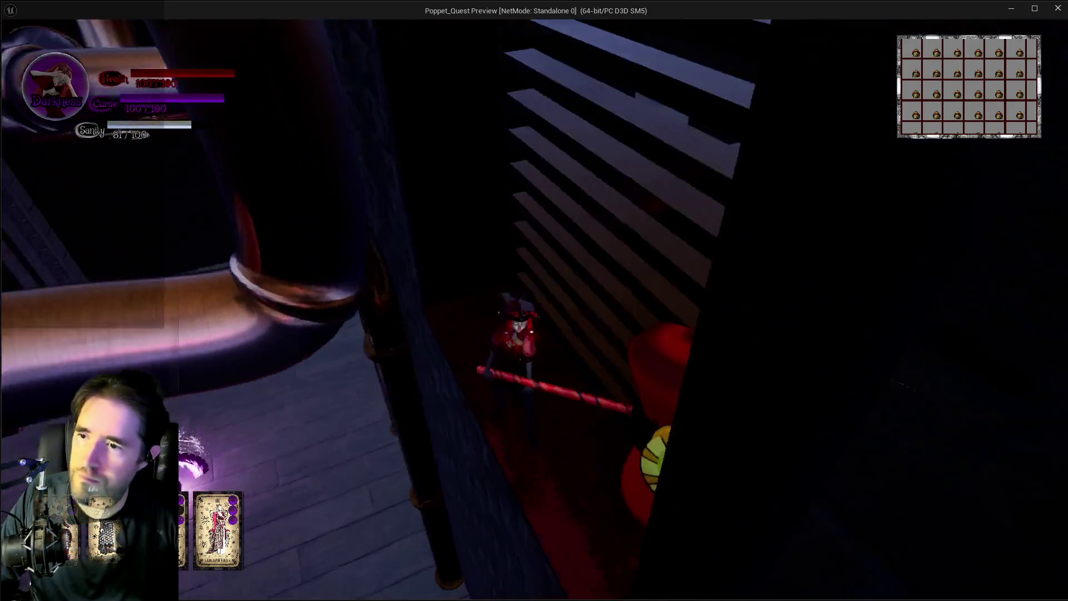
key("w")
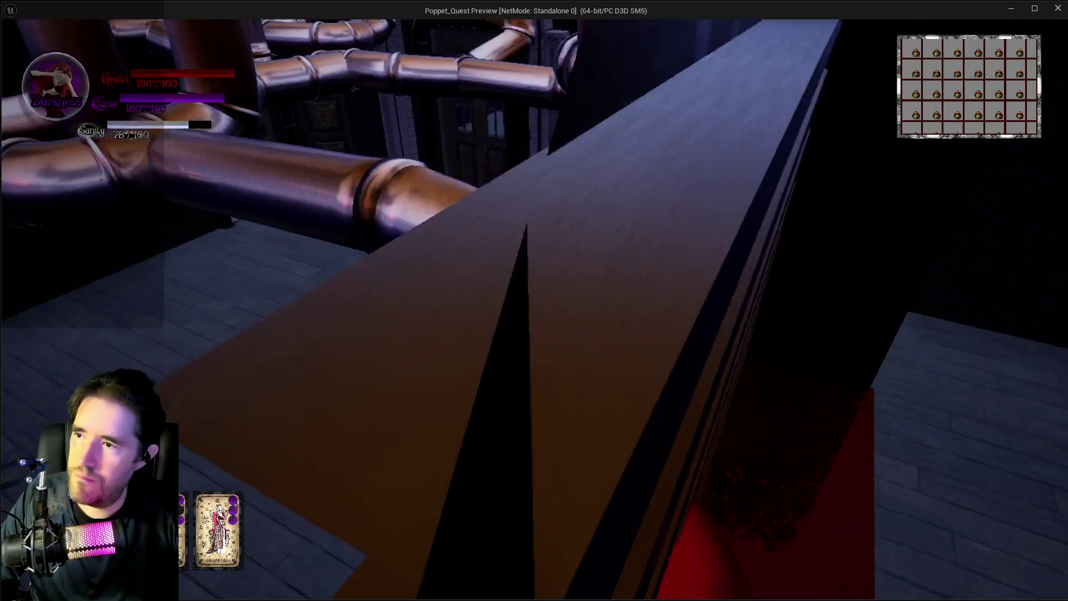
Step: Run the character out onto the pipes and along them, then switch back to the editor
key("w")
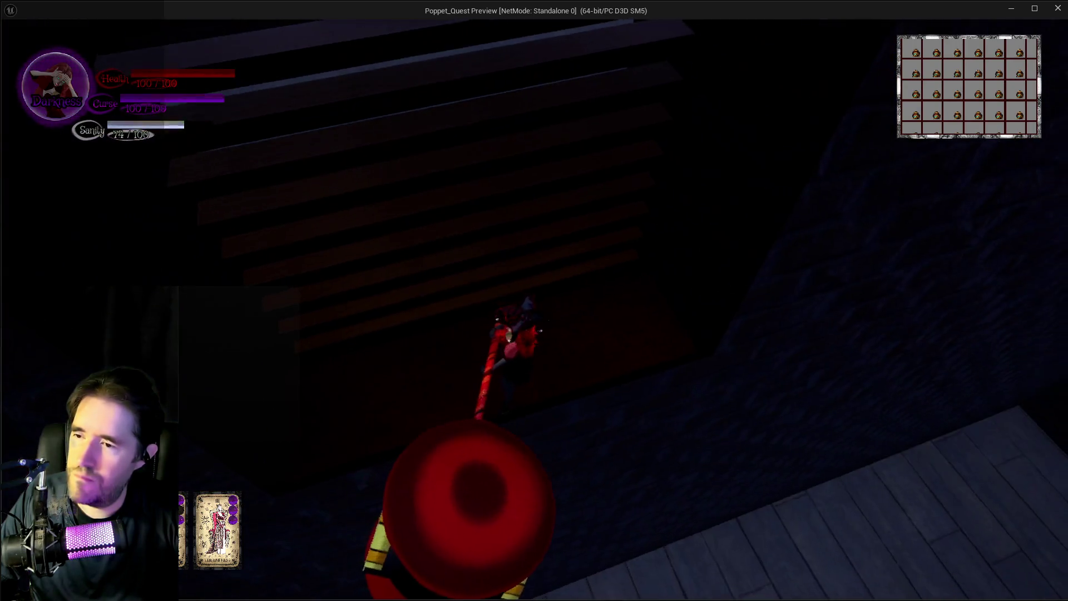
key("w")
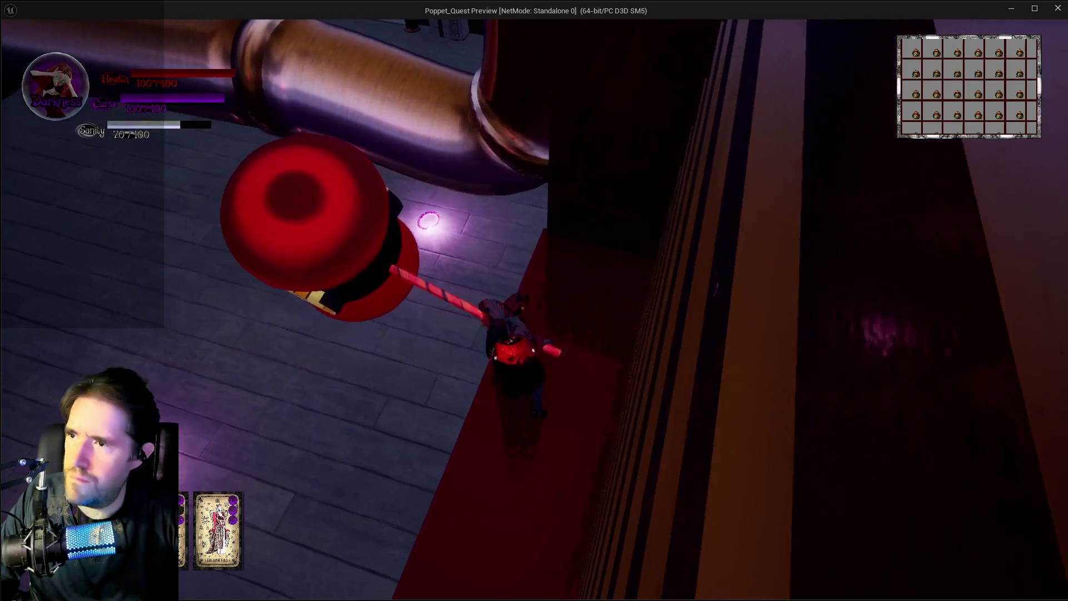
key("w")
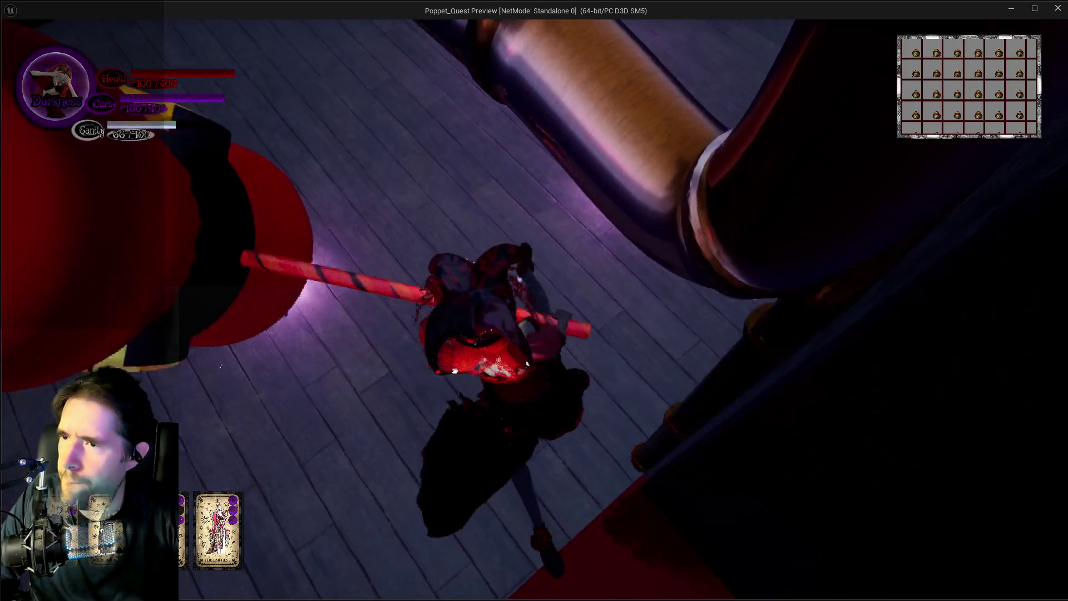
key("w")
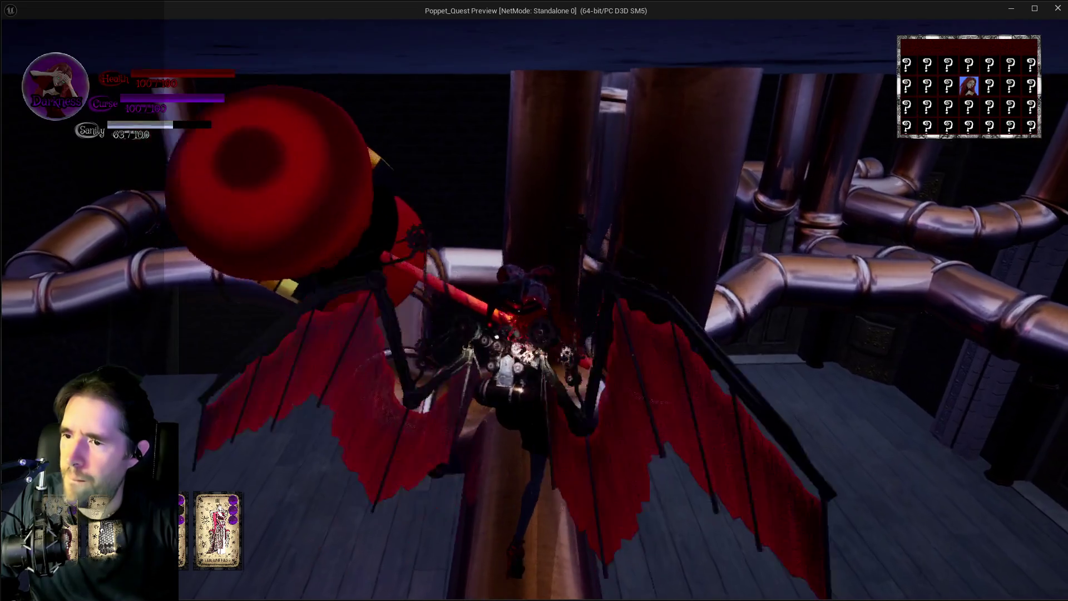
key("w")
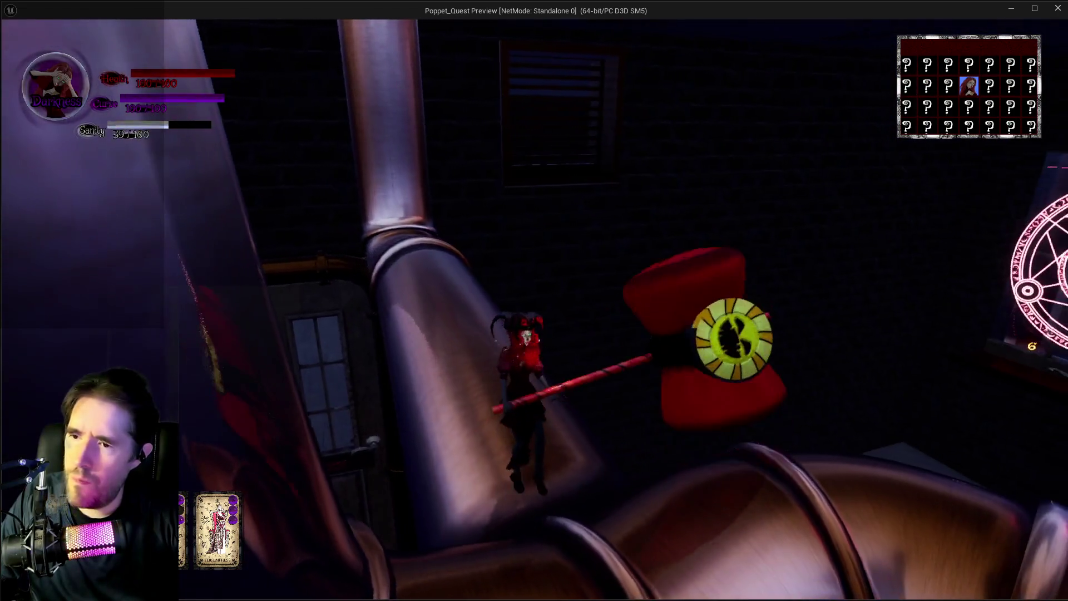
key("w")
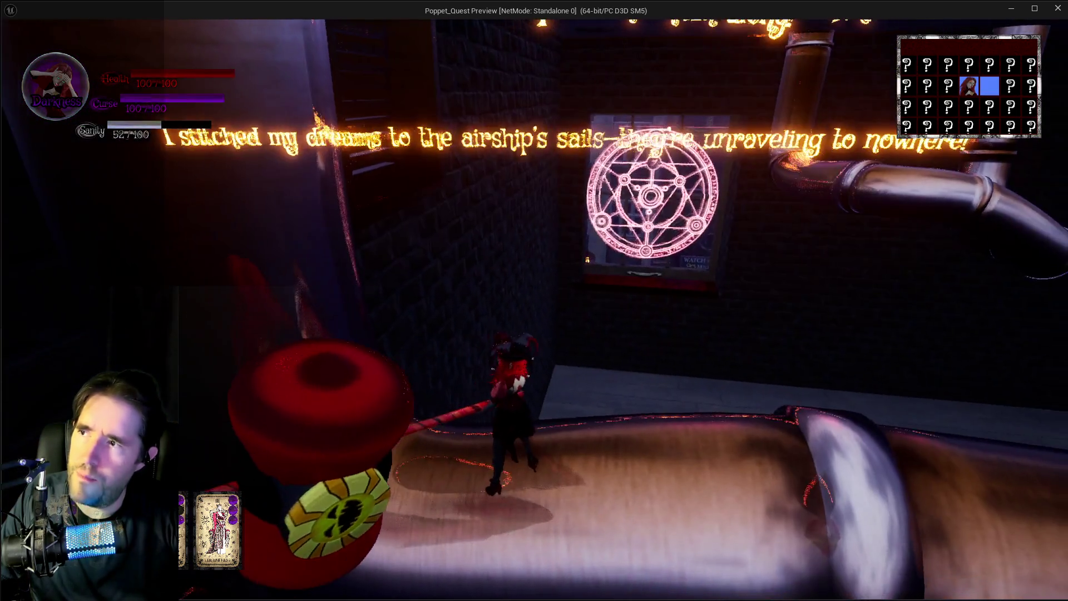
key("alt+Tab")
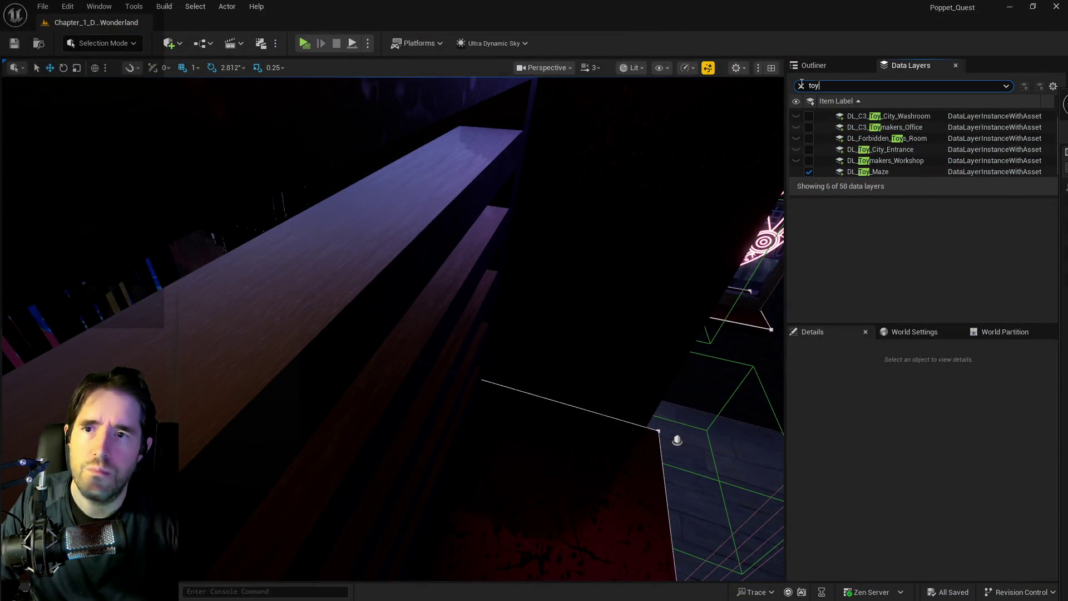
Step: Filter Data Layers for 'magic' and enable DL_Magician_Room before launching the preview
type("magic")
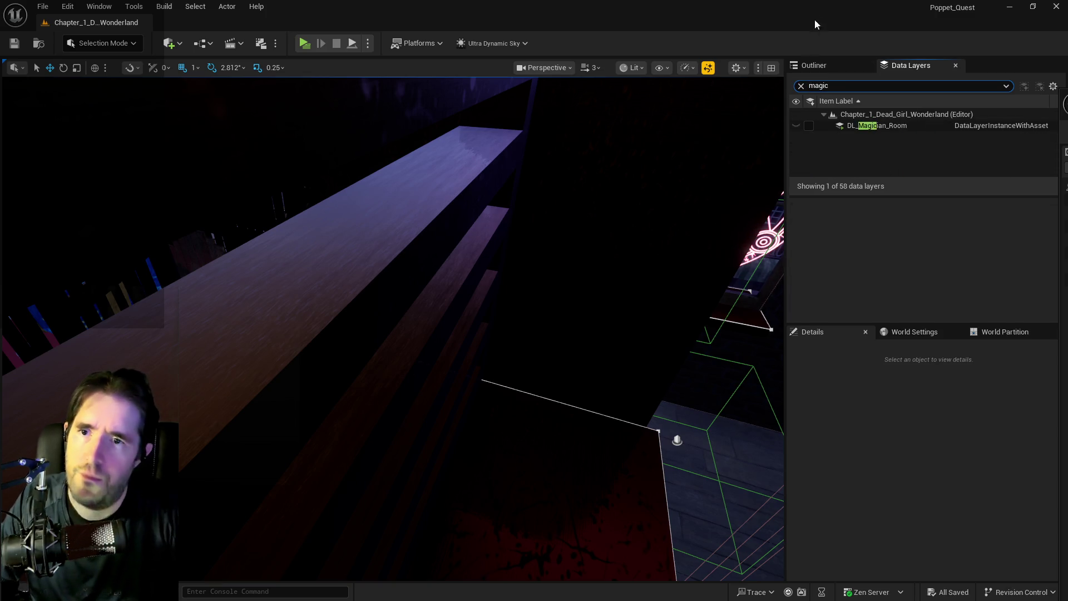
left_click(810, 126)
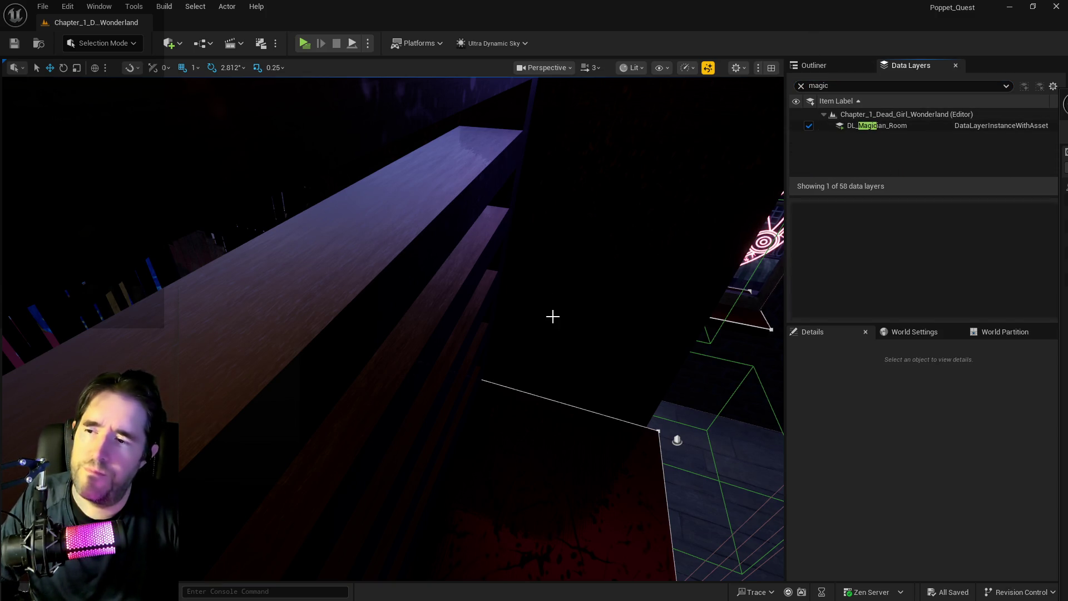
mouse_move(529, 305)
left_mouse_down()
mouse_move(523, 289)
mouse_move(529, 306)
left_mouse_up()
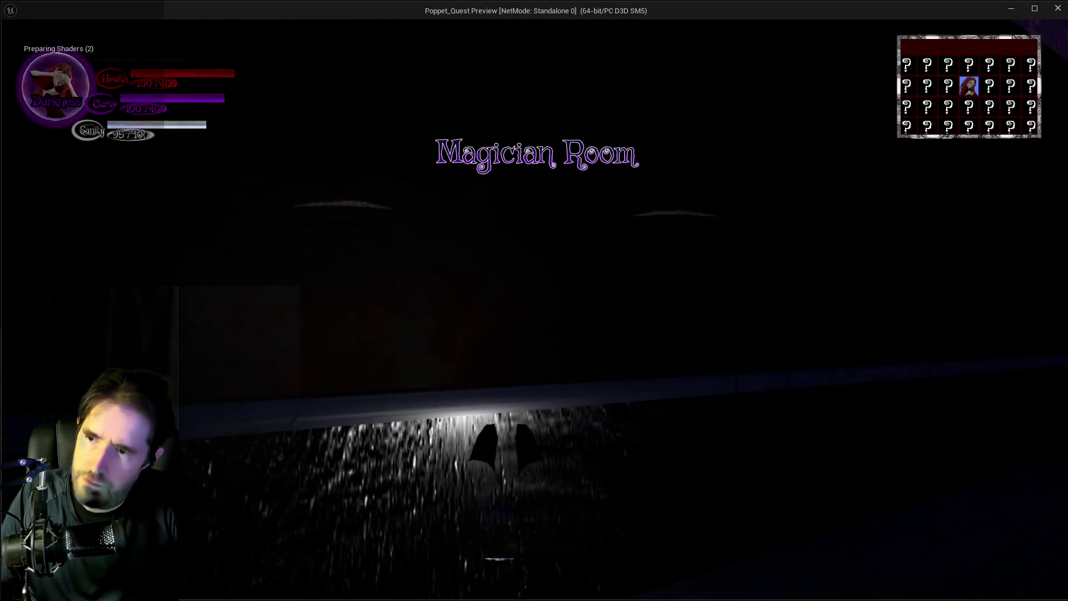
Step: Open the tarot card menu in the preview, then stop the session and nudge the viewport
key("Tab")
key("Tab")
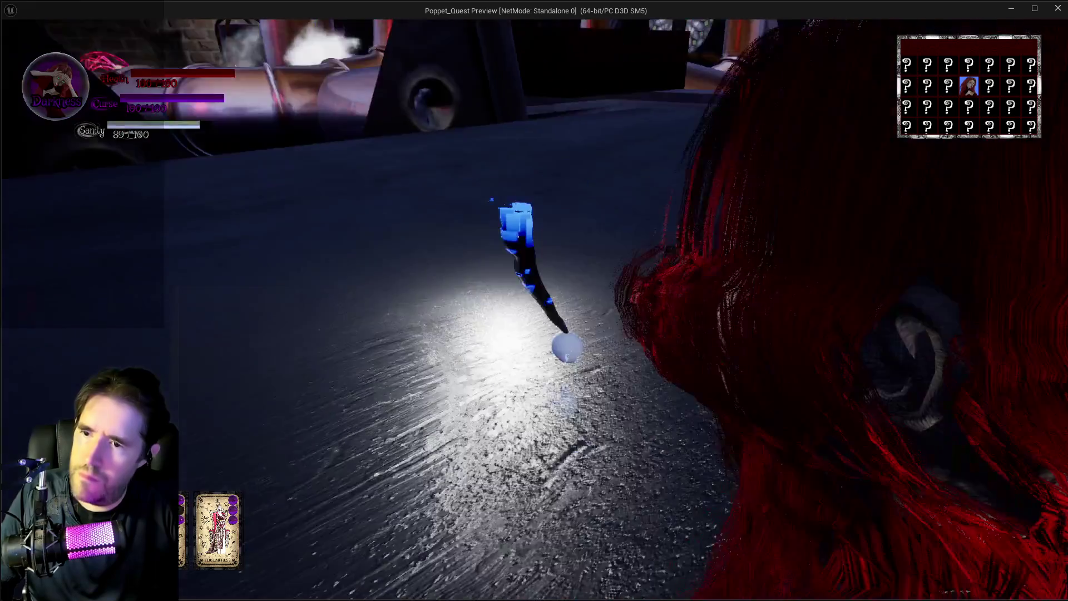
key("alt+Tab")
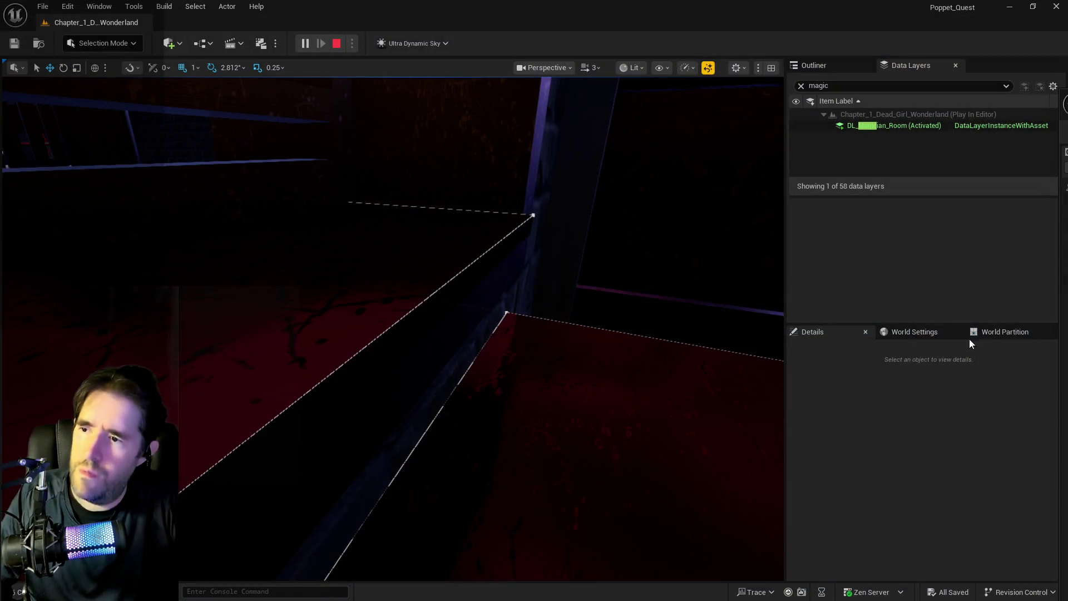
key("Escape")
left_click_drag(590, 412, 546, 350)
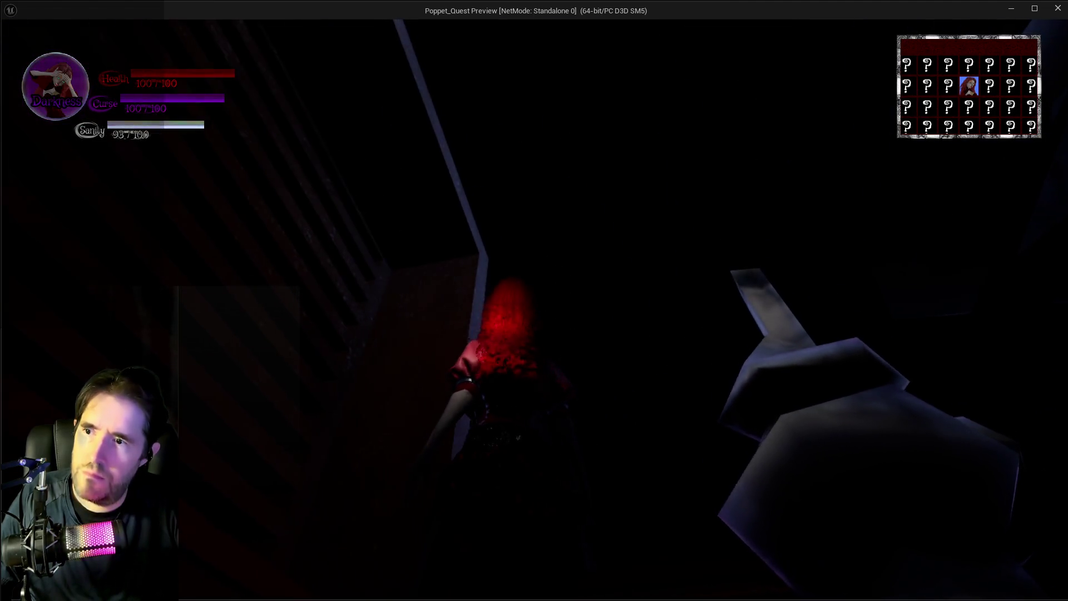
Step: Walk toward the staircase, open and close the tarot menu, then close the preview
key("w")
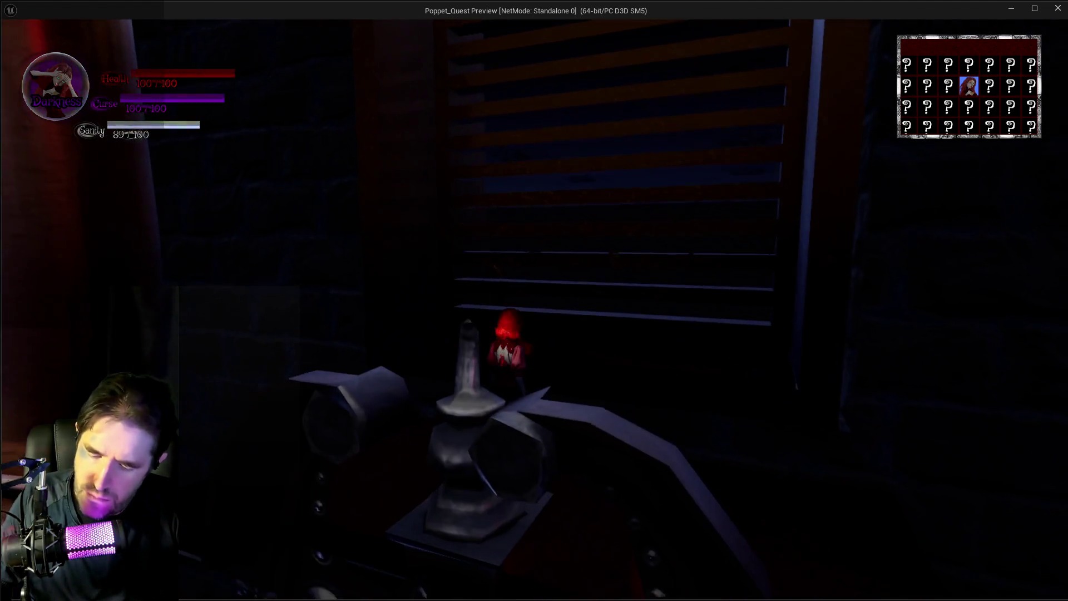
key("Tab")
key("Escape")
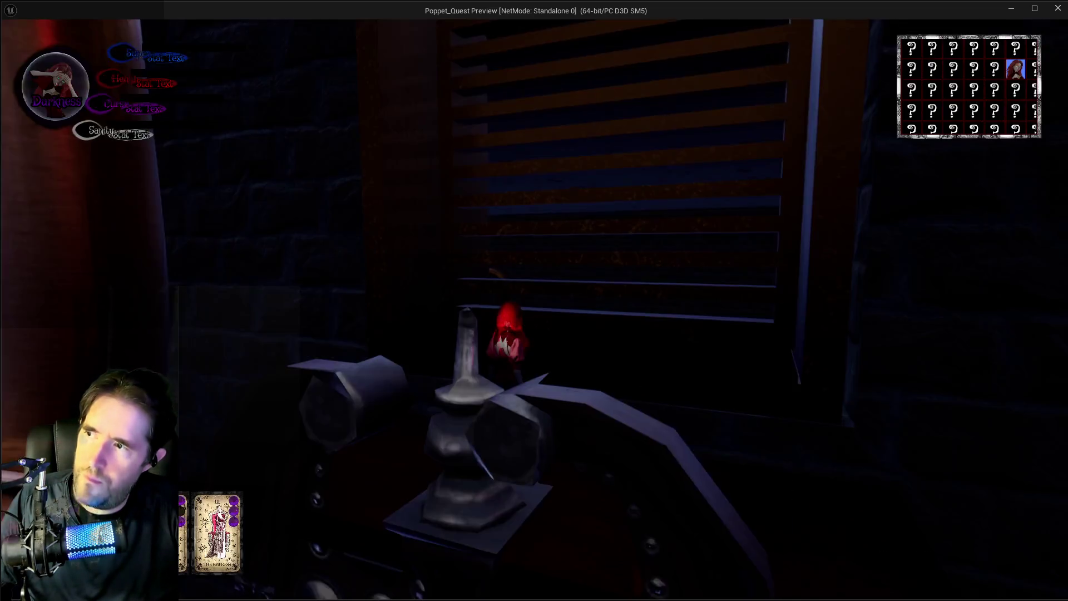
key("w")
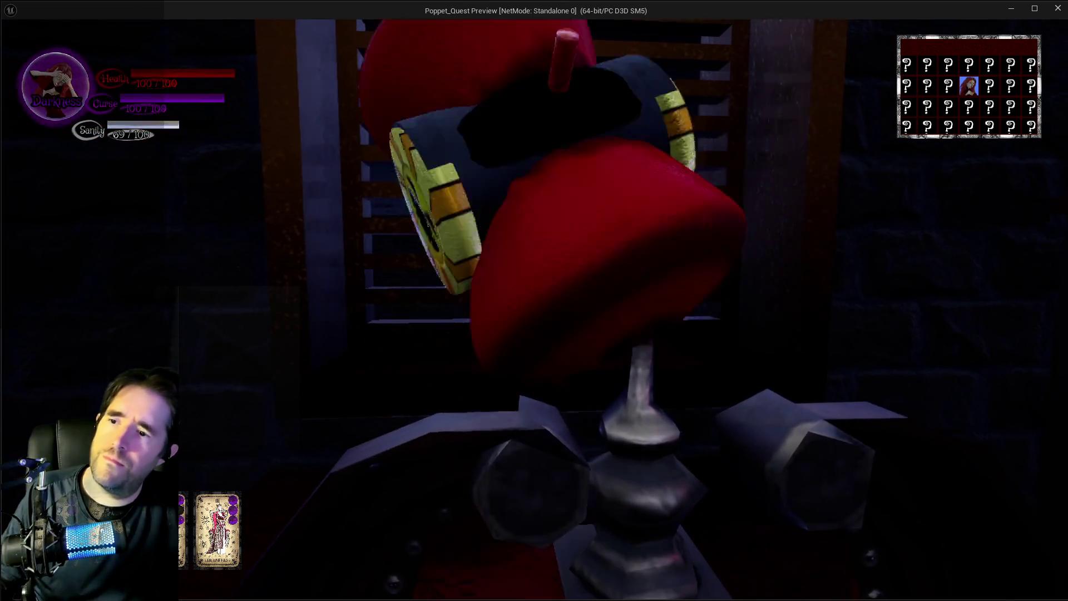
key("Escape")
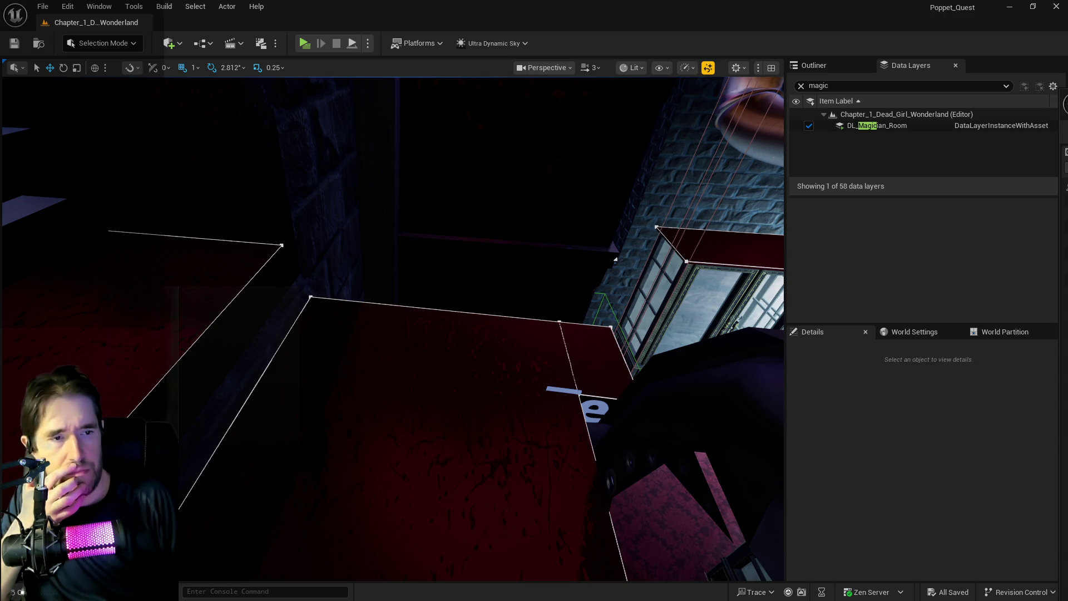
key("ctrl+space")
Step: Open BP_The_Fool and scroll its graph to the Weapon Appear and Clean Up groups
double_click(596, 211)
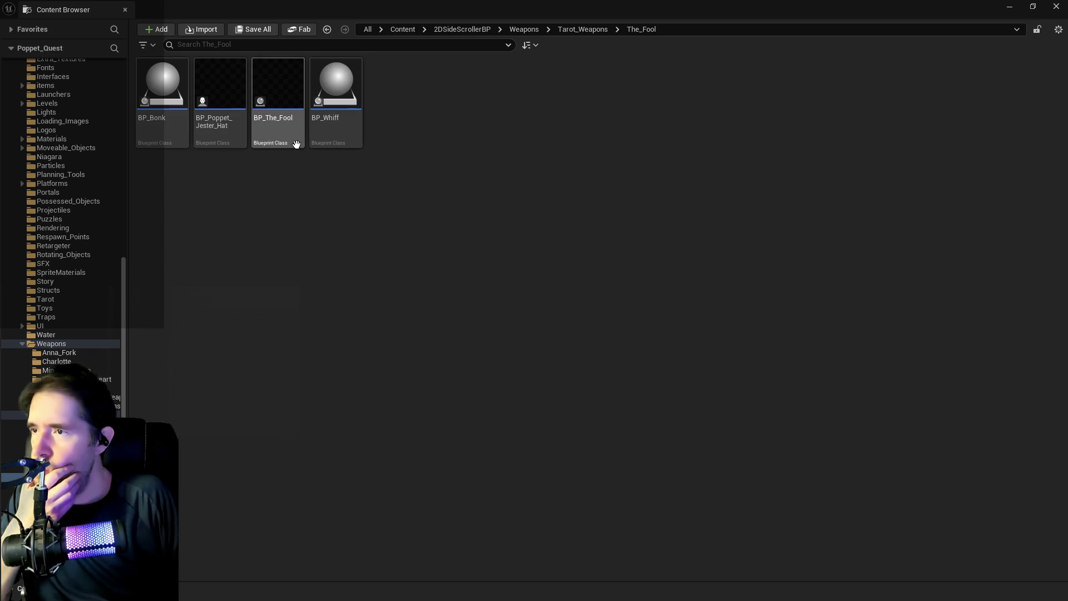
mouse_move(280, 137)
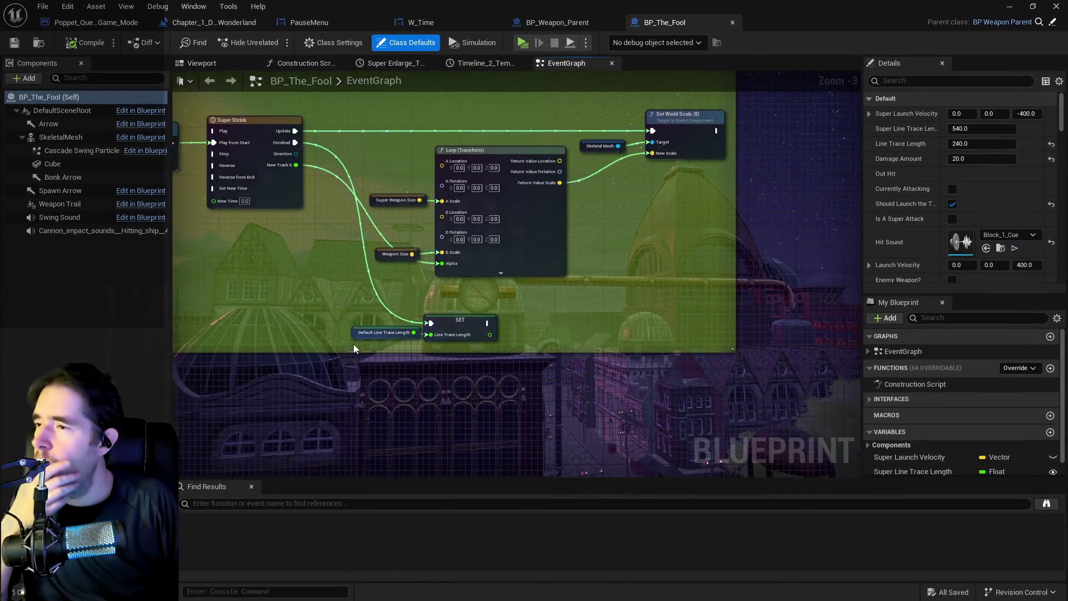
scroll(355, 344, "down", 3)
mouse_move(550, 274)
left_mouse_down()
mouse_move(539, 261)
mouse_move(345, 222)
mouse_move(395, 273)
left_mouse_up()
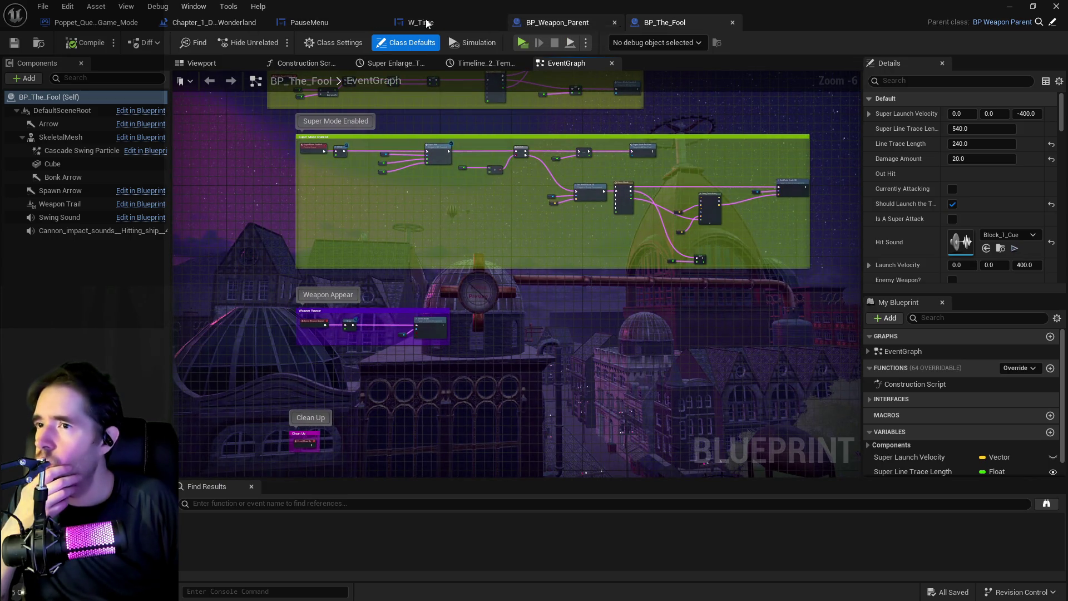
left_click_drag(496, 26, 1067, 26)
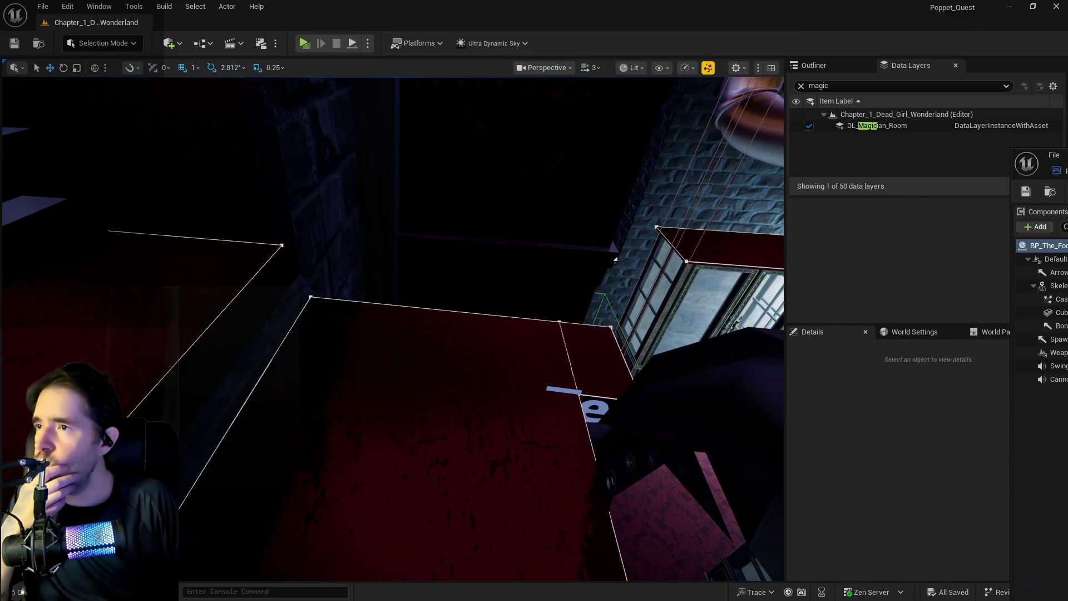
Step: Open BP_Poppet via Blueprints > Pawn and maximize its editor window
left_click(204, 43)
mouse_move(268, 162)
mouse_move(530, 234)
left_click(593, 234)
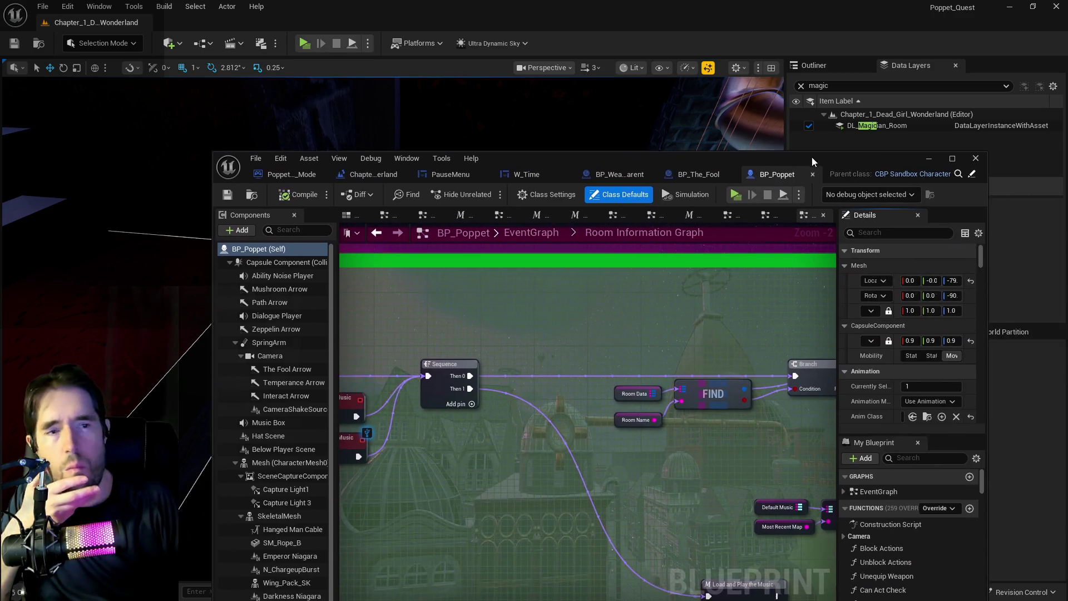
left_click_drag(813, 157, 458, 119)
double_click(458, 119)
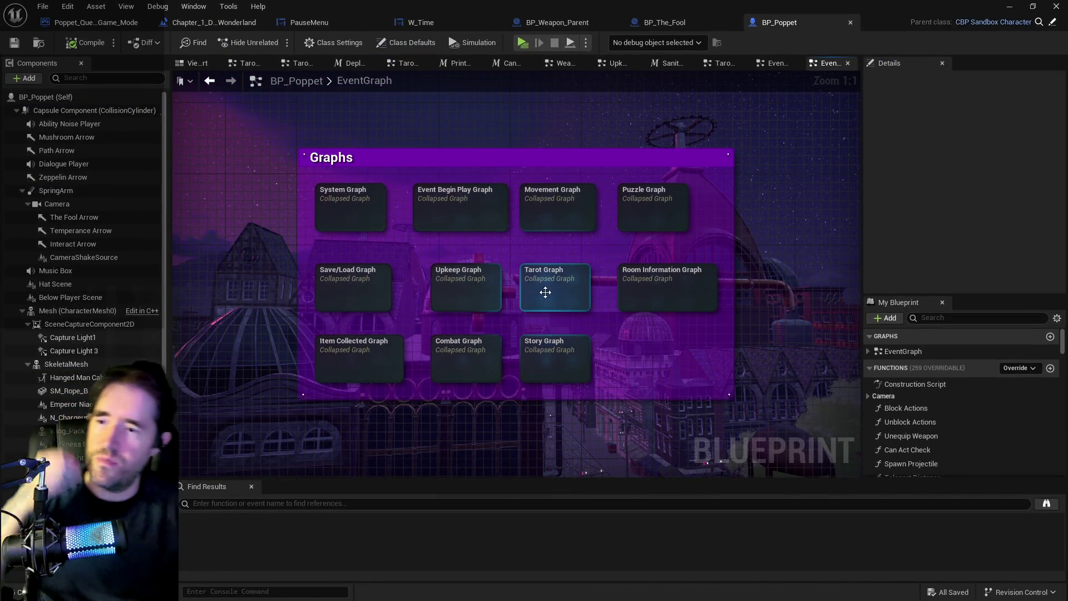
Step: Open the Make An Attack function via Tarot Graph > Tarot 0: The Fool Graph
double_click(548, 289)
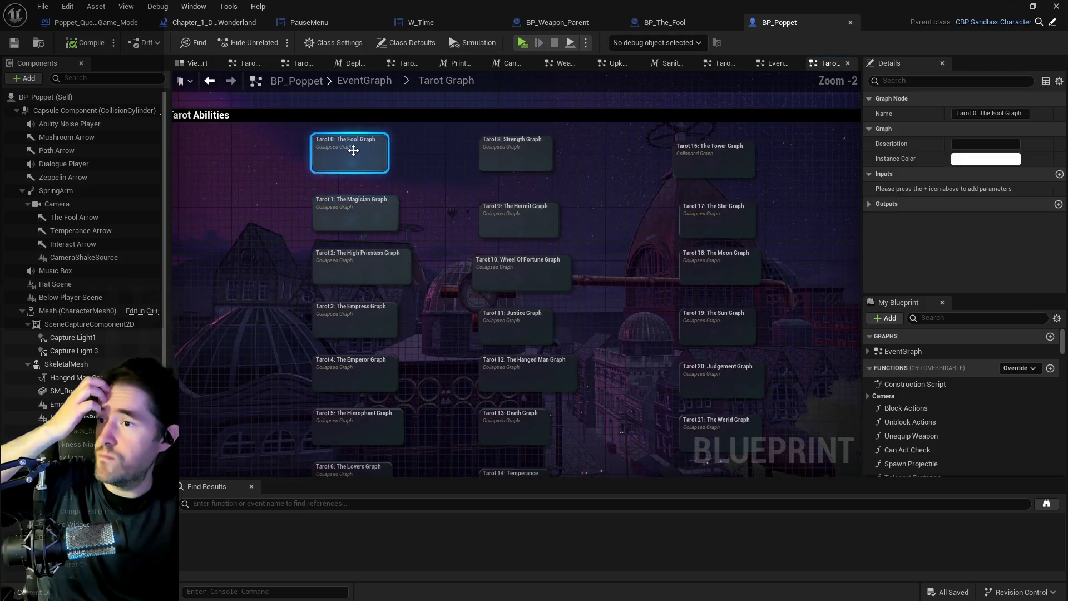
double_click(355, 152)
double_click(573, 159)
left_click(943, 322)
type("tarot")
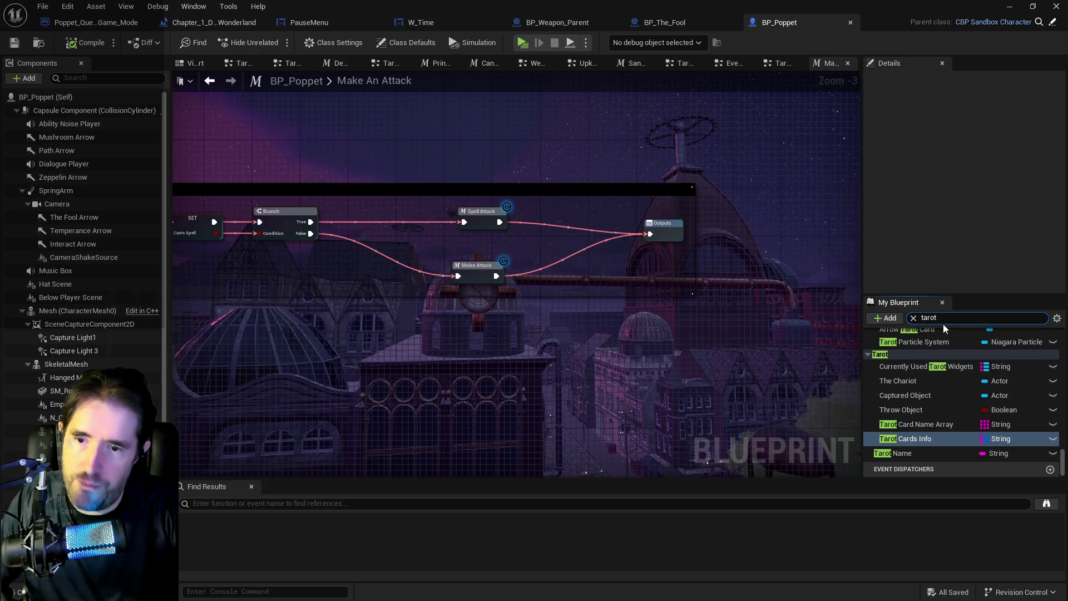
Step: Expand Tarot Cards Info's Tarot 0 Animations map and open the Ground 1 attack montage
left_click(916, 424)
scroll(927, 280, "down", 3)
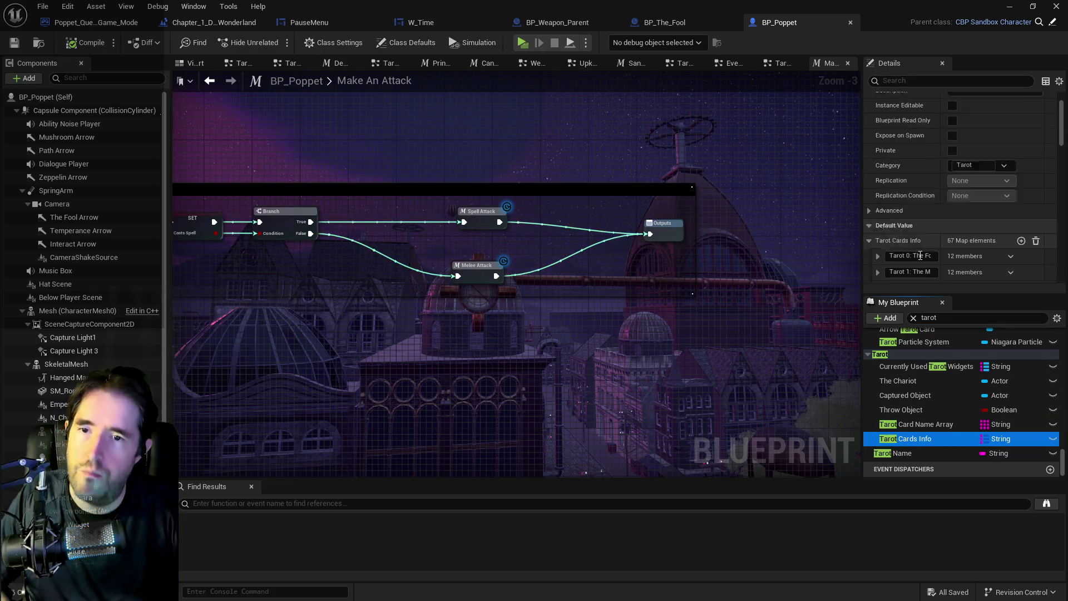
left_click(878, 221)
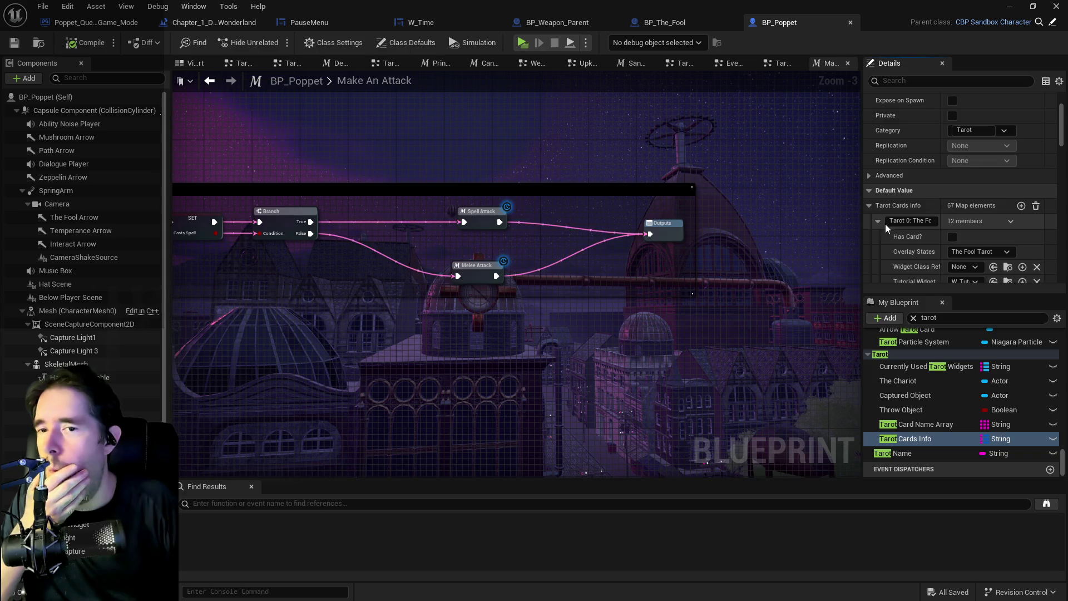
scroll(886, 225, "down", 3)
scroll(902, 233, "down", 2)
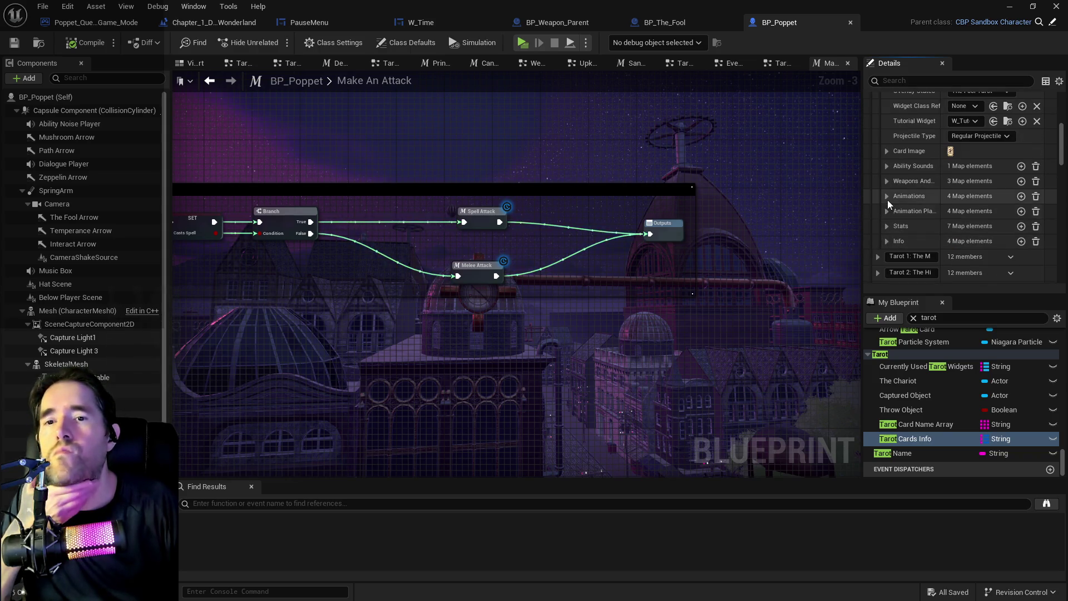
left_click(905, 231)
scroll(946, 195, "down", 2)
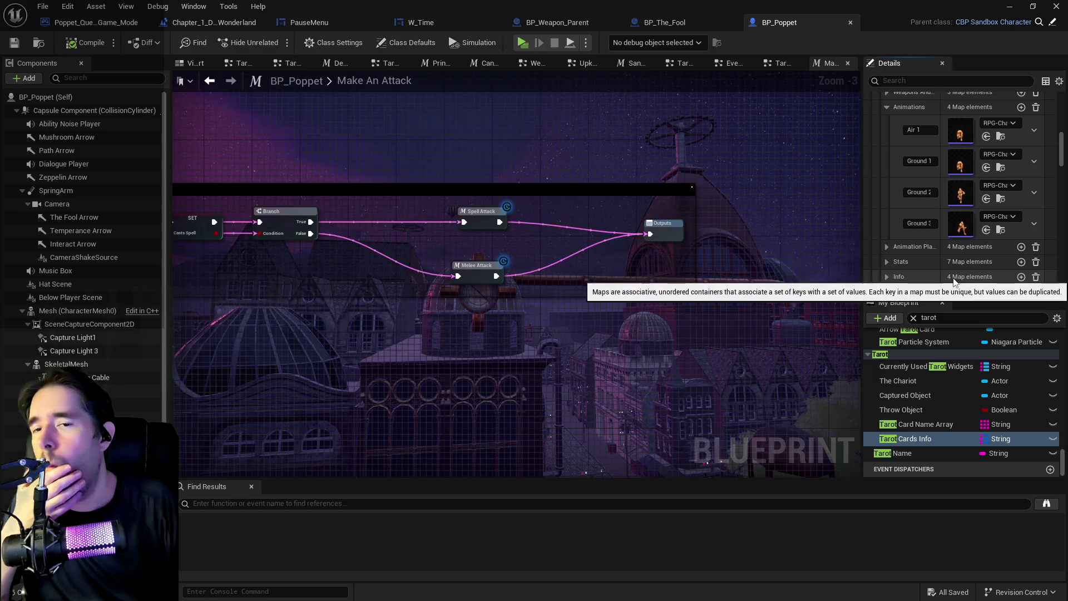
double_click(967, 167)
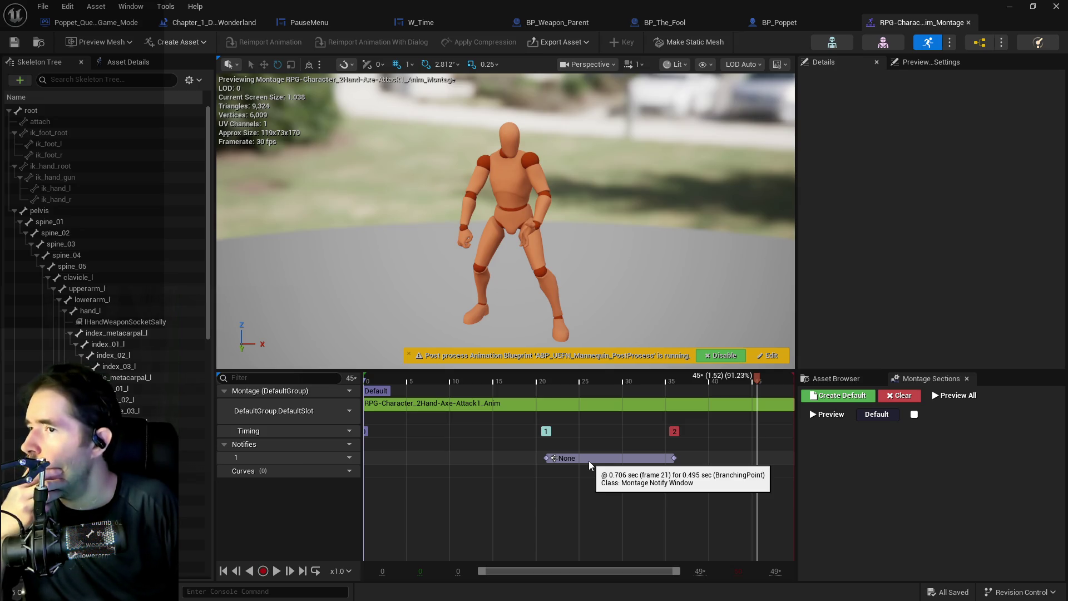
Step: Open the Melee Attack graph and frame its Play Montage node with the notify begin/end outputs
left_click(776, 22)
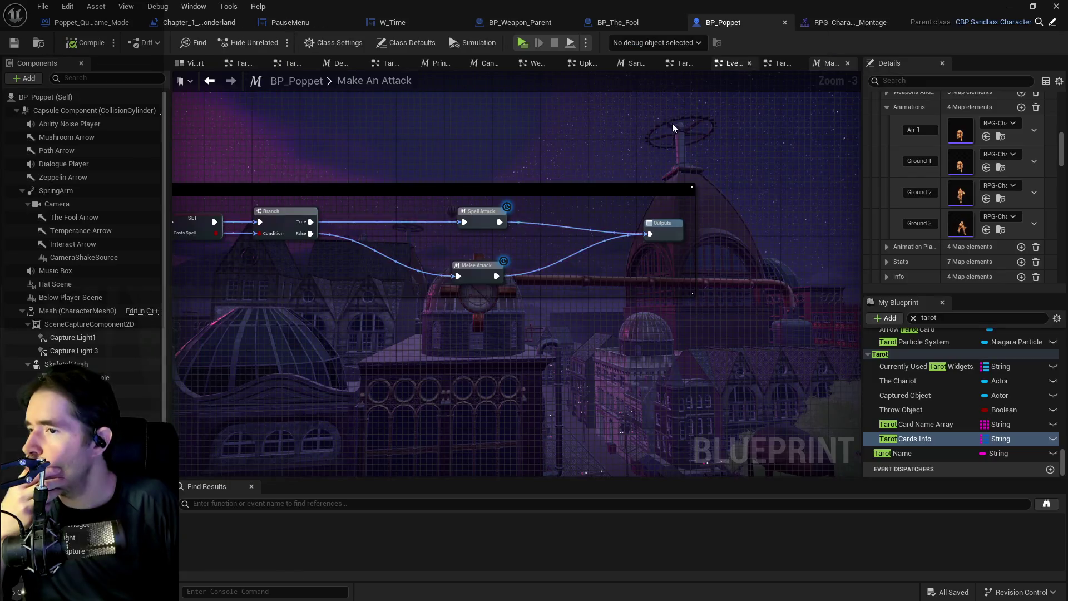
double_click(475, 274)
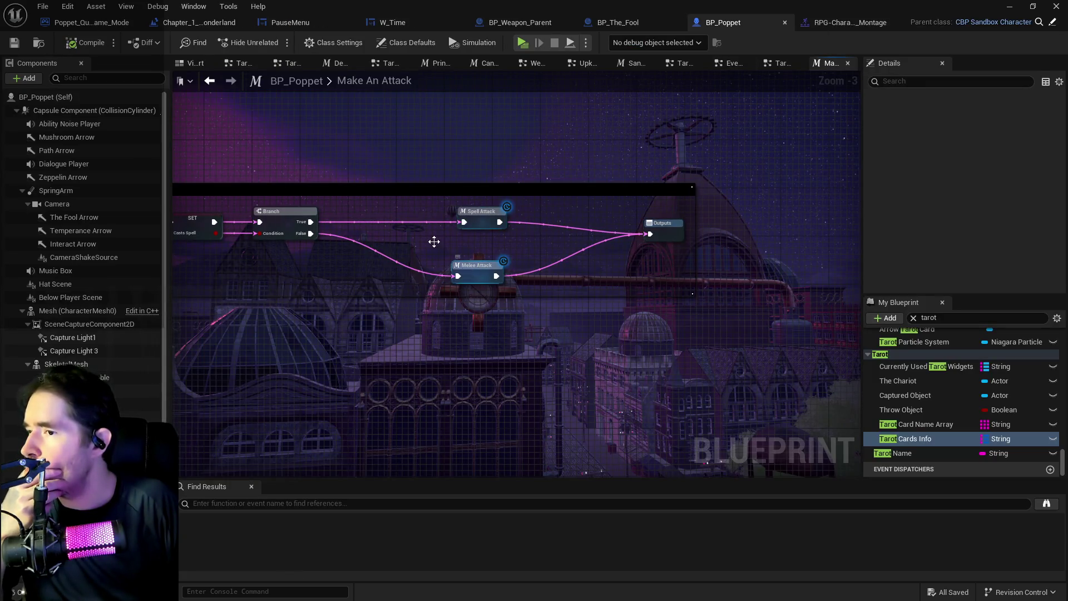
scroll(516, 255, "up", 6)
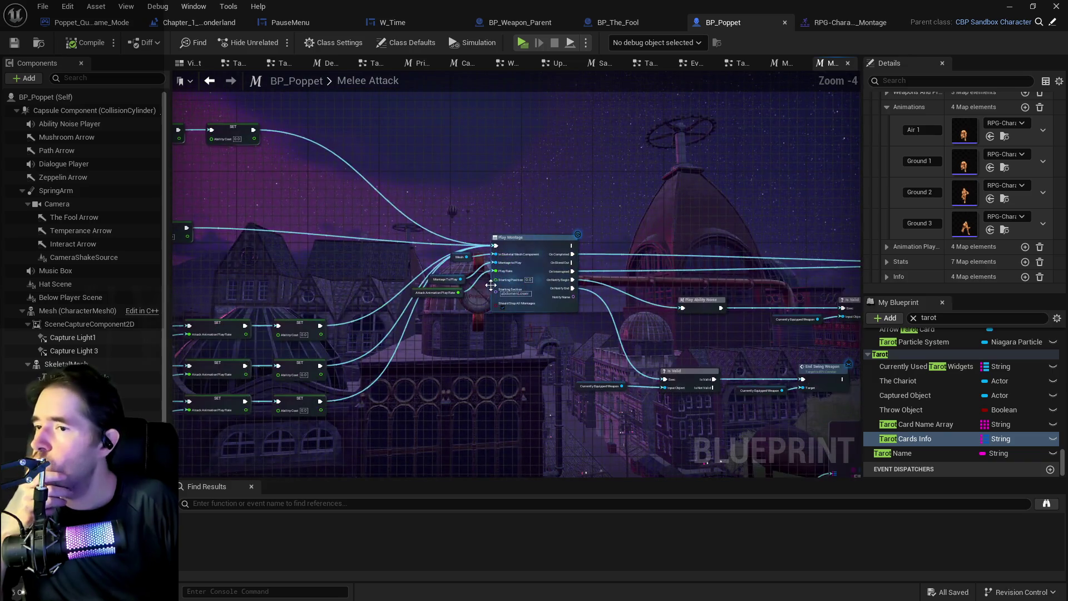
left_click_drag(467, 289, 350, 286)
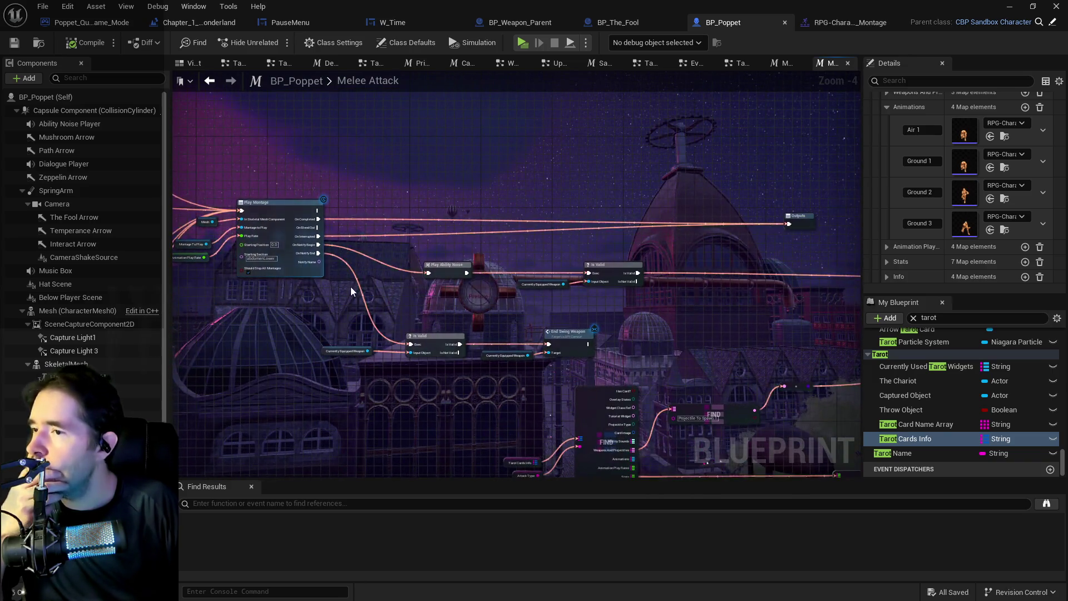
scroll(352, 286, "up", 1)
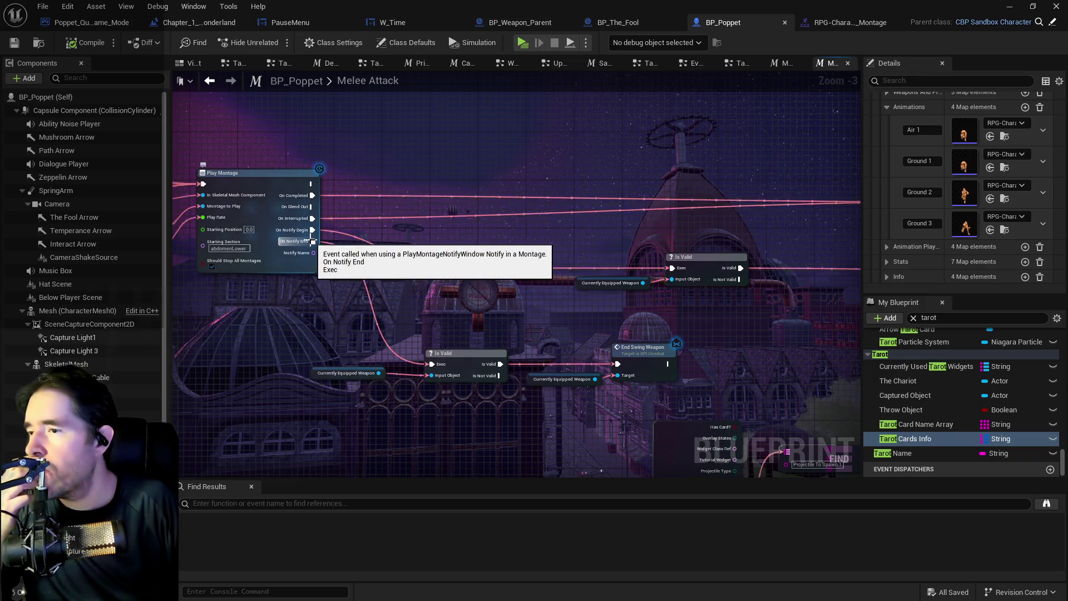
left_click_drag(411, 325, 528, 290)
scroll(450, 262, "up", 1)
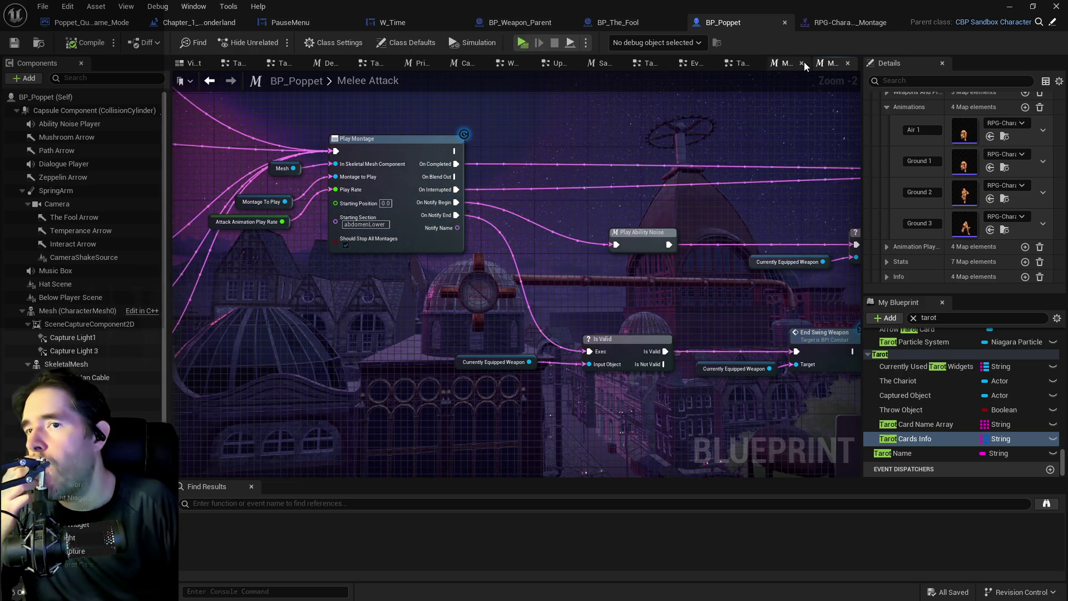
left_click(849, 22)
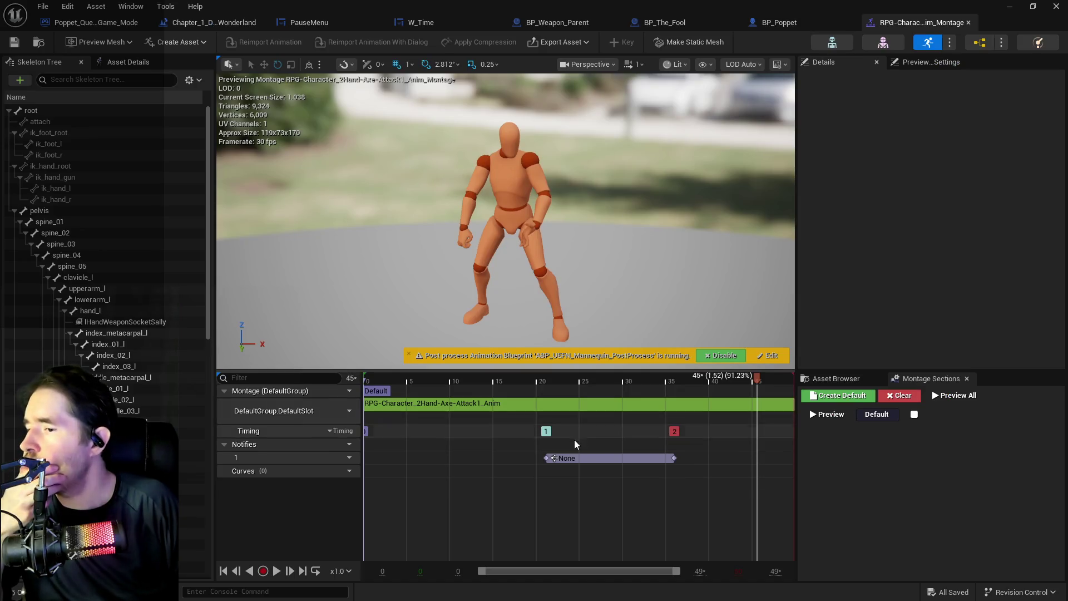
Step: Widen the Attack1 notify window, dragging its start much earlier and its end later
left_click(577, 460)
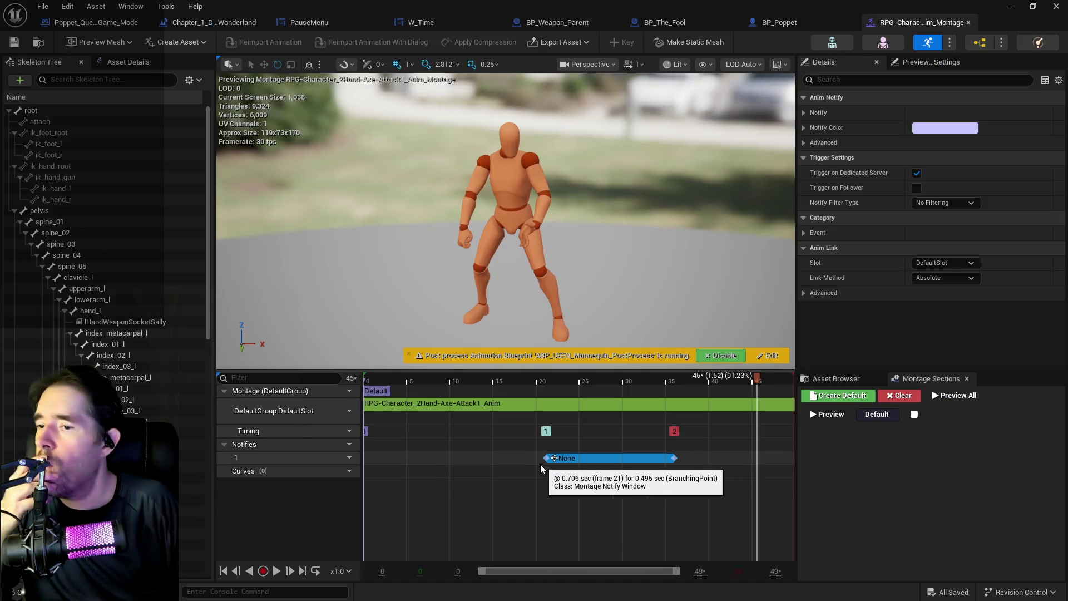
left_click_drag(547, 458, 403, 458)
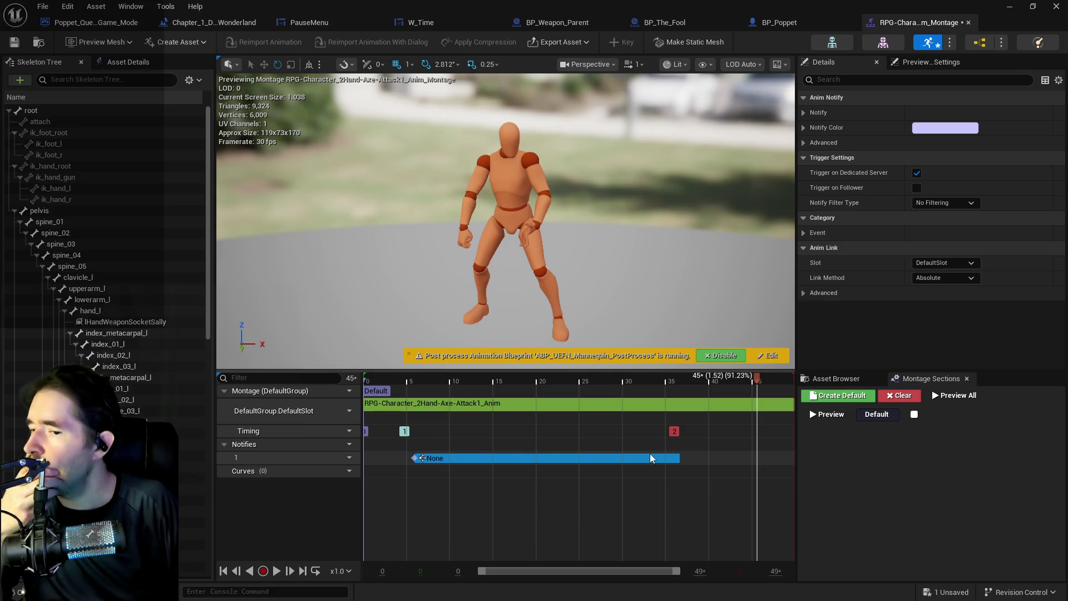
left_click_drag(673, 459, 704, 458)
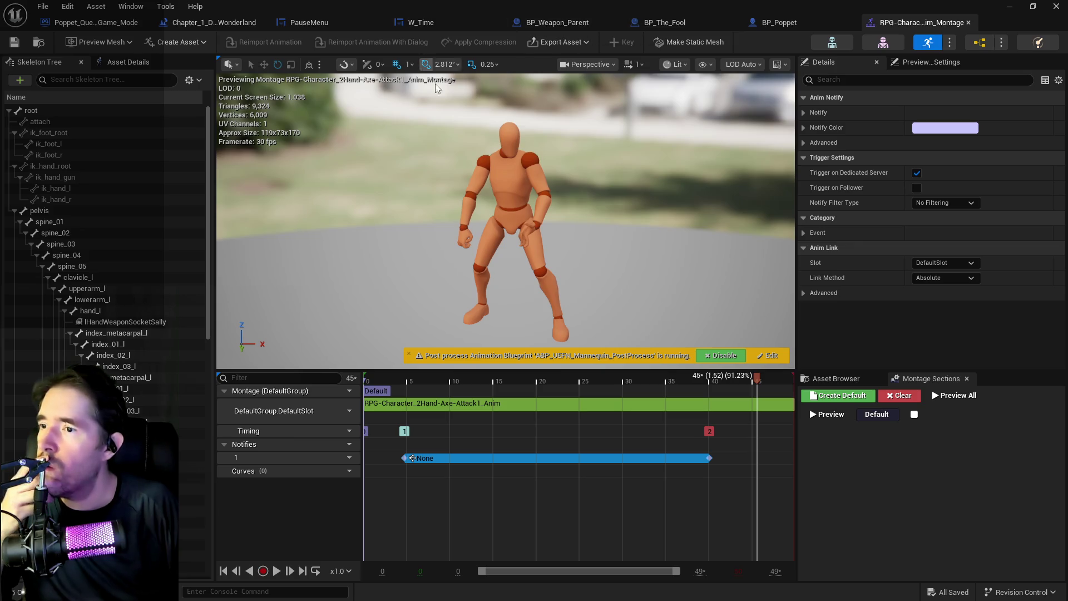
key("alt+Tab")
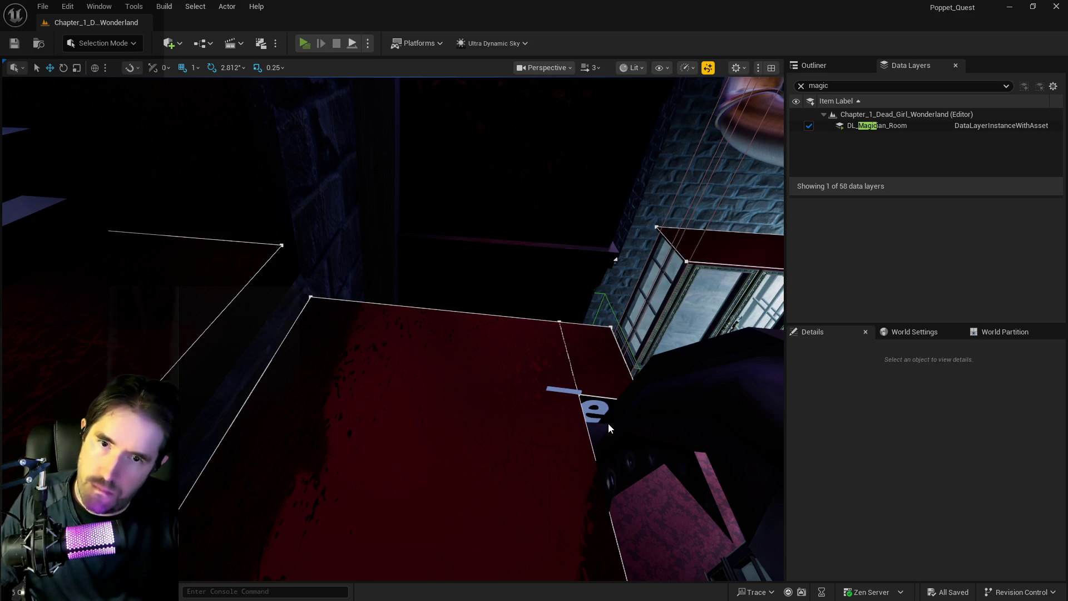
Step: Play-test standalone, walk the character toward the stairs, then stop the session
key("alt+p")
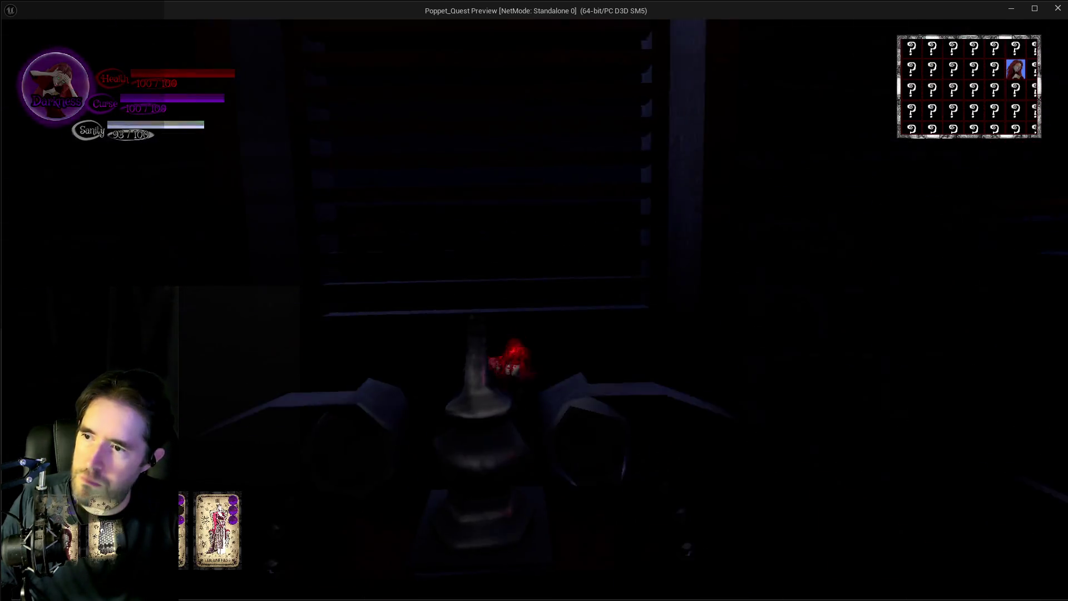
key("w")
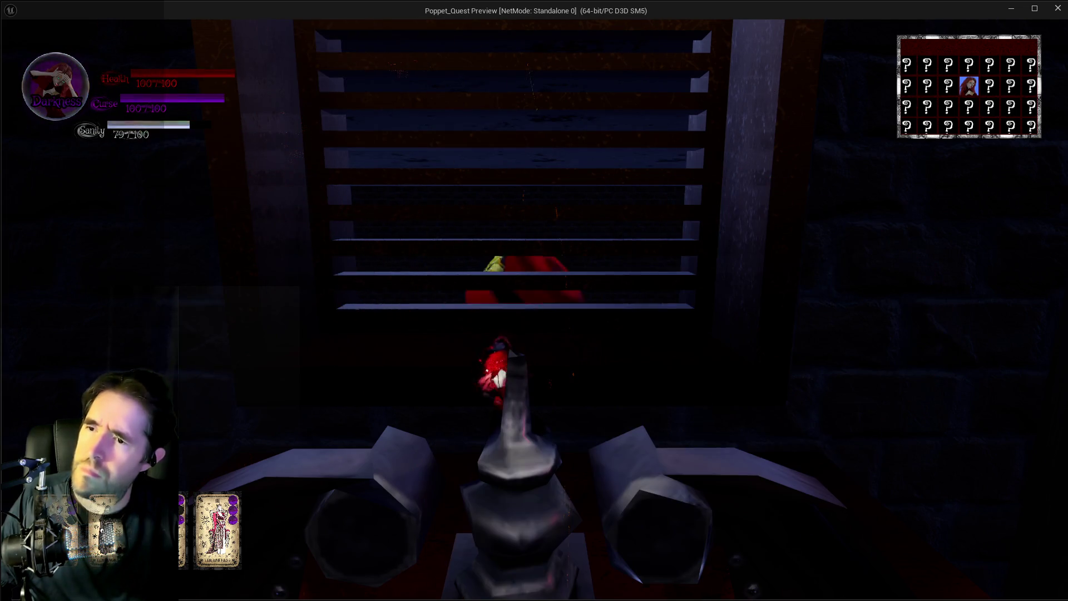
key("alt+Tab")
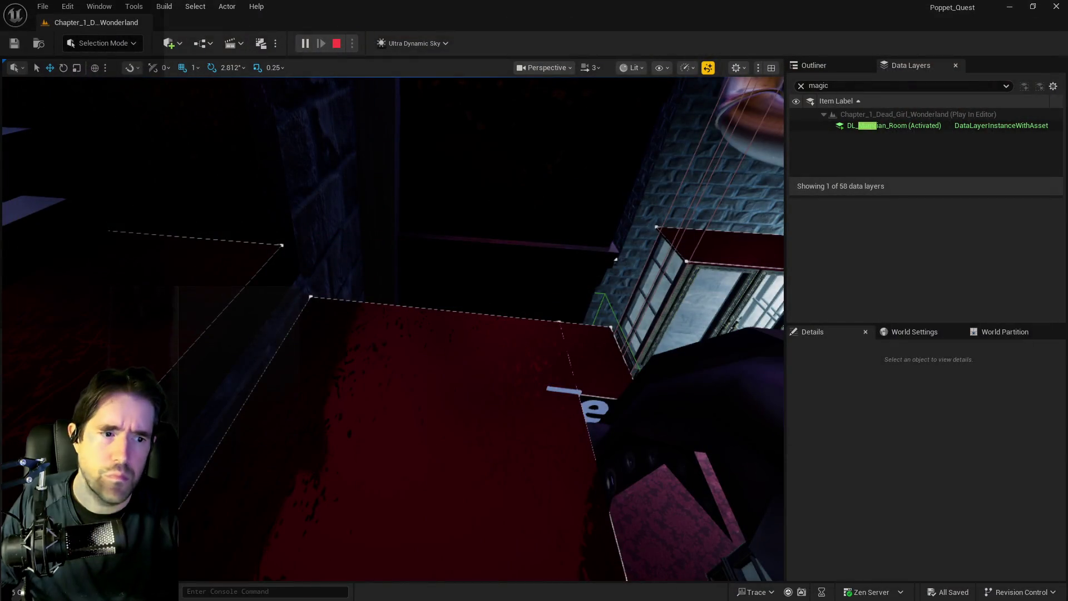
key("Escape")
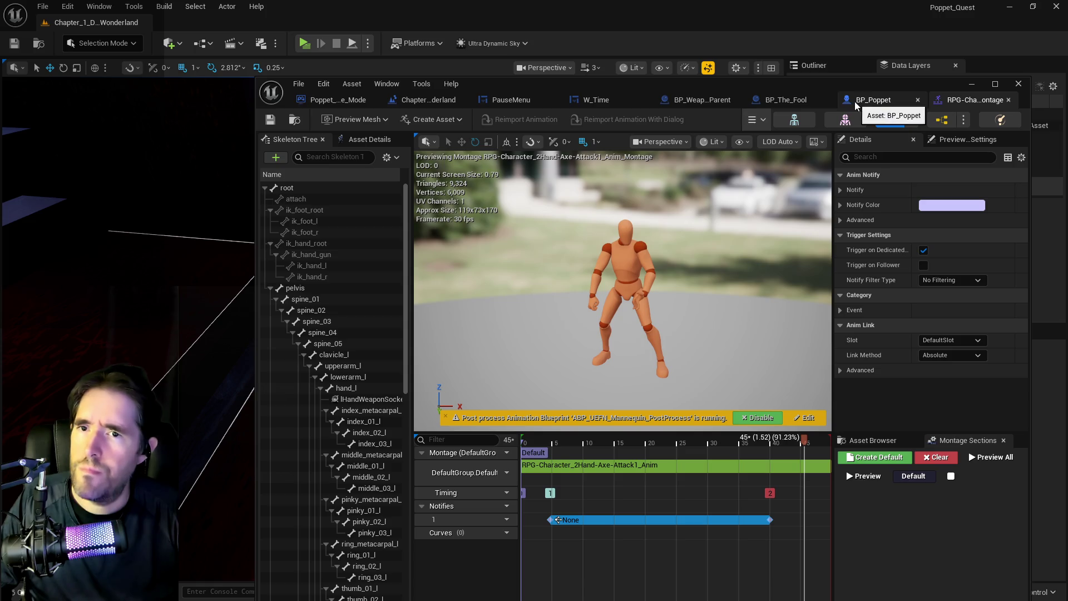
Step: Widen the Attack5 notify window to run from about frame 5 to frame 44, and save
left_click(871, 99)
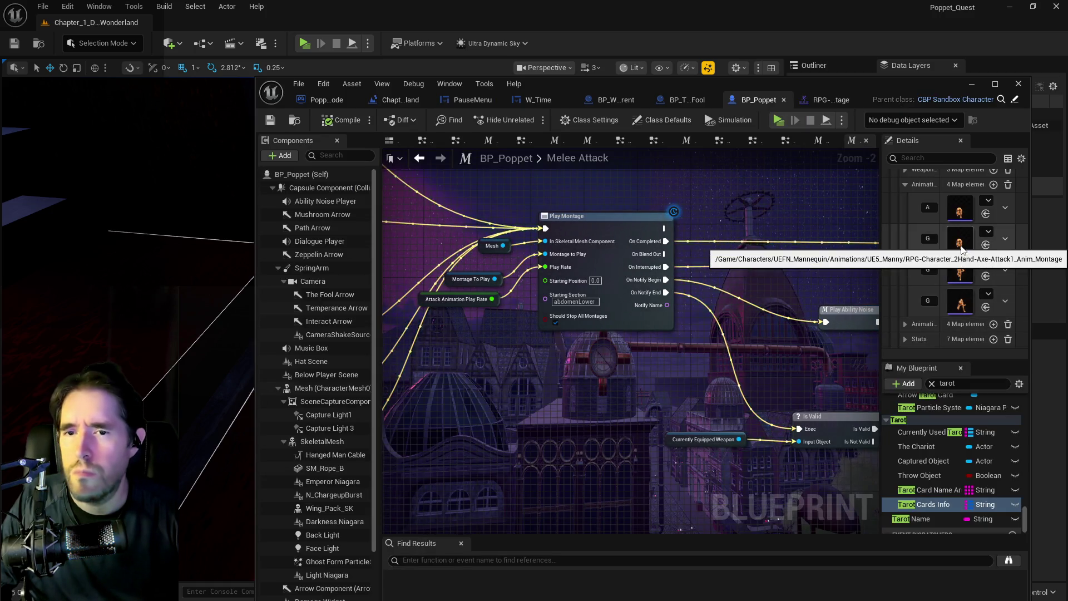
double_click(960, 267)
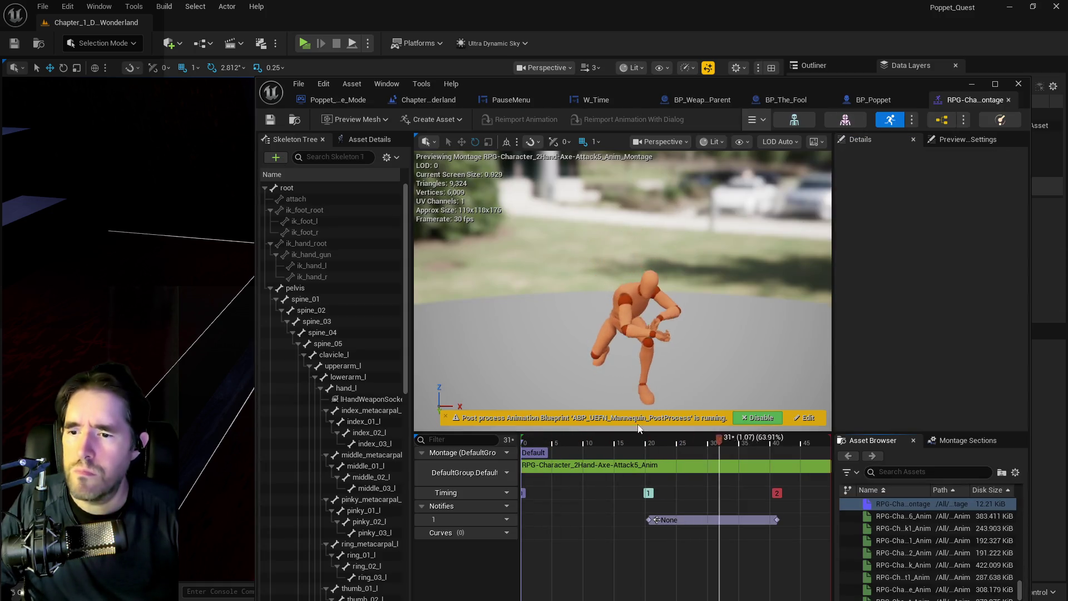
left_click(995, 83)
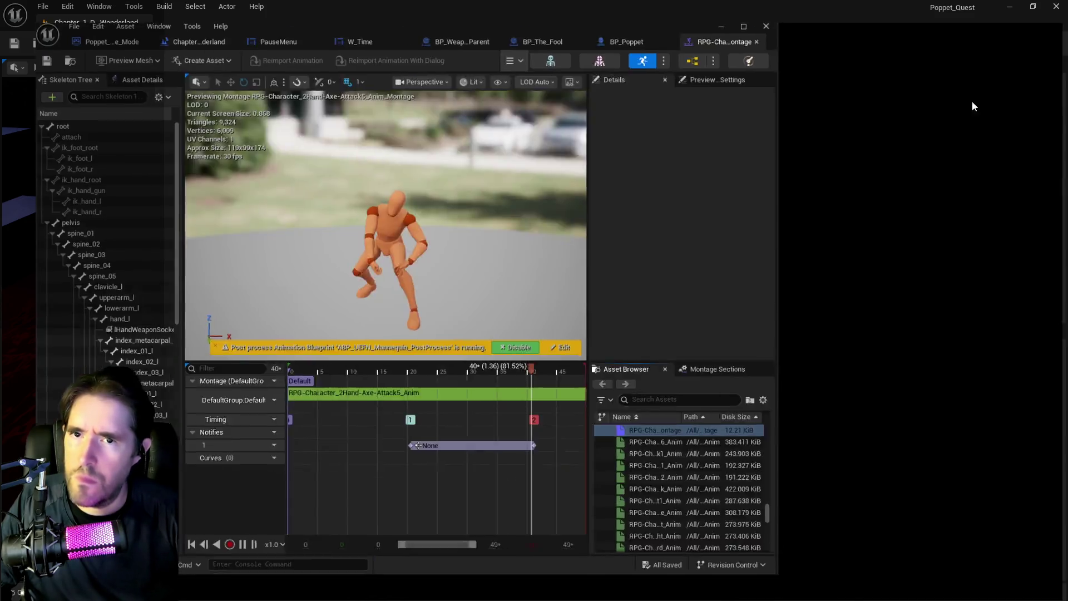
left_click_drag(541, 458, 409, 458)
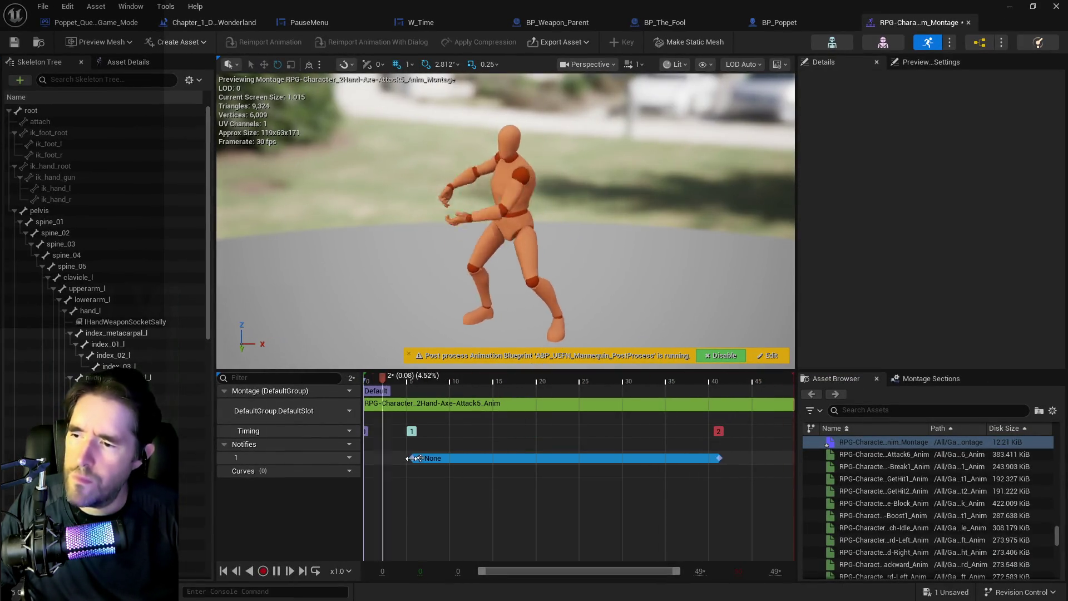
left_click_drag(719, 458, 751, 457)
key("ctrl+s")
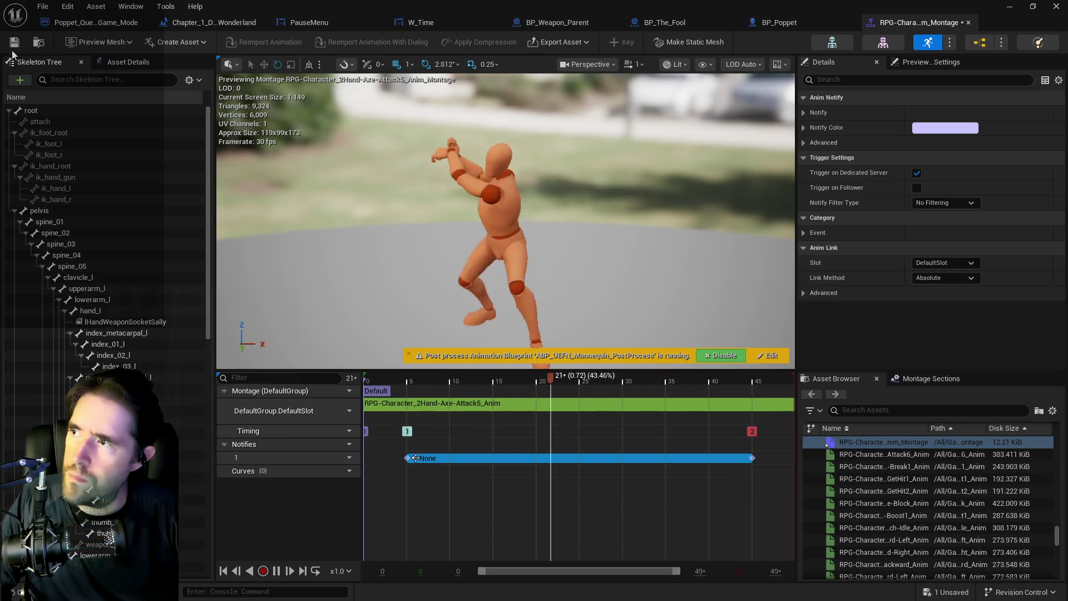
Step: Widen the Attack3 montage's notify window on both ends and save it
left_click(761, 24)
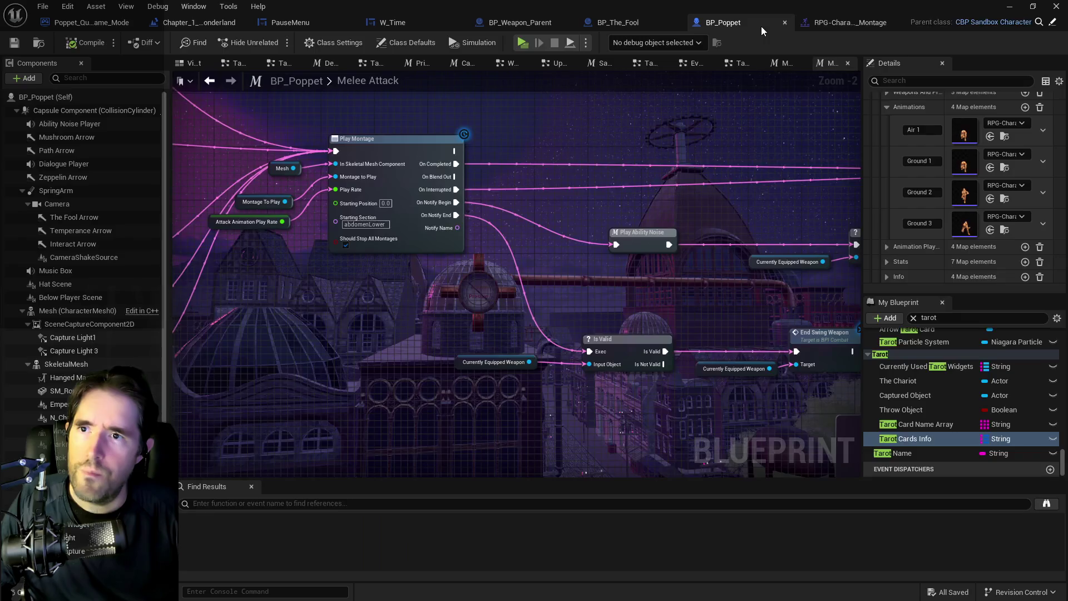
double_click(966, 226)
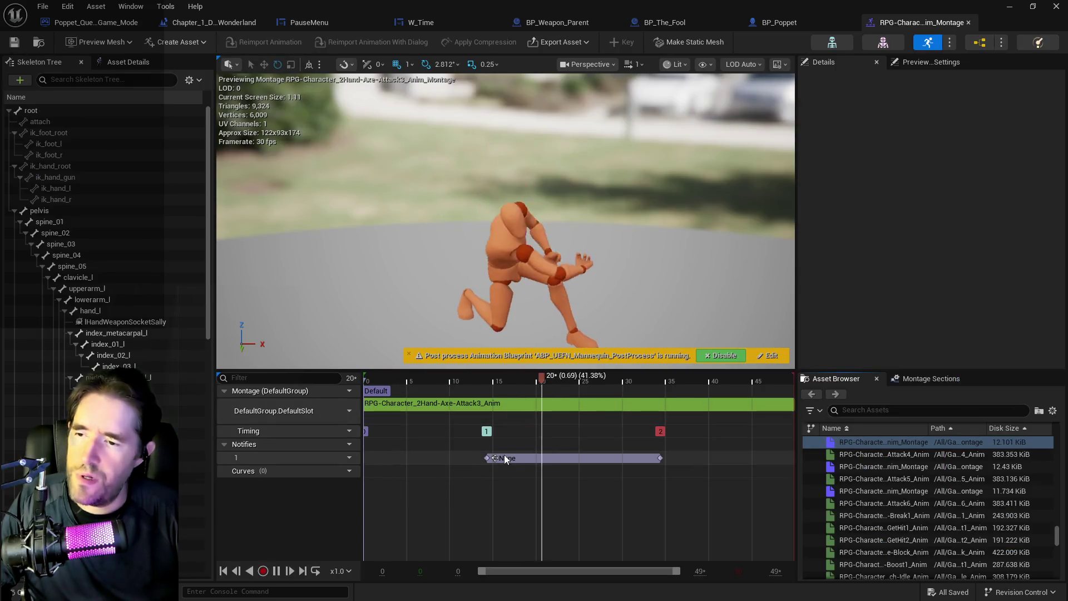
left_click_drag(437, 457, 397, 457)
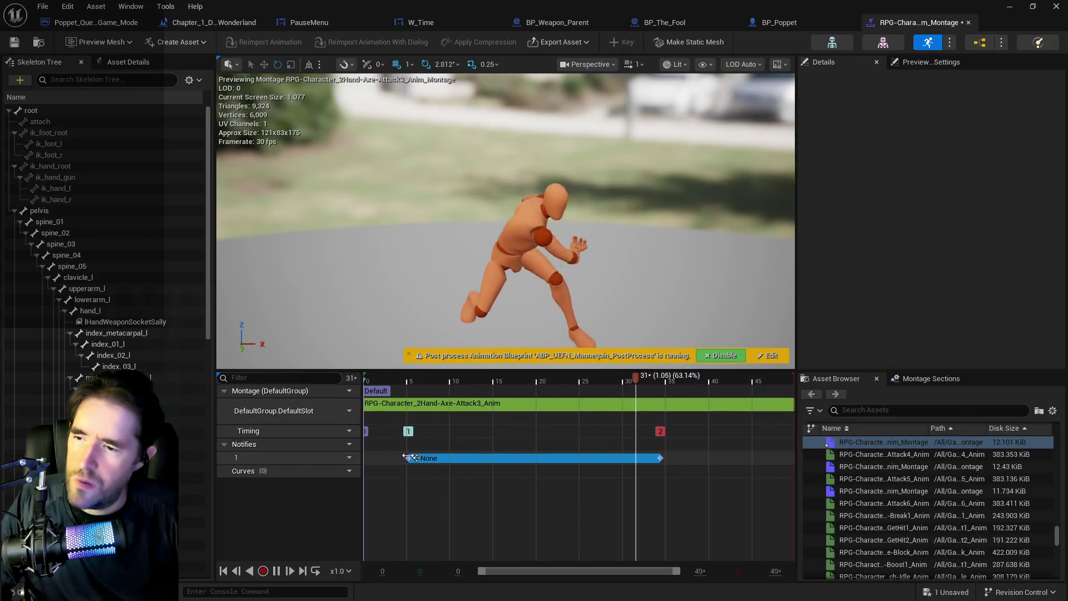
left_click(664, 457)
left_click_drag(664, 457, 752, 458)
key("ctrl+s")
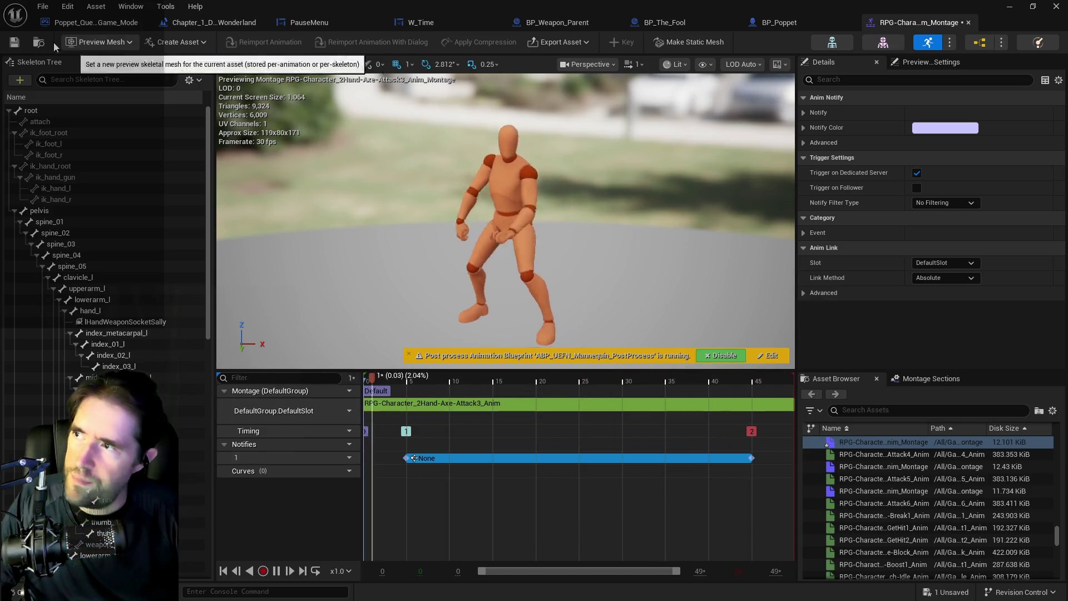
left_click(43, 6)
key("Escape")
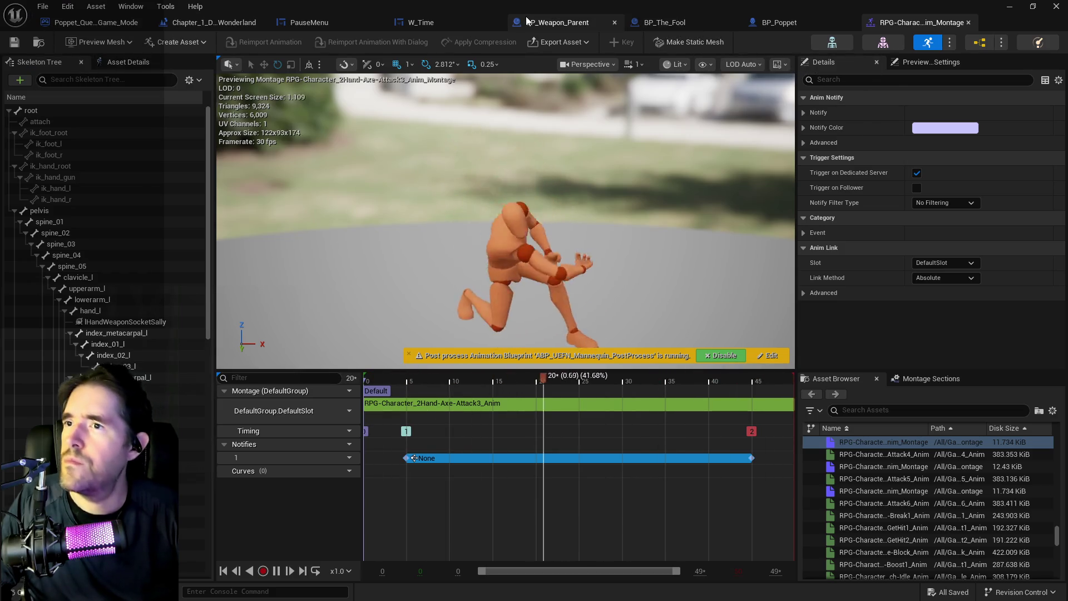
Step: In the Weapon Ray Trace Graph, add a Print String node fed from the Hit Actor's display name
left_click(558, 23)
mouse_move(690, 297)
left_mouse_down()
mouse_move(477, 270)
mouse_move(582, 275)
left_mouse_up()
mouse_move(482, 255)
left_mouse_down()
mouse_move(365, 234)
mouse_move(468, 304)
left_mouse_up()
left_click_drag(380, 355, 374, 182)
type("print string")
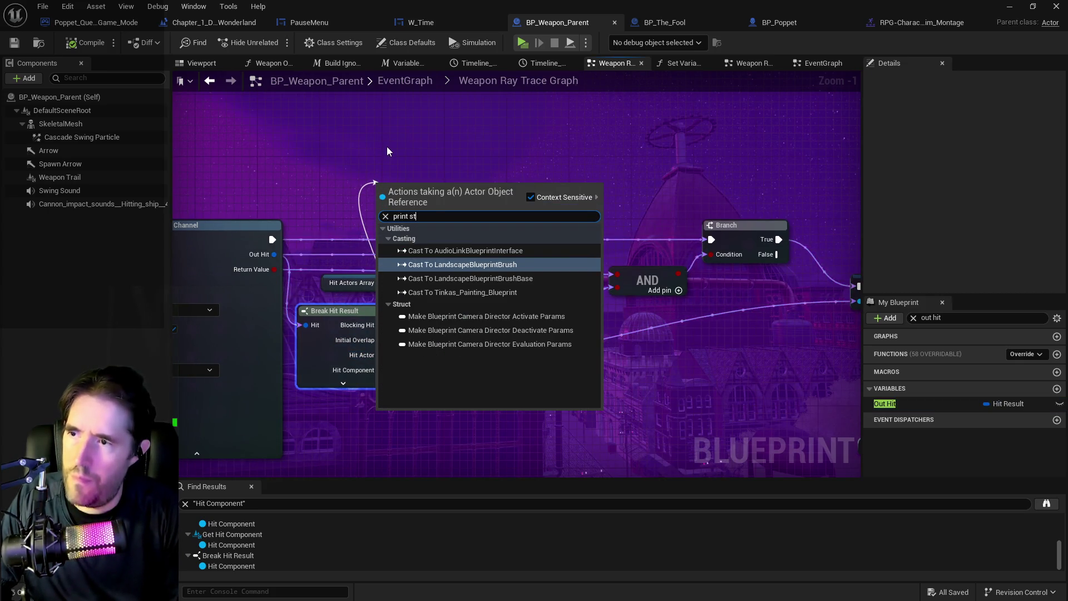
left_click(531, 197)
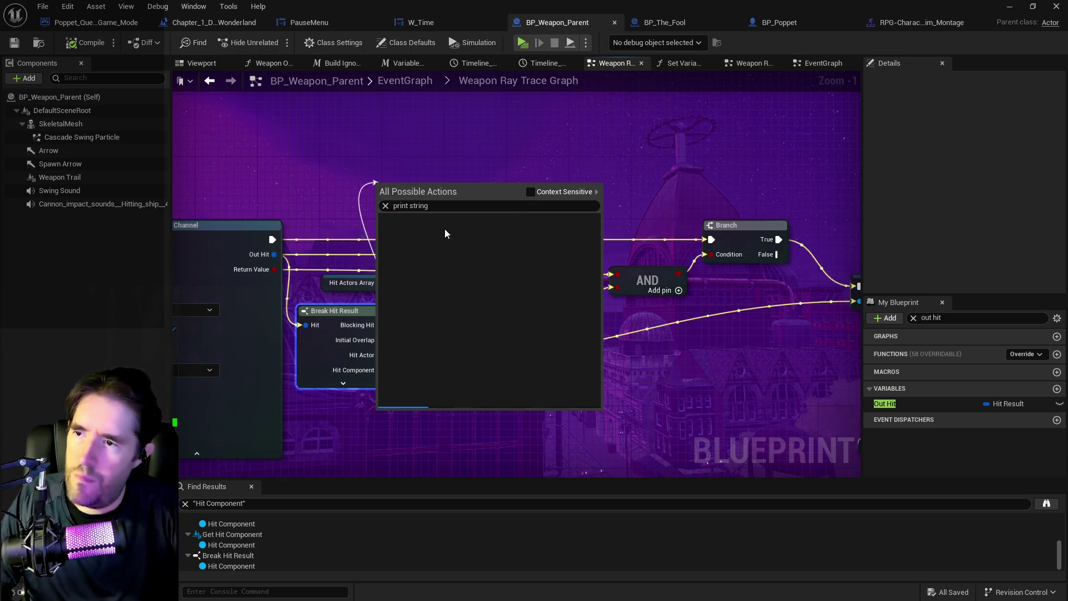
left_click(408, 231)
Step: Give Print String a 30-second duration, wire it between Channel and SET, and compile
left_click_drag(408, 231, 426, 165)
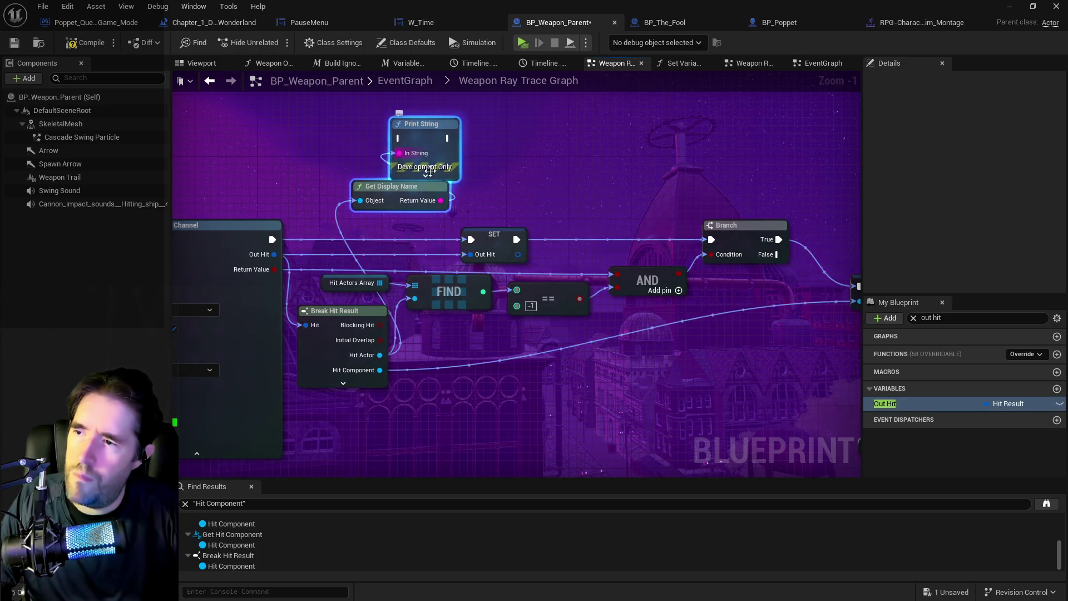
left_click(432, 177)
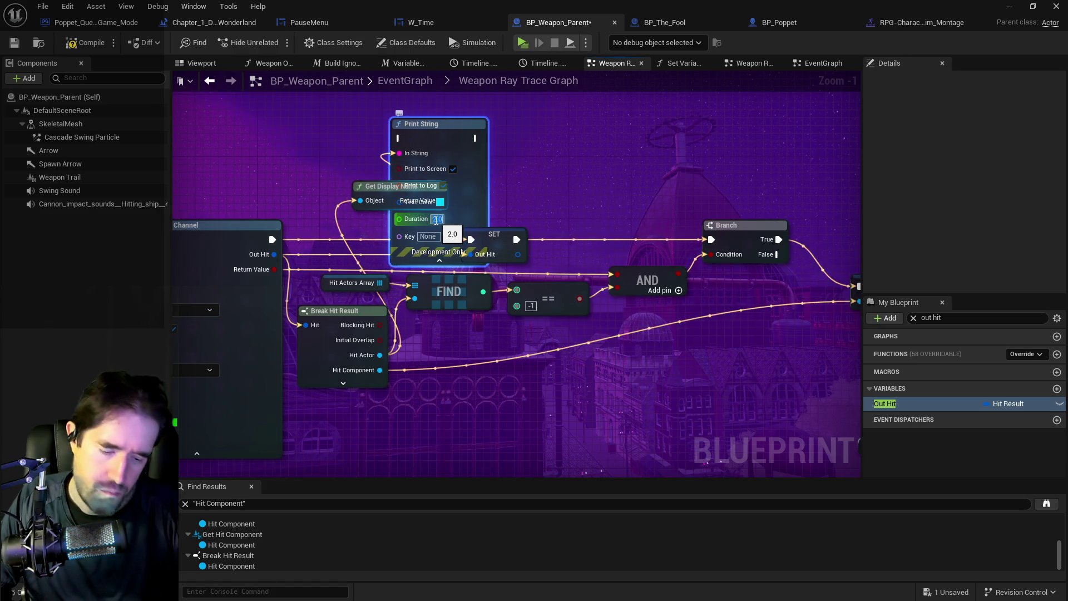
type("30")
left_click_drag(272, 239, 401, 138)
mouse_move(477, 138)
left_mouse_down()
mouse_move(450, 208)
mouse_move(471, 240)
left_mouse_up()
left_click(474, 245)
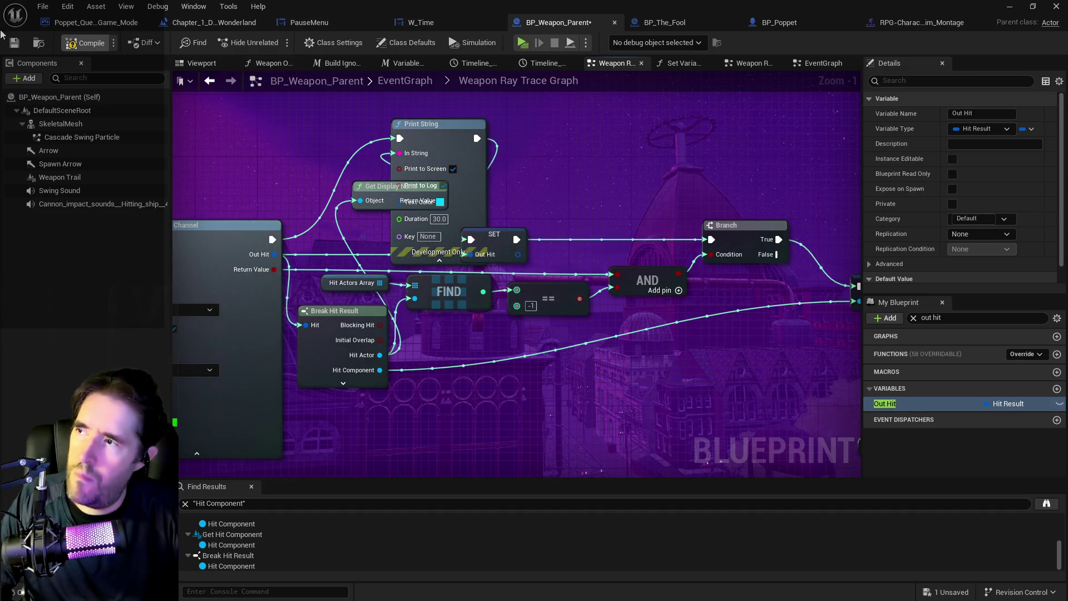
left_click(14, 42)
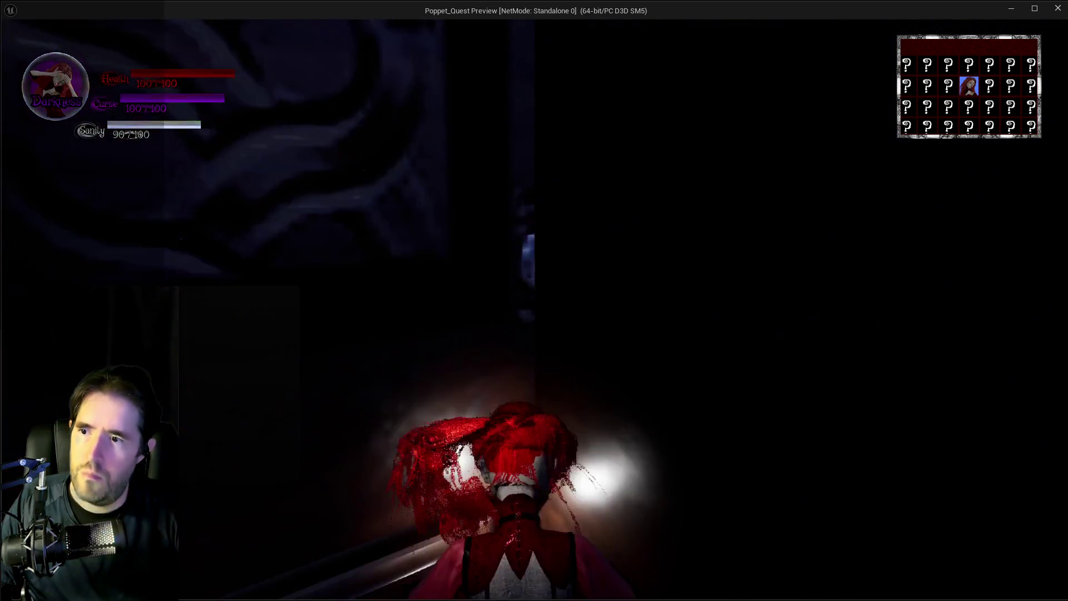
key("Escape")
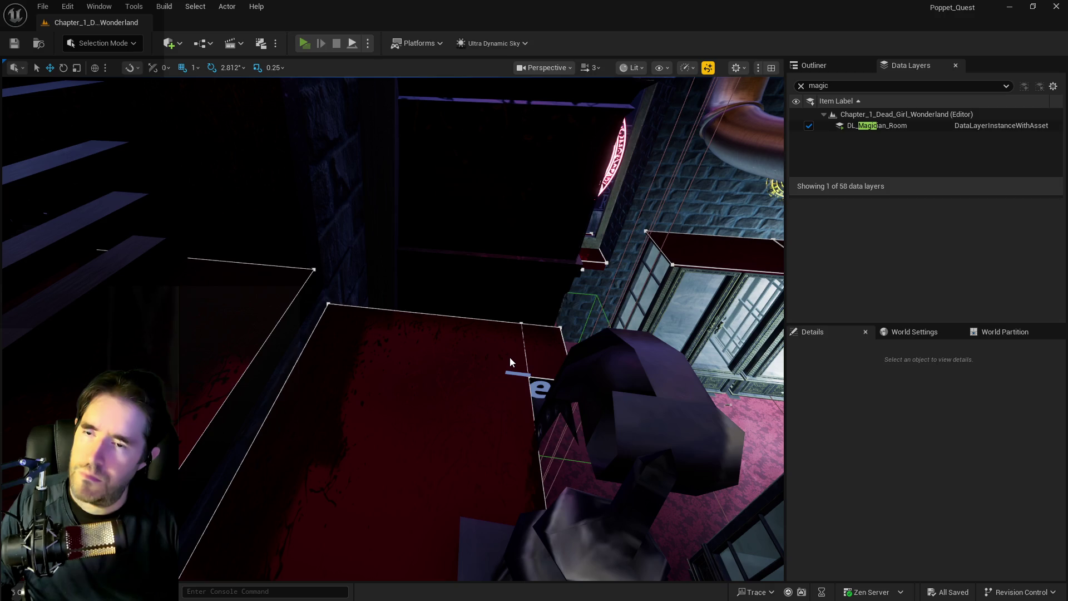
key("alt+p")
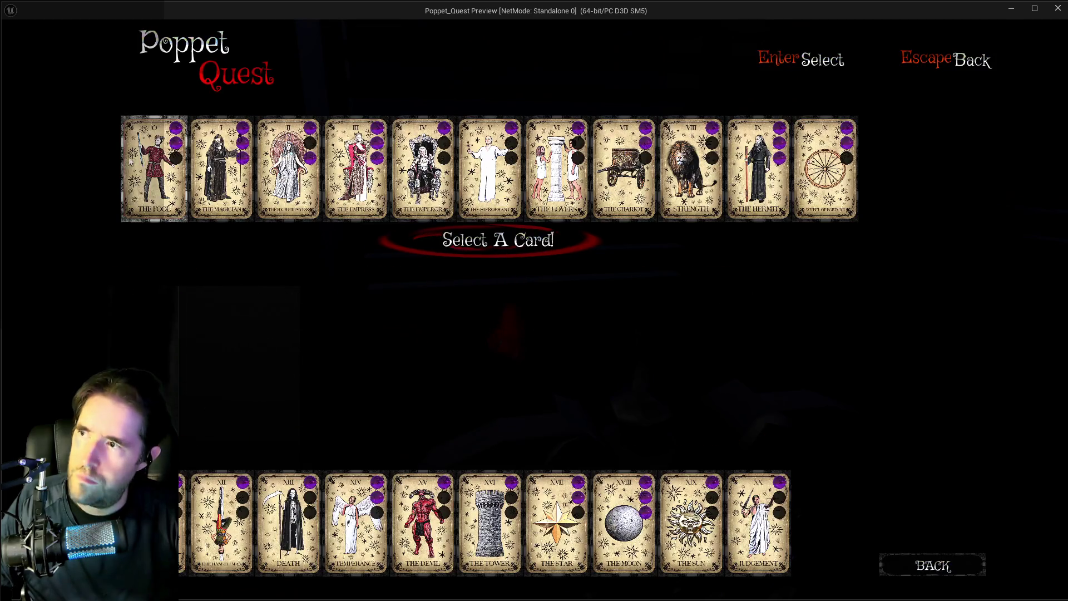
key("Return")
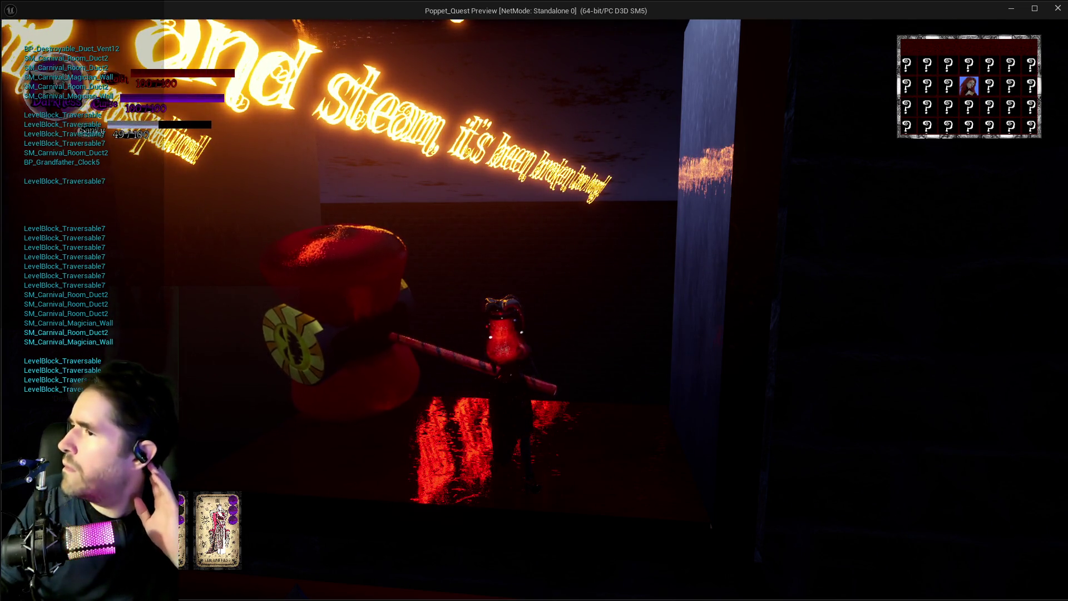
key("alt+Tab")
key("Escape")
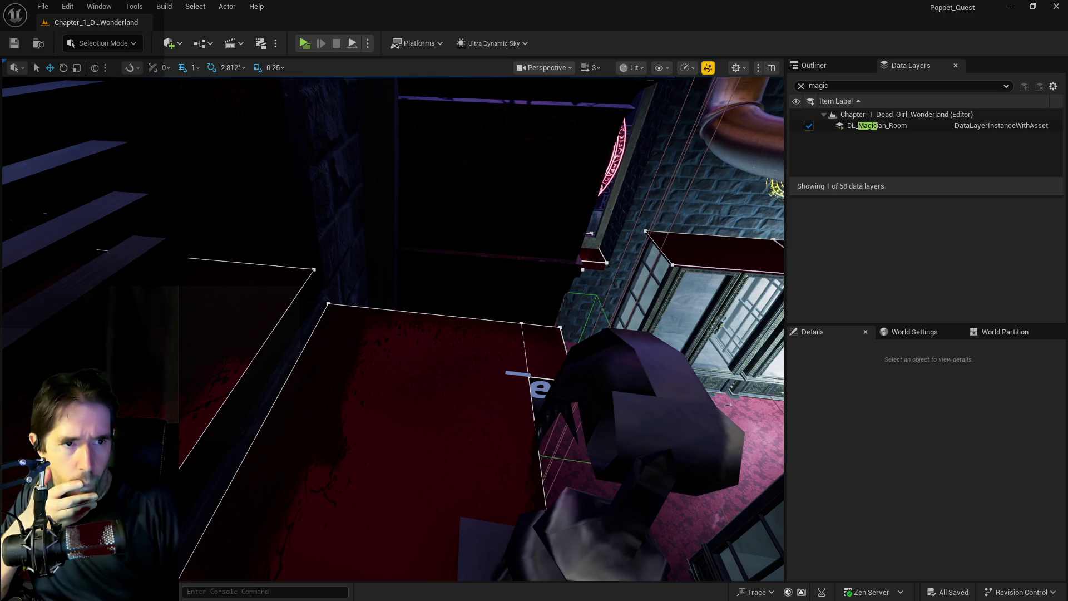
key("alt+Tab")
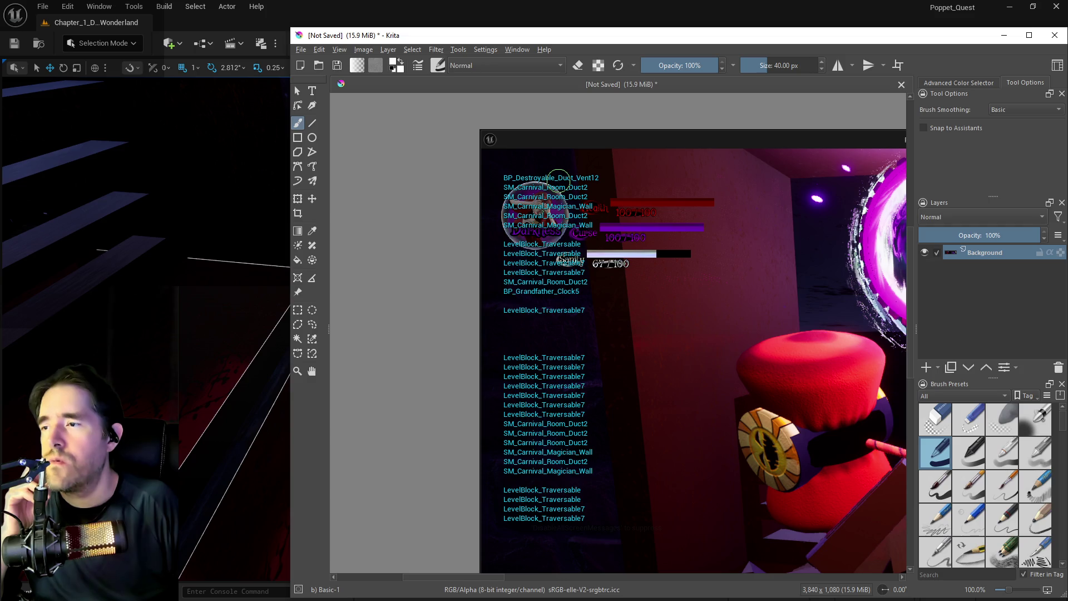
key("alt+Tab")
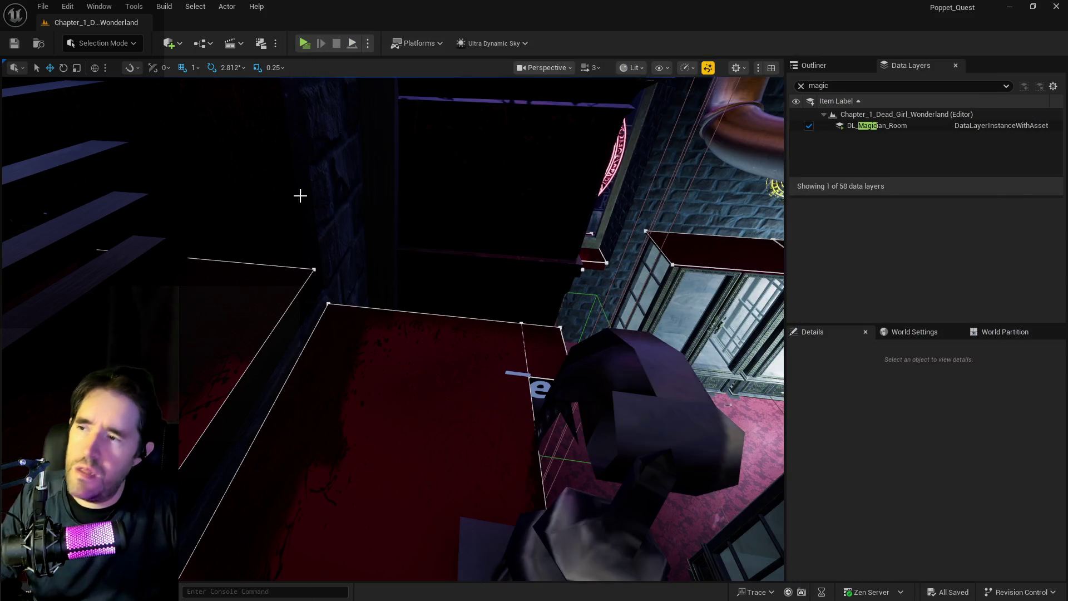
Step: Select the L_Duct_With_Grate3 actor and orbit the view toward the shelves and wall
left_click(829, 65)
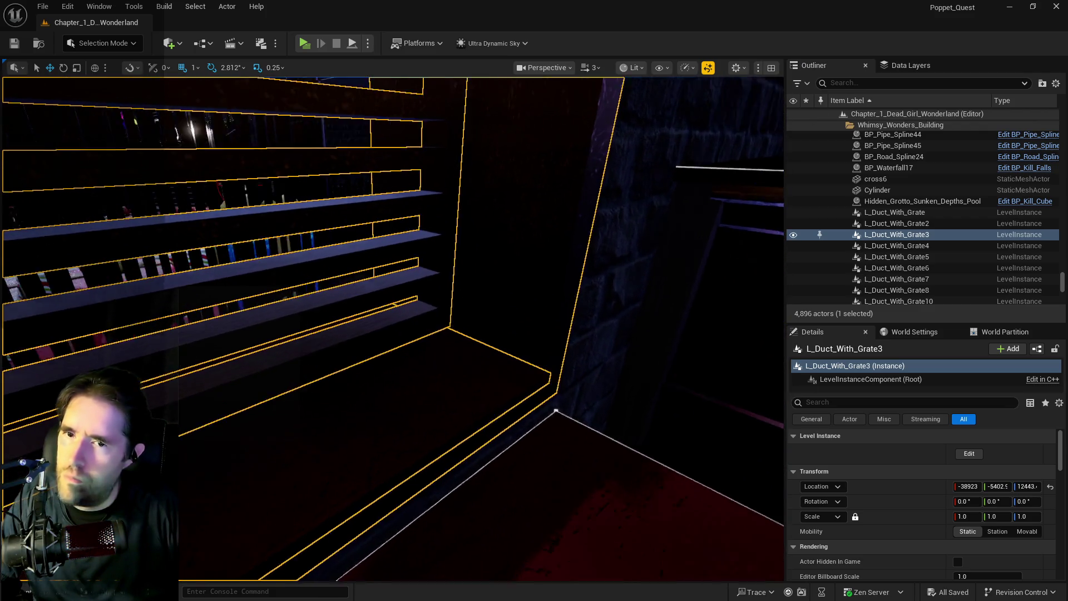
left_click_drag(391, 295, 385, 295)
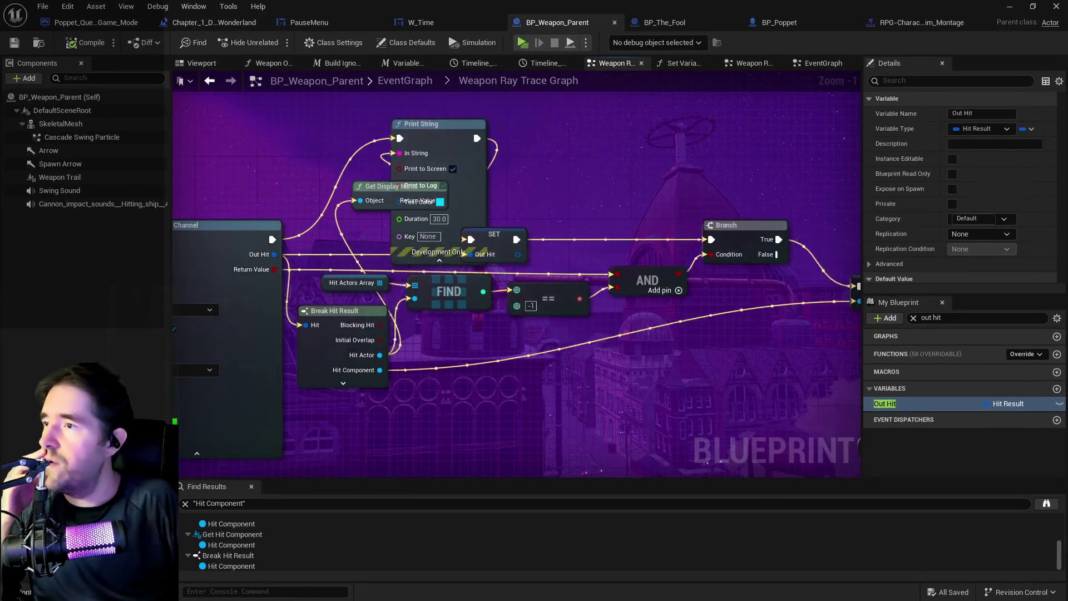
Step: Paste a copy of the sphere trace node group and wire Sequence Then 0 into it
left_click_drag(799, 199, 610, 211)
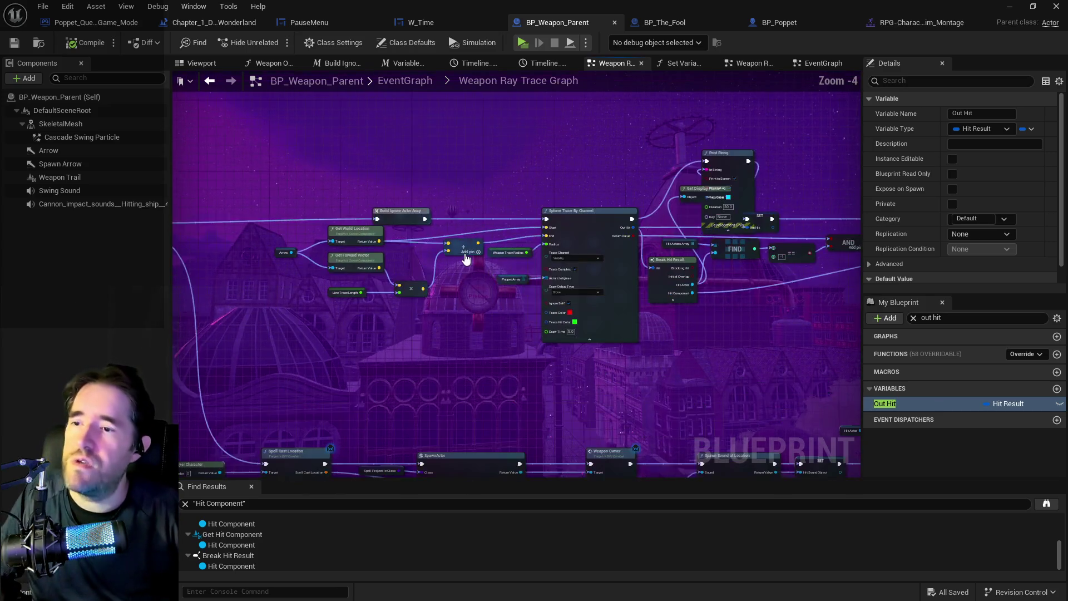
scroll(329, 363, "up", 1)
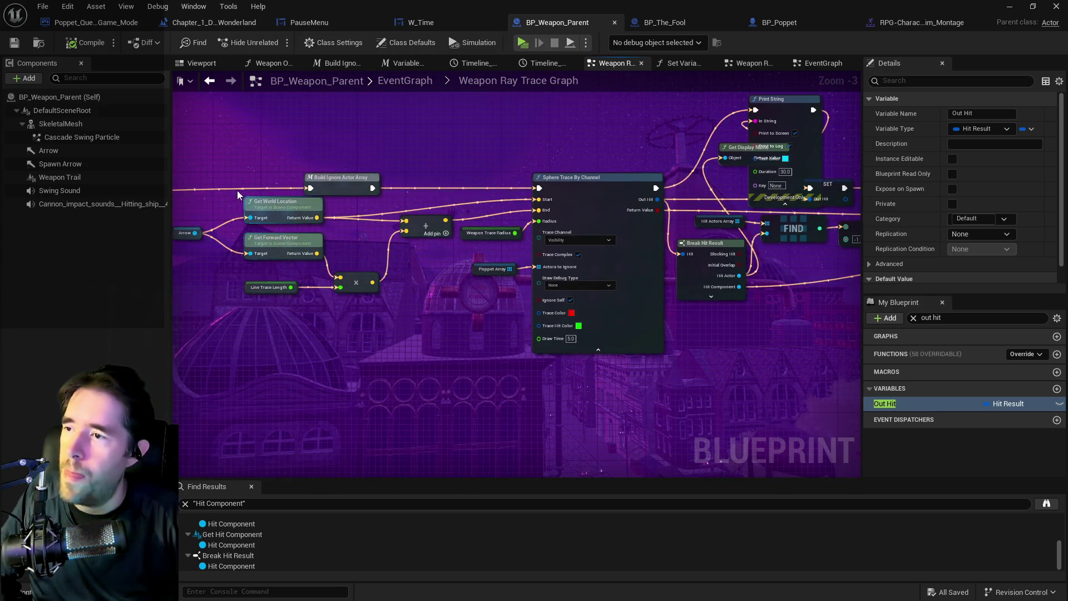
mouse_move(267, 193)
left_mouse_down()
mouse_move(654, 306)
mouse_move(610, 298)
left_mouse_up()
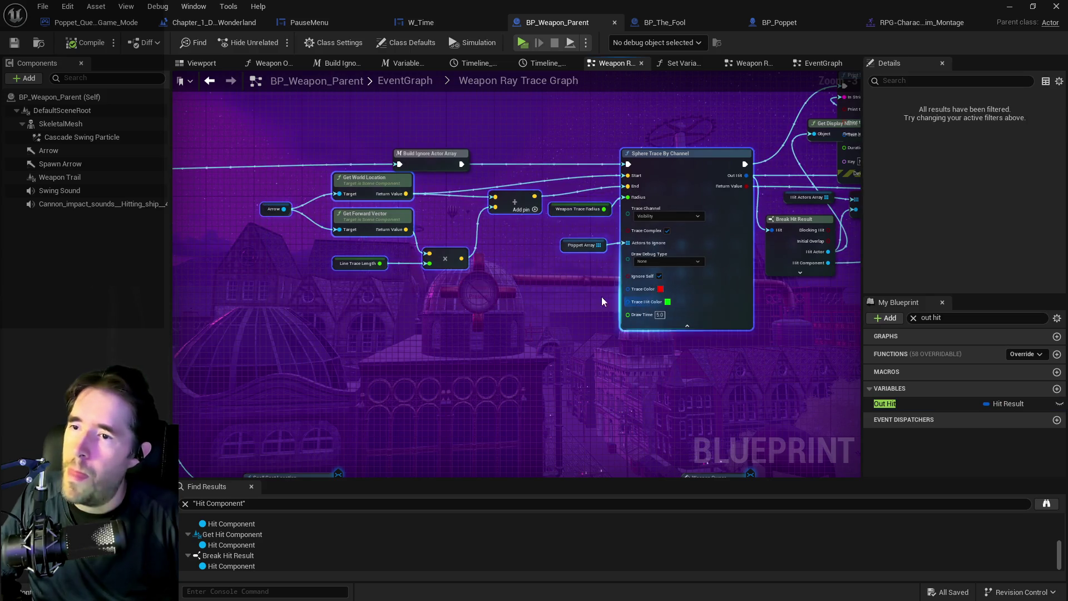
left_click_drag(485, 278, 374, 272)
key("ctrl+v")
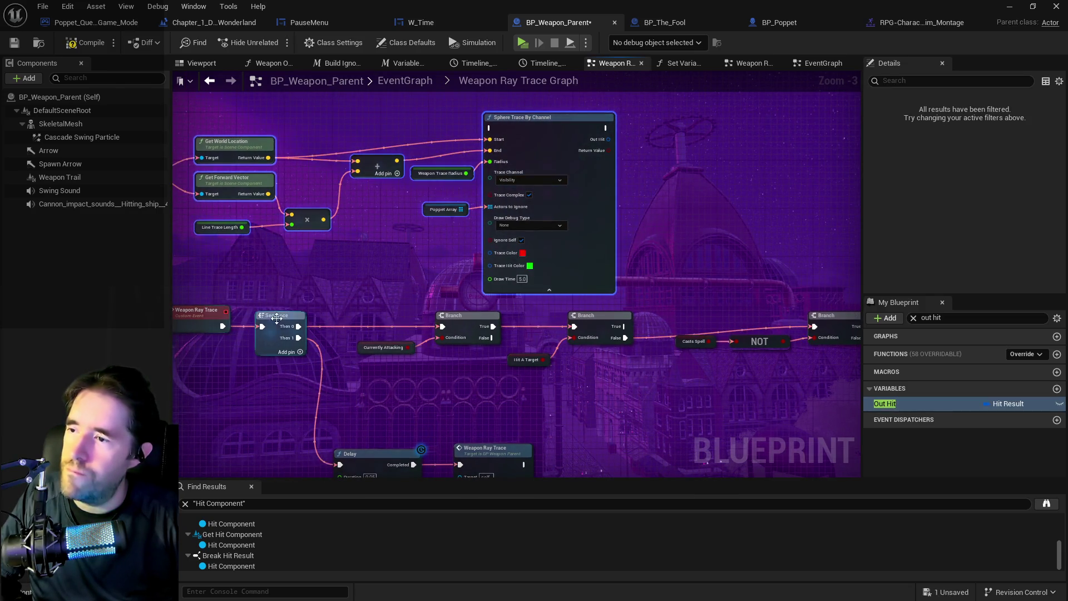
mouse_move(299, 327)
left_mouse_down()
mouse_move(423, 164)
mouse_move(488, 132)
left_mouse_up()
mouse_move(606, 130)
left_mouse_down()
mouse_move(623, 142)
mouse_move(591, 126)
mouse_move(601, 152)
mouse_move(443, 329)
left_mouse_up()
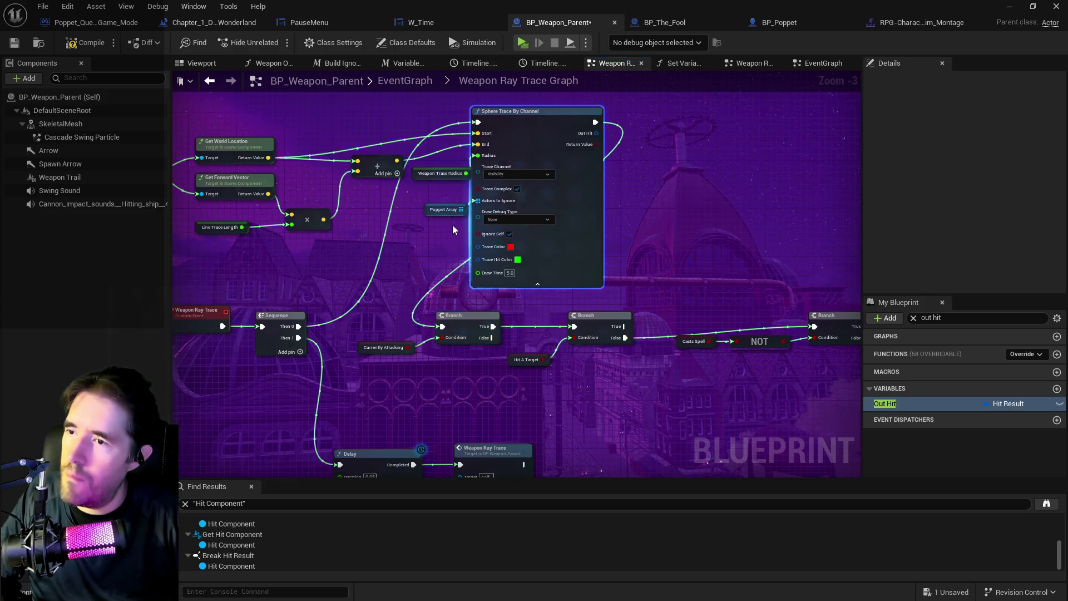
Step: Set the trace's Draw Debug Type to For One Frame and compile the weapon blueprint
scroll(452, 225, "up", 3)
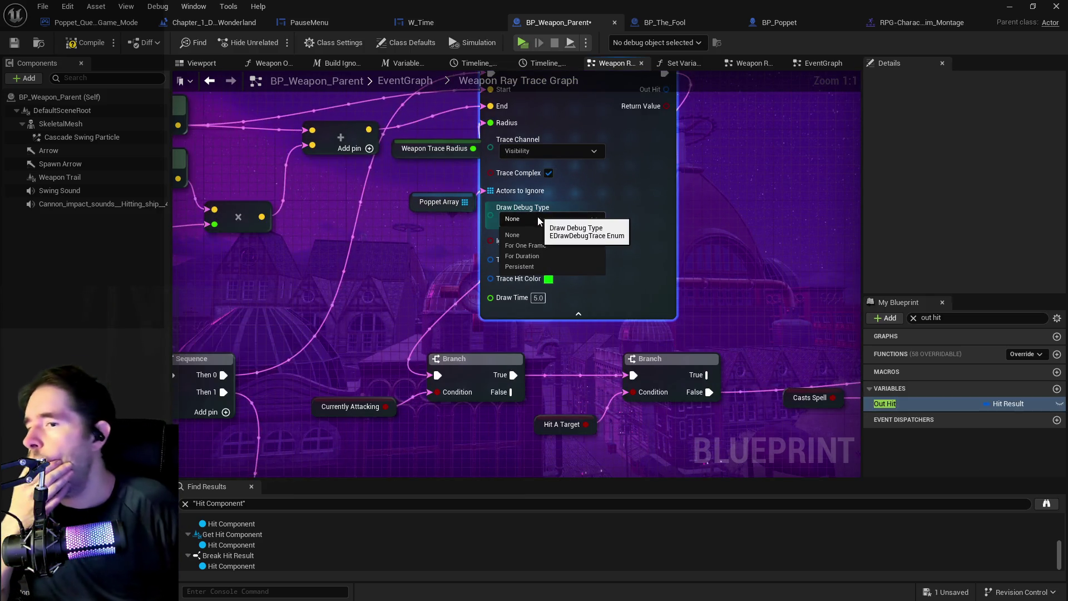
left_click(538, 219)
left_click(523, 244)
left_click(89, 43)
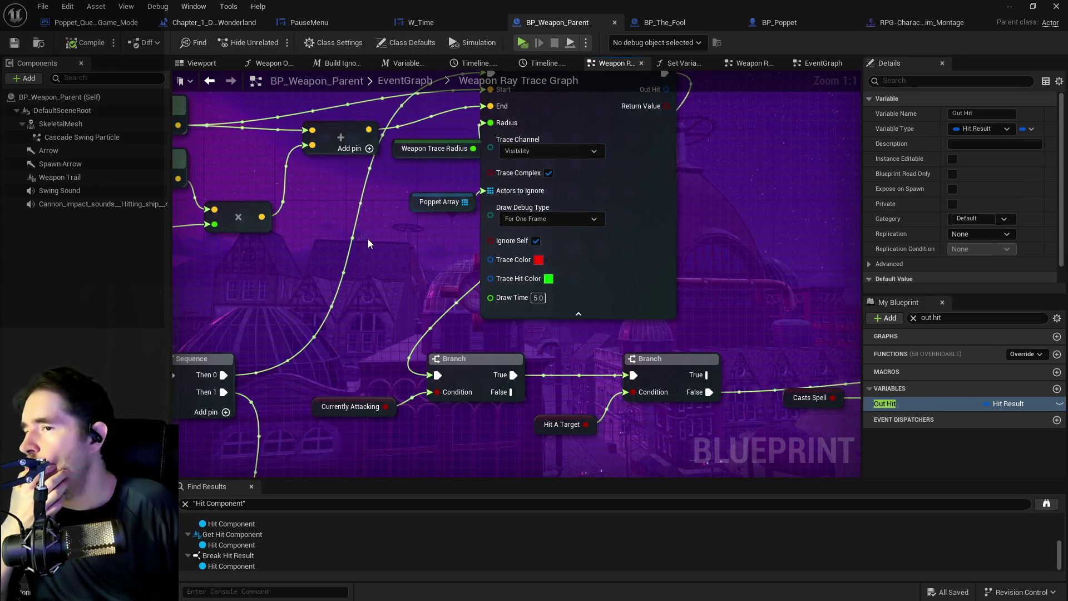
left_click(682, 23)
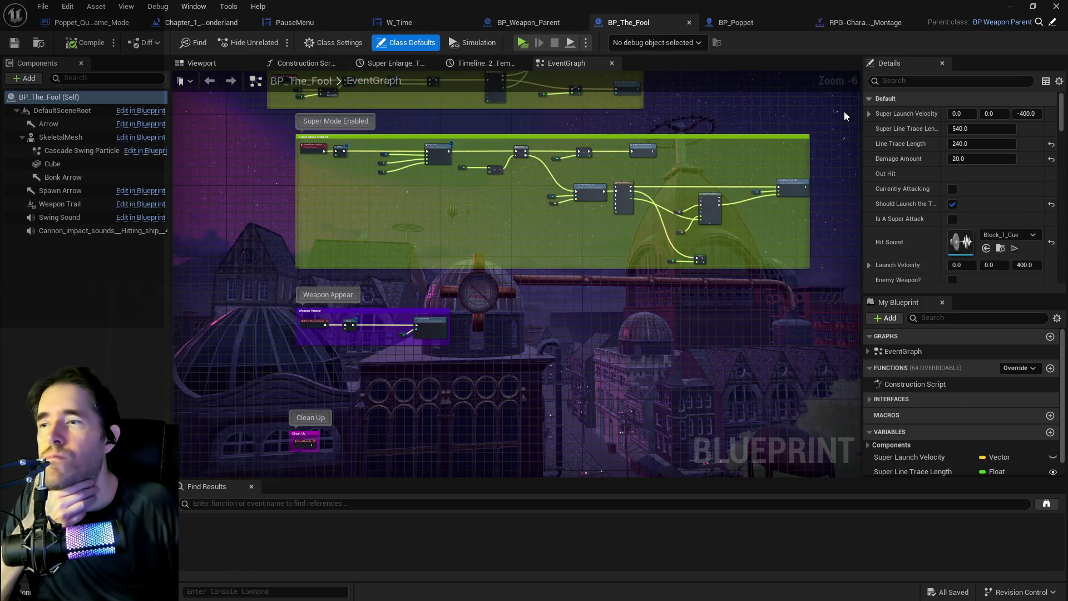
left_click(916, 80)
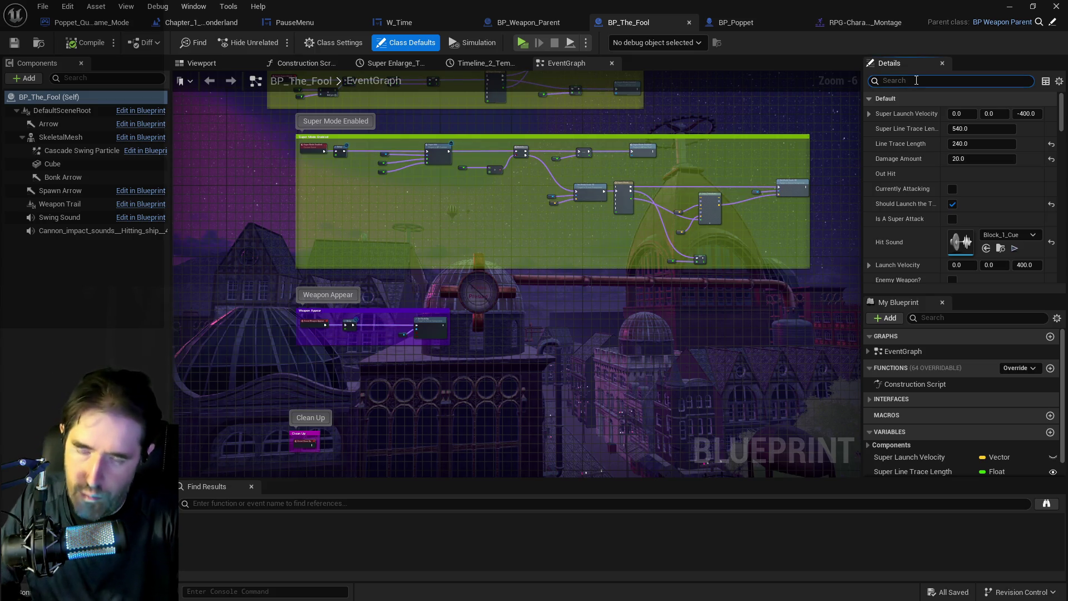
type("trace")
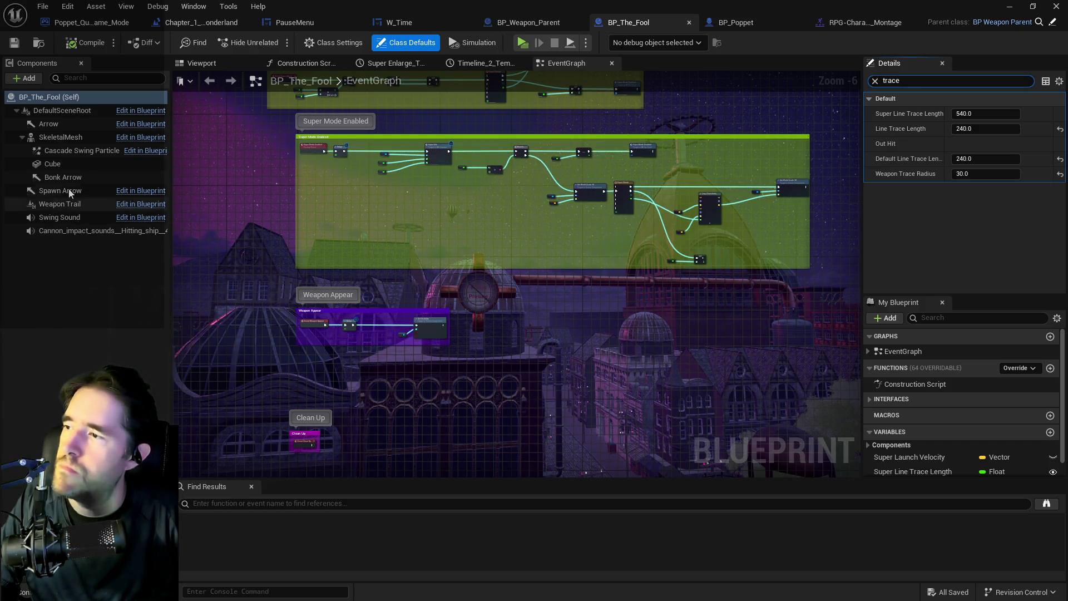
left_click(554, 24)
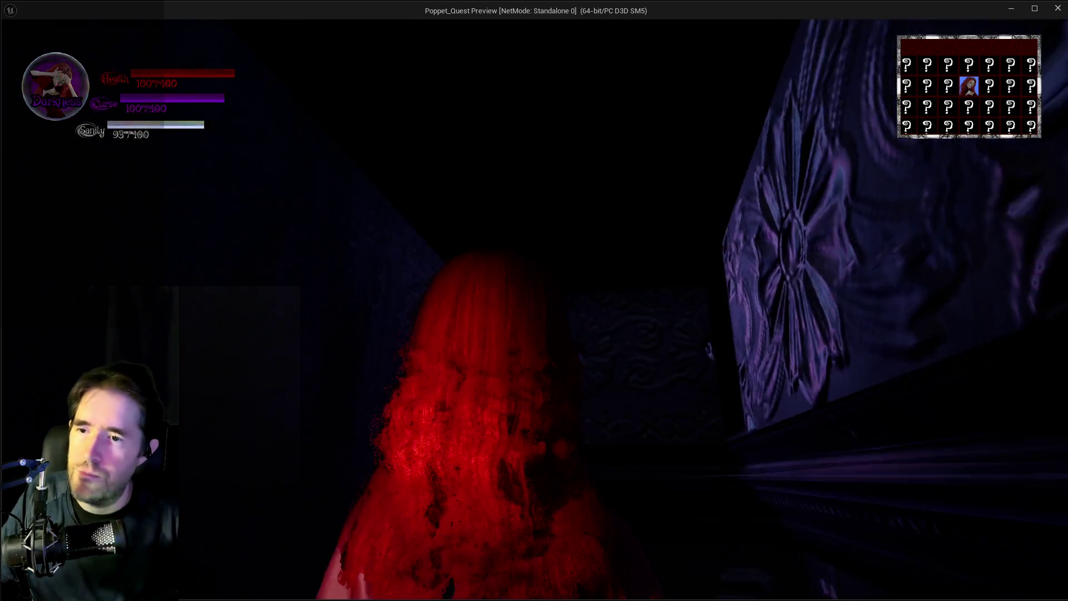
Step: Restart the preview session and equip The Fool tarot card
key("Escape")
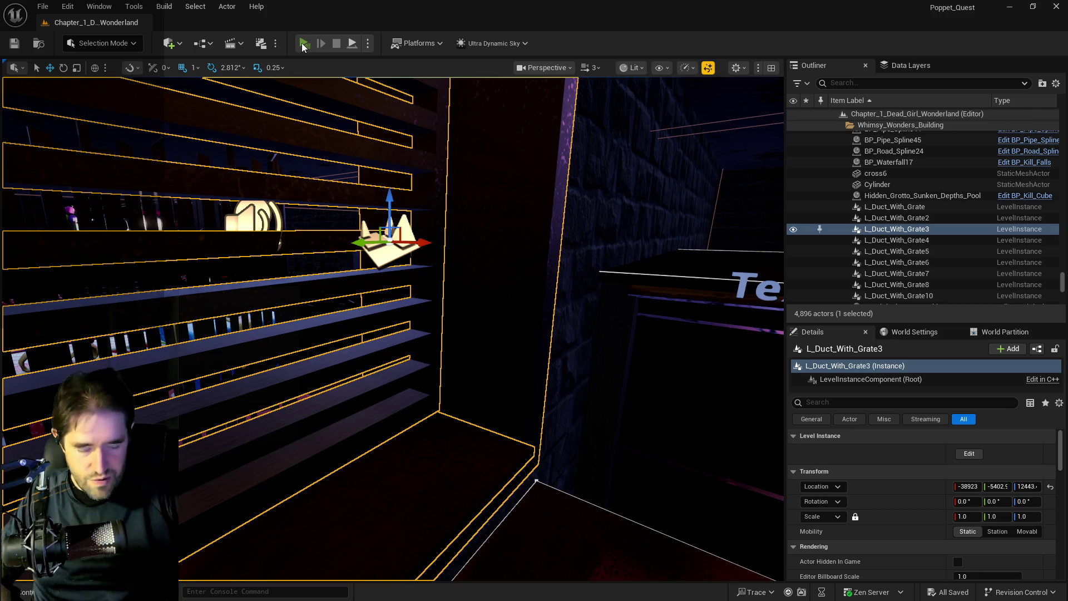
left_click(302, 42)
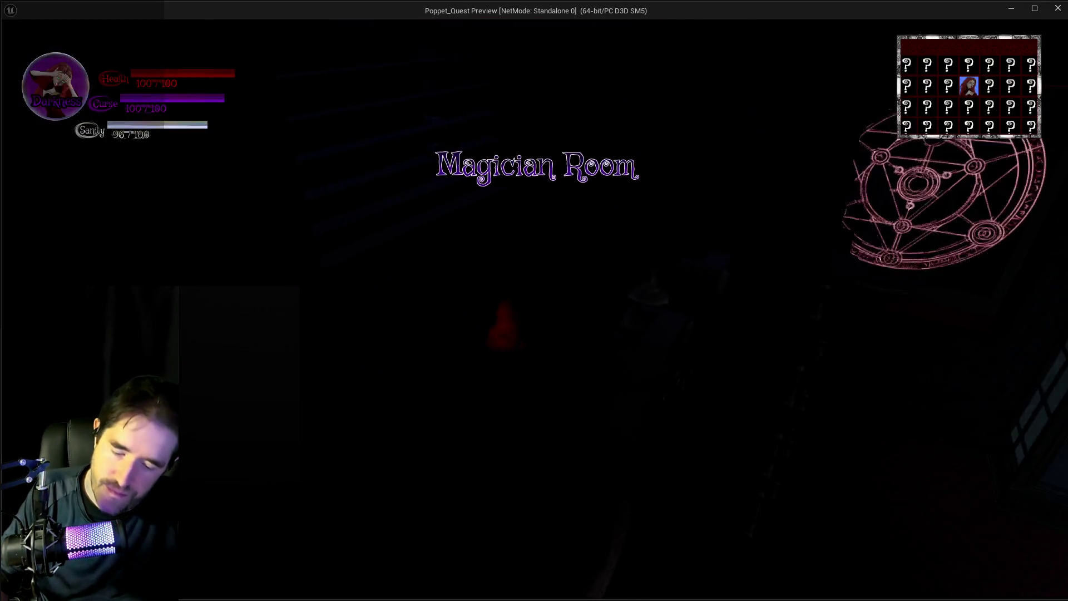
key("Tab")
key("Right")
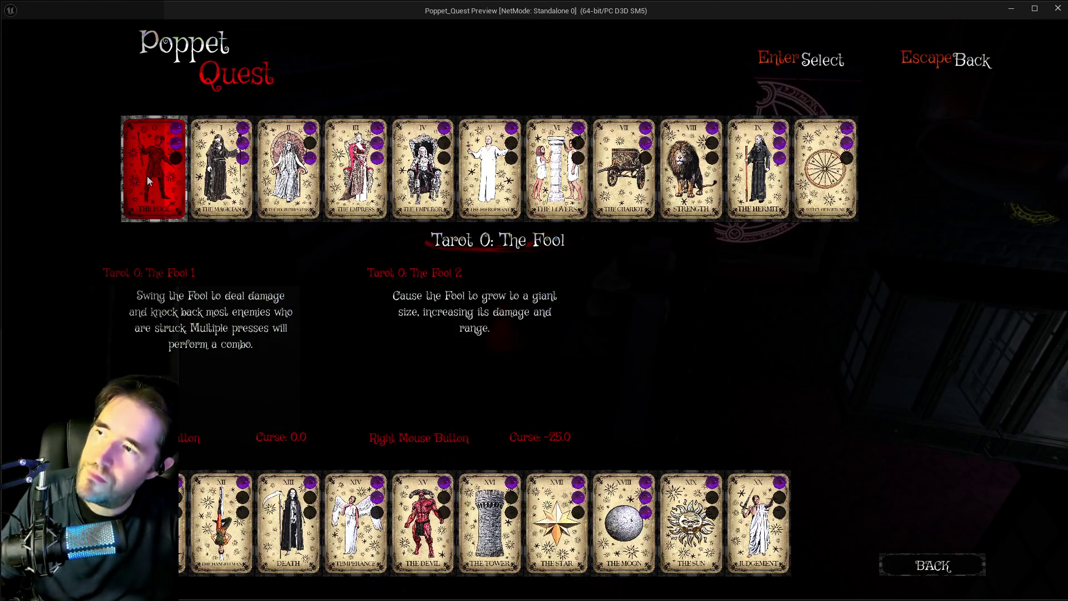
key("Return")
Step: Walk around and swing the hammer to watch its debug trace shapes and hit names
key("w")
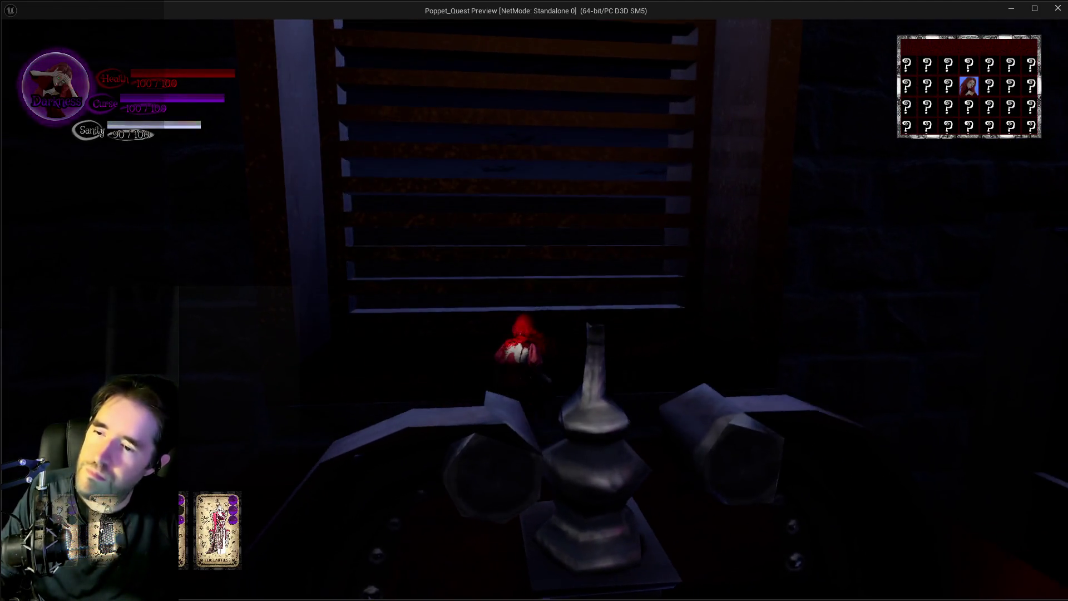
key("w")
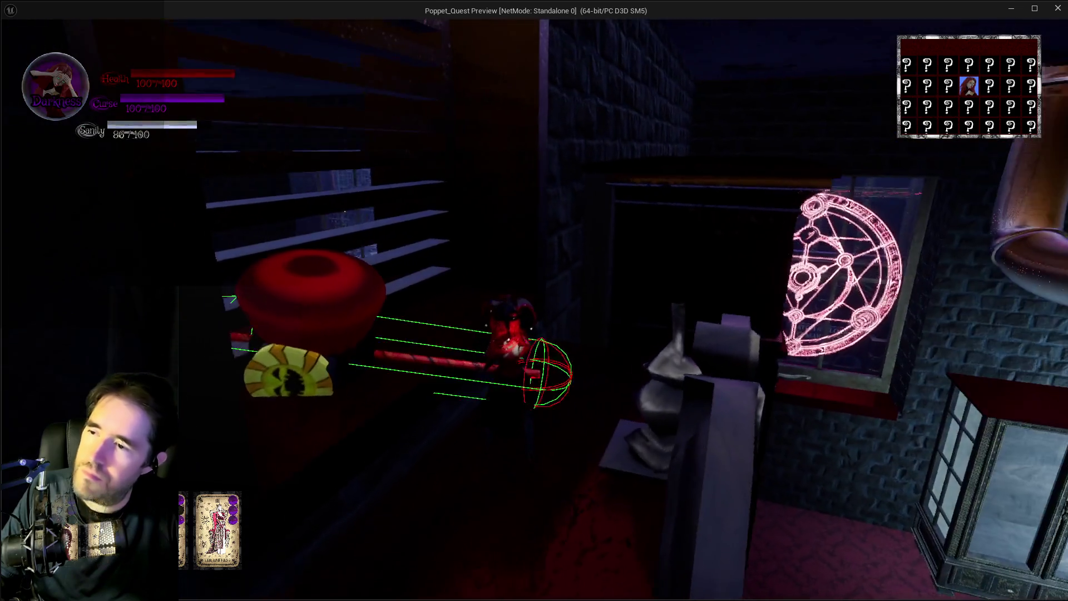
key("w")
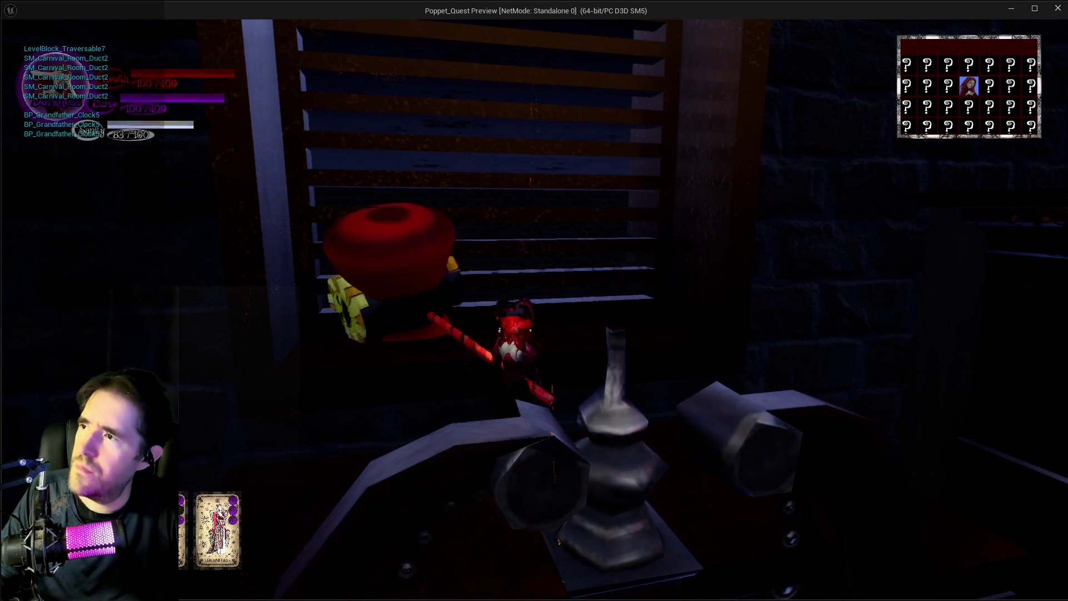
key("w")
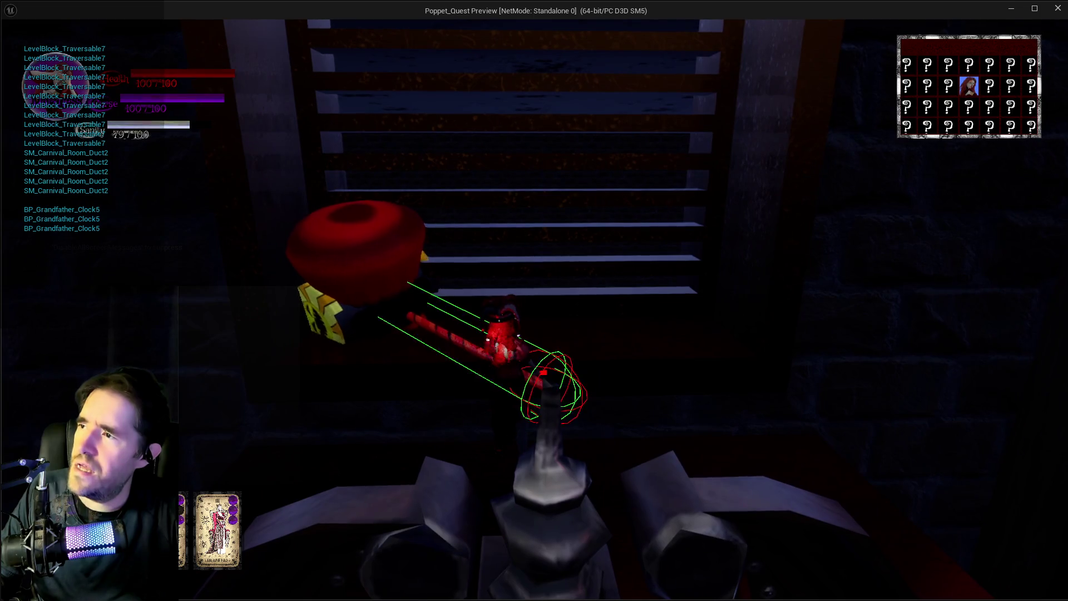
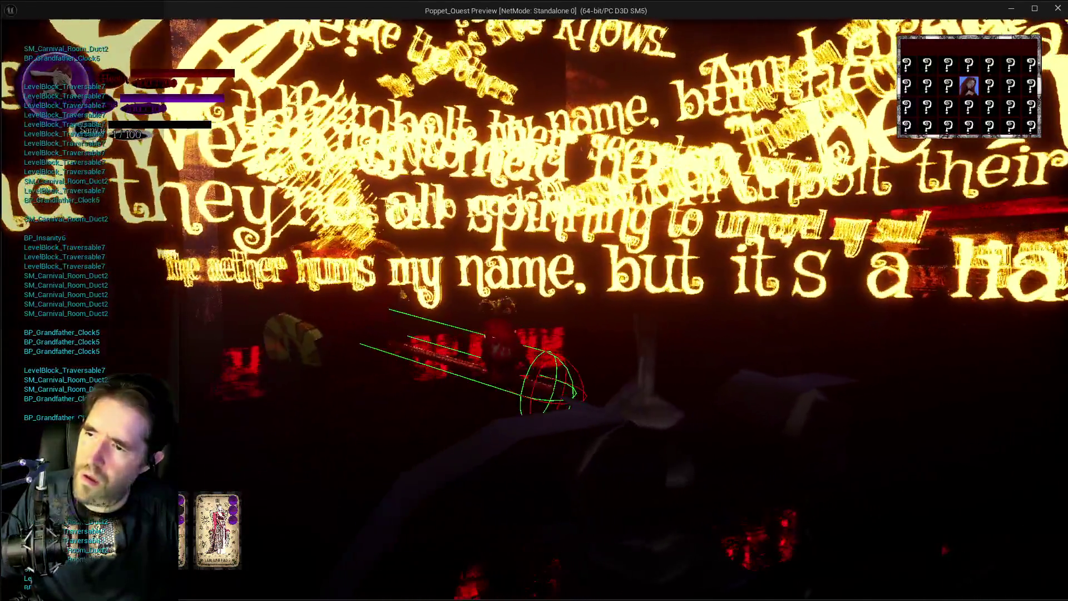
Step: Stop the running playtest, review BP_Weapon_Parent's trace graph and BP_The_Fool, then start a new playtest
key("alt+Tab")
key("Escape")
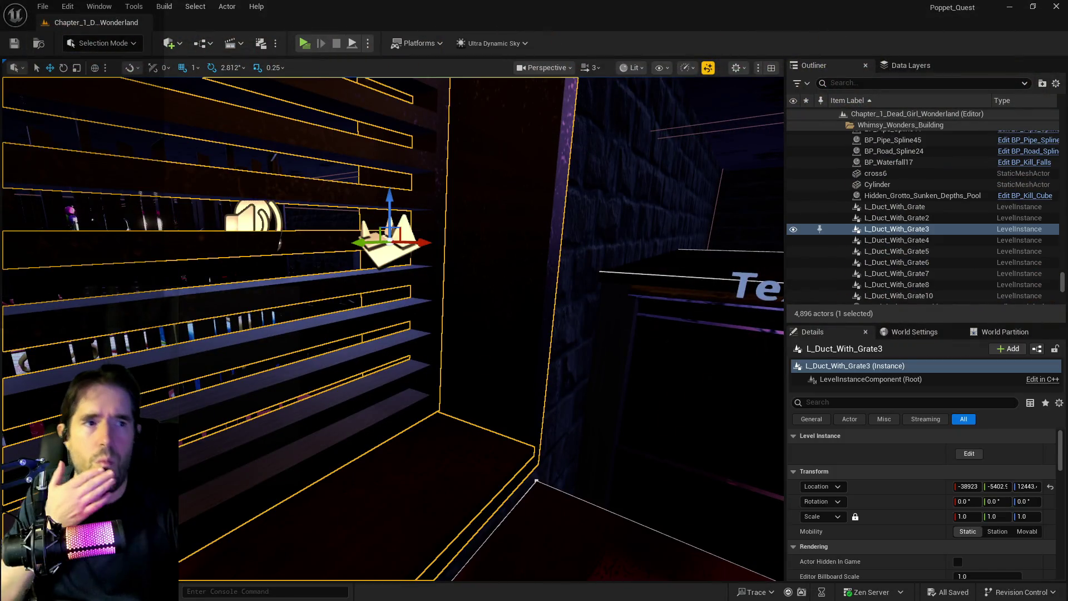
key("alt+Tab")
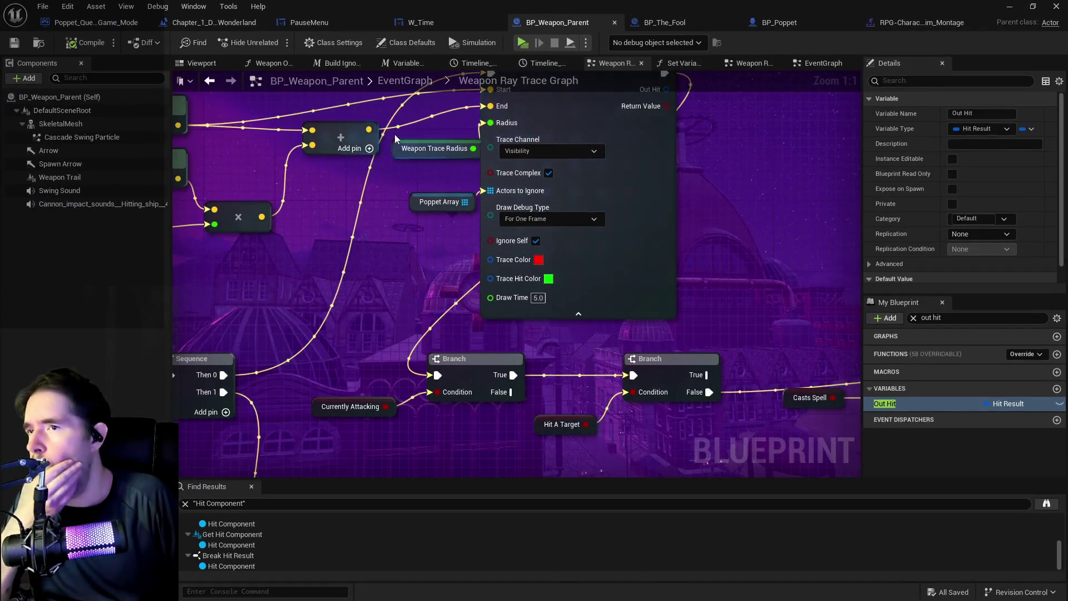
left_click(668, 24)
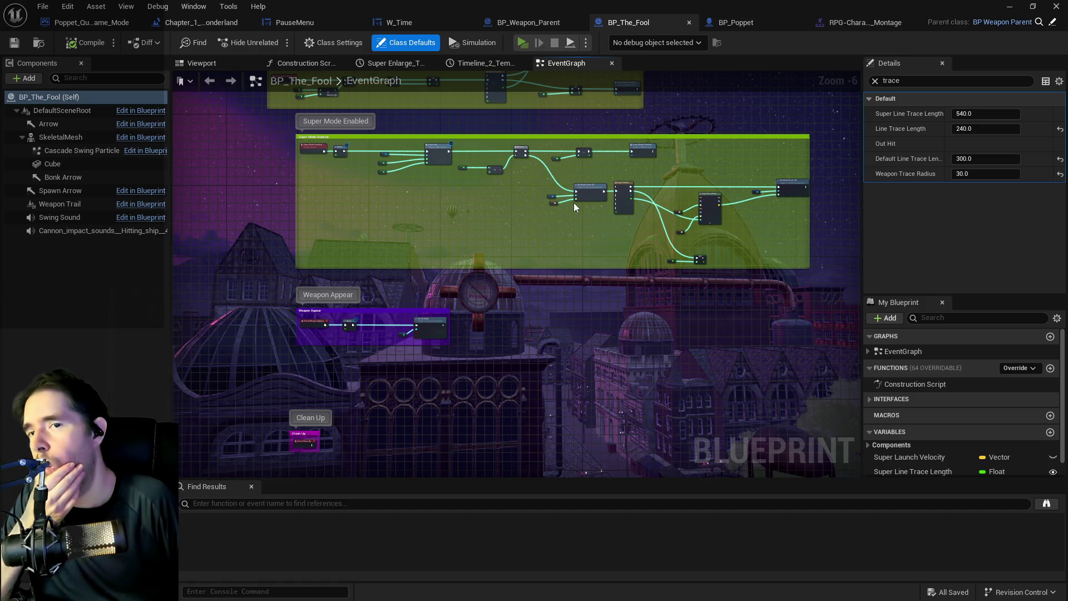
key("alt+p")
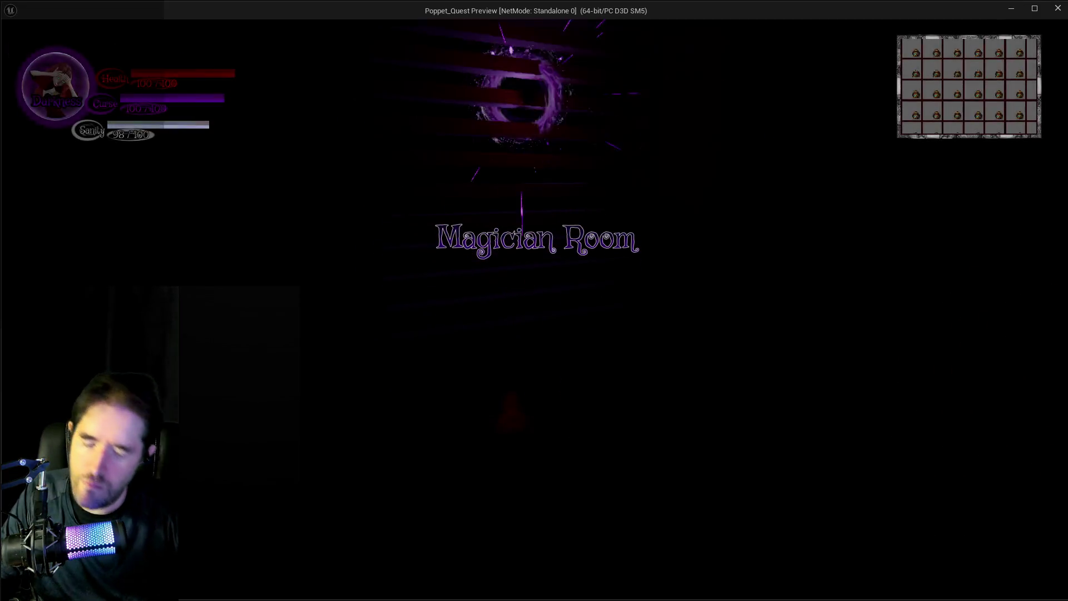
Step: View The Magician tarot card, then swing the hammer repeatedly to watch the debug trace lines
key("Tab")
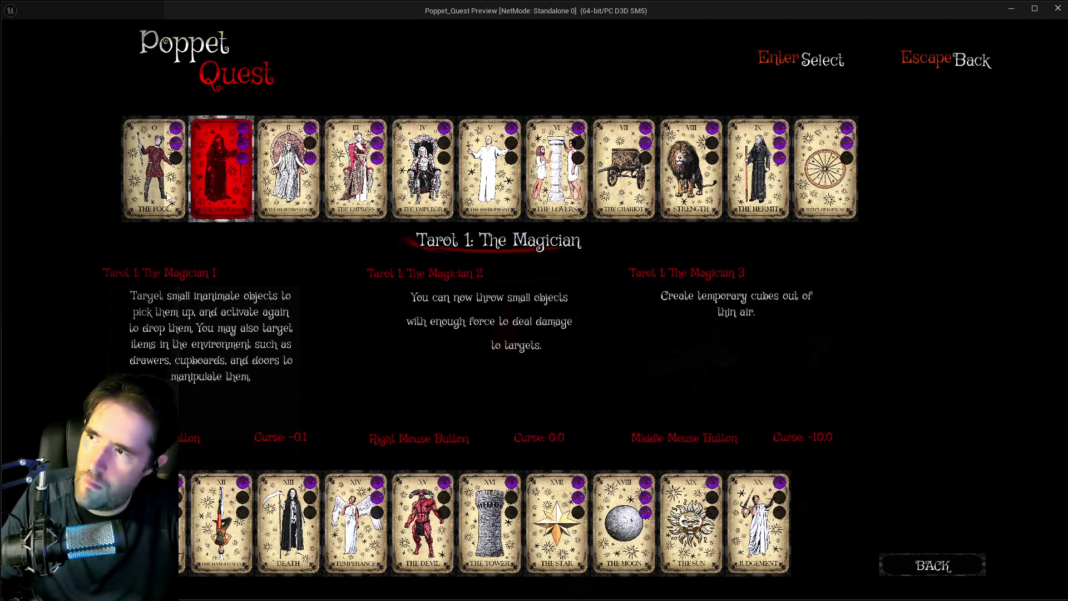
key("Tab")
left_click(534, 300)
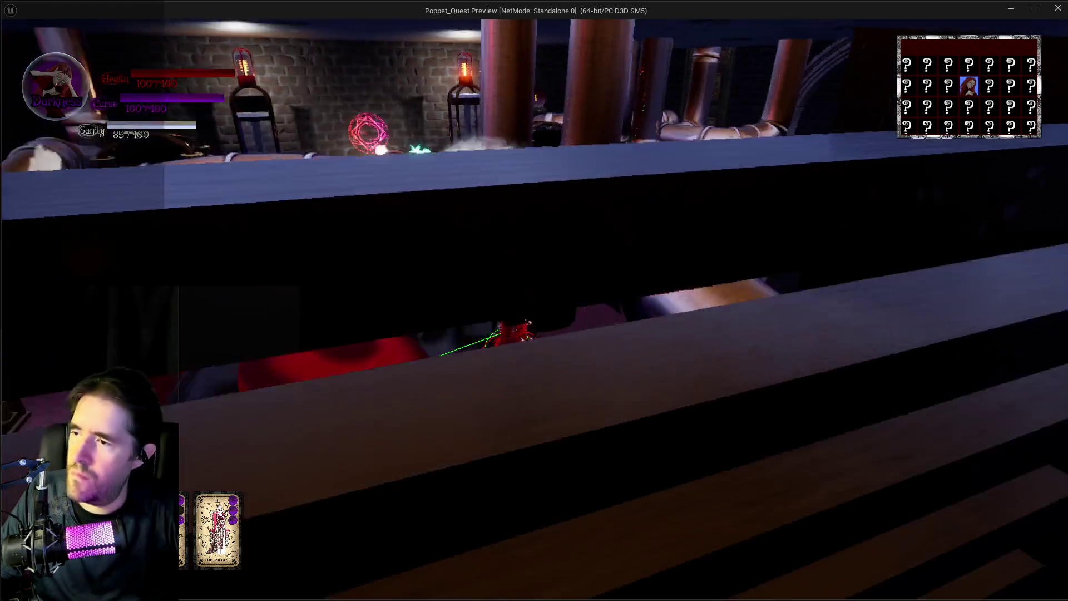
left_click(534, 301)
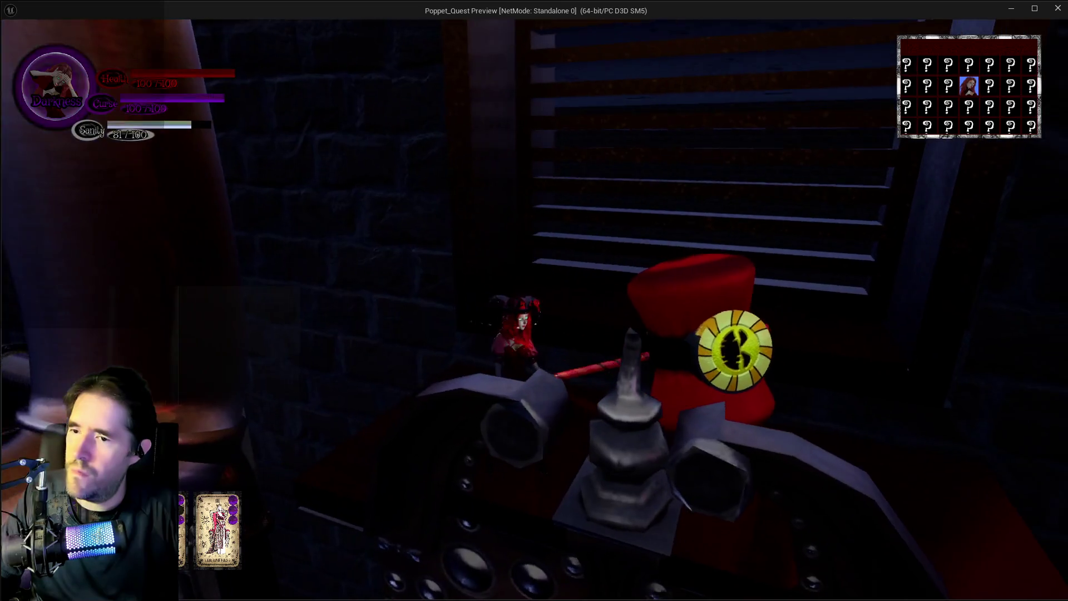
left_click(534, 300)
left_click(534, 301)
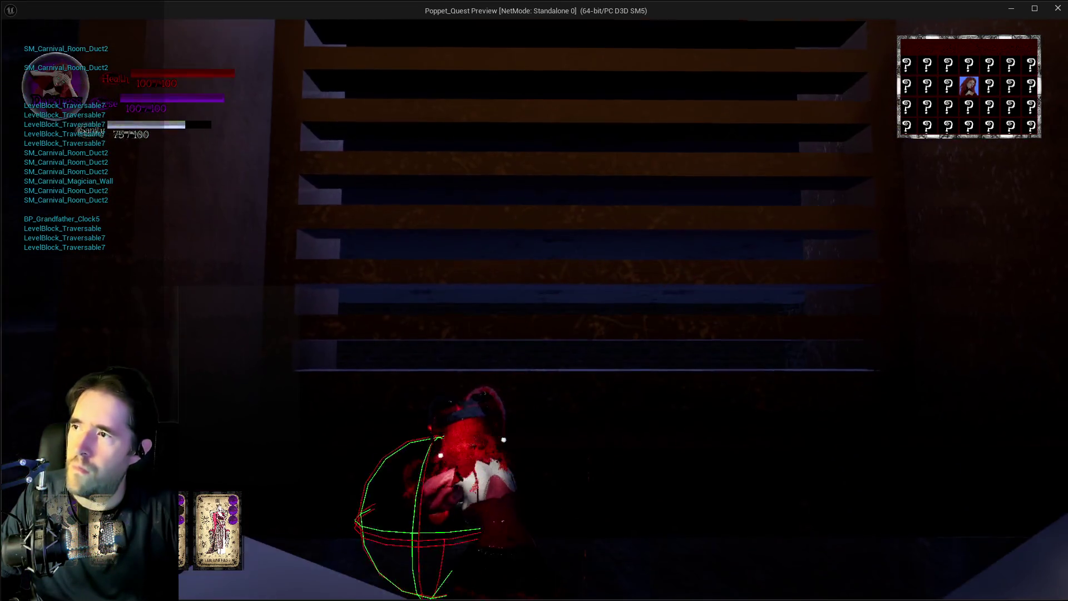
left_click(534, 300)
left_click(534, 300)
left_click(534, 300)
left_click(534, 300)
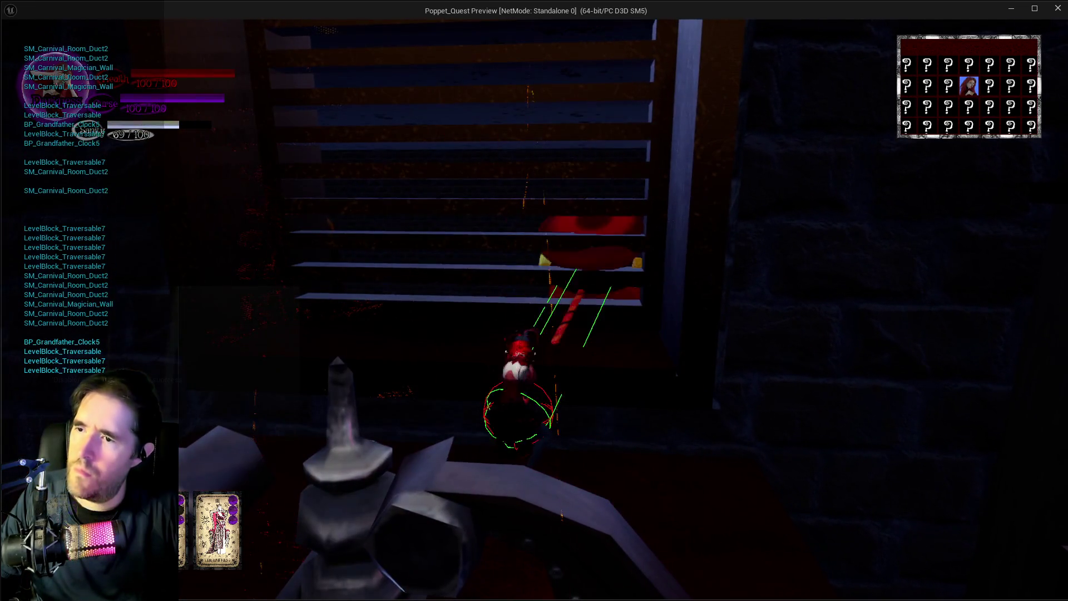
left_click(534, 300)
left_click(534, 300)
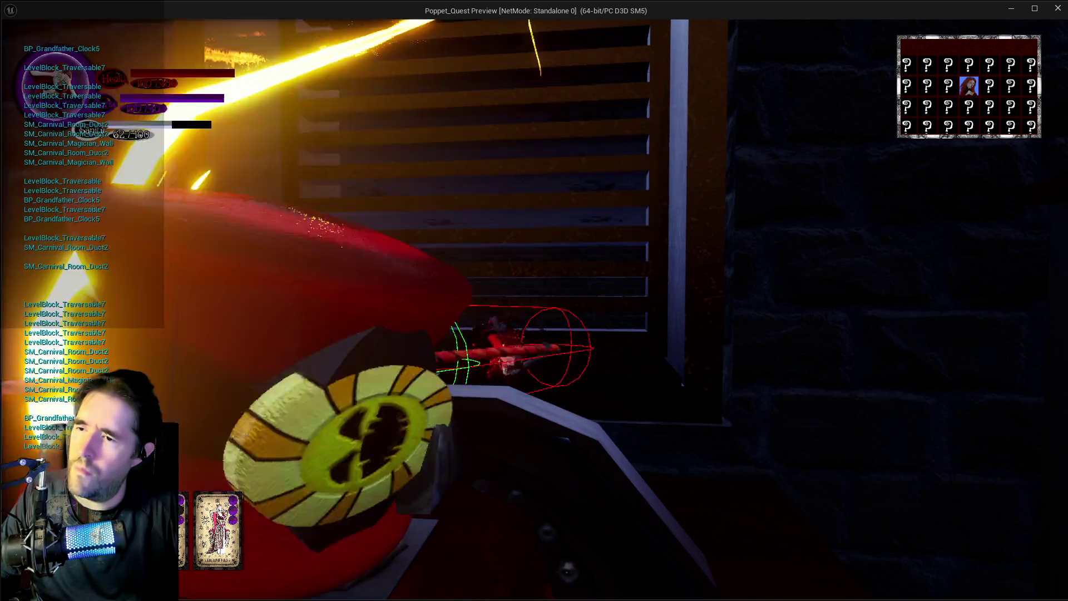
Step: Keep swinging at the wall, downward, horizontally and toward the stairs, then exit the playtest
left_click(534, 301)
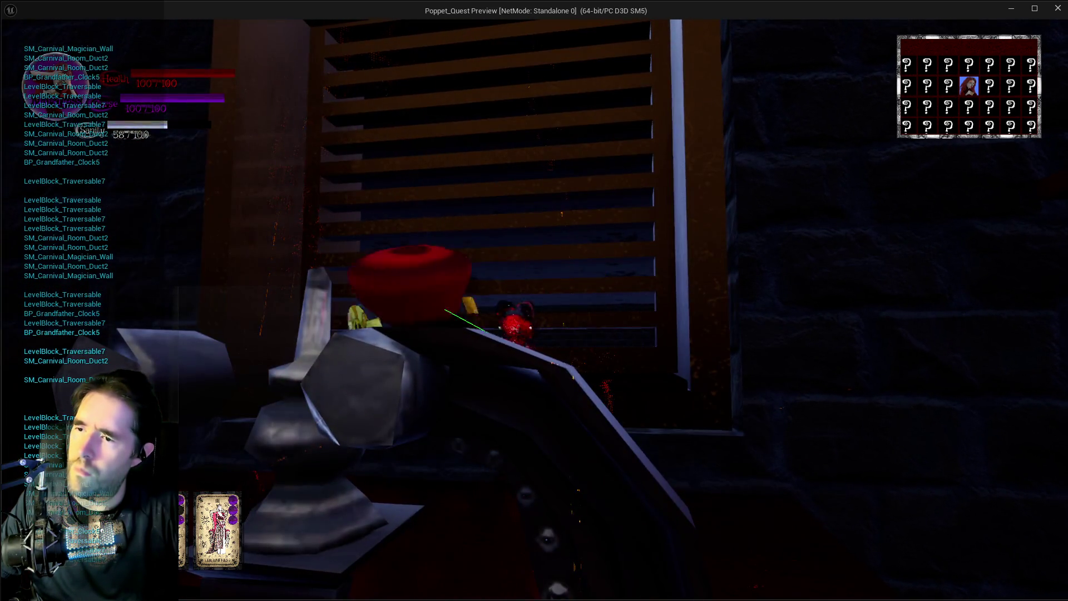
left_click(535, 300)
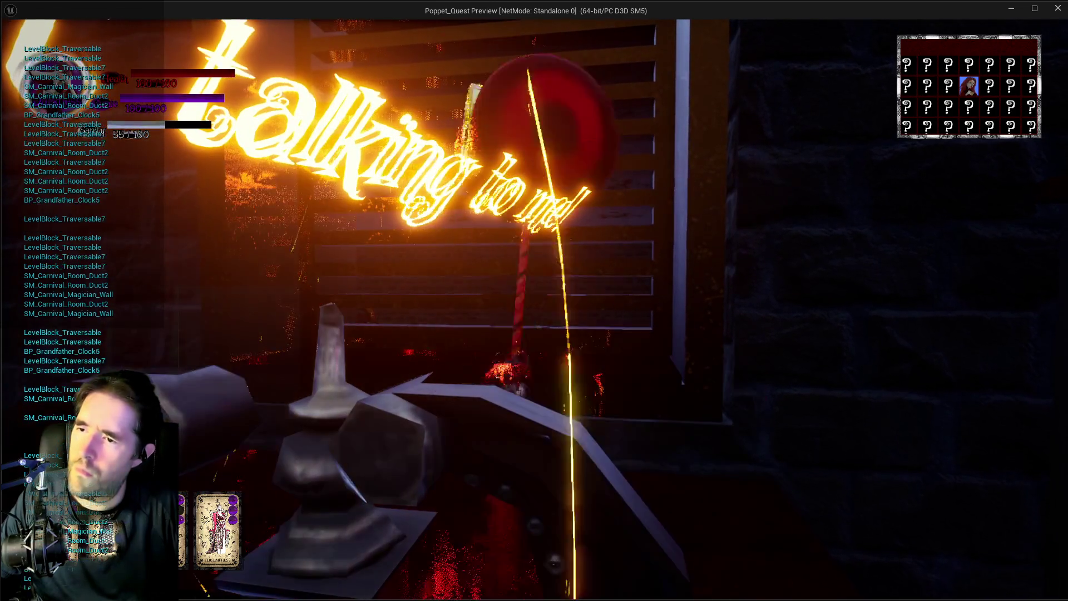
left_click(534, 300)
left_click(534, 300)
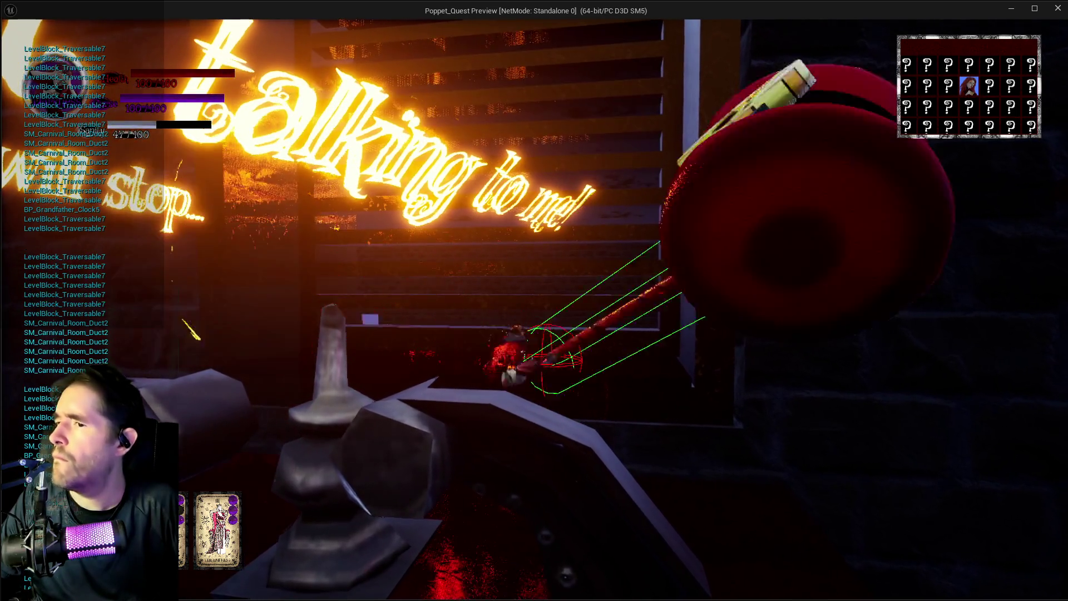
left_click(534, 300)
left_click(534, 300)
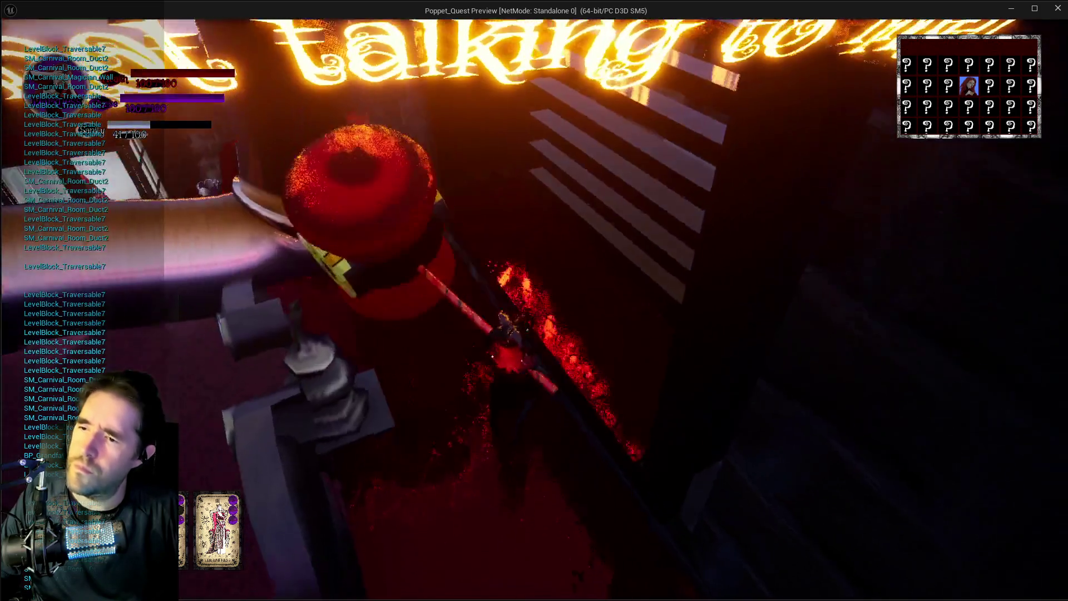
left_click(534, 300)
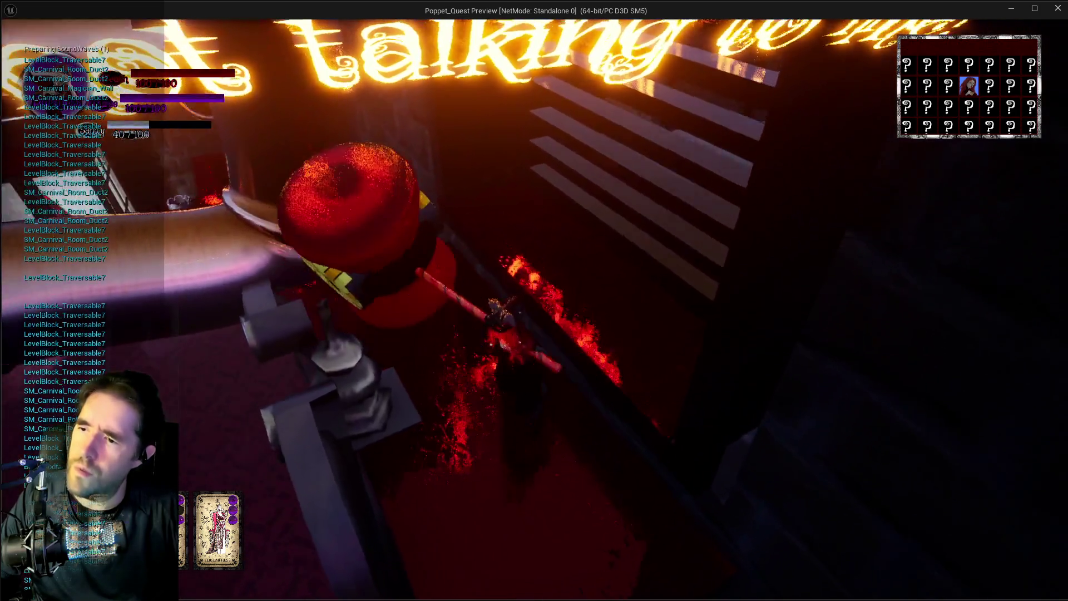
left_click(534, 300)
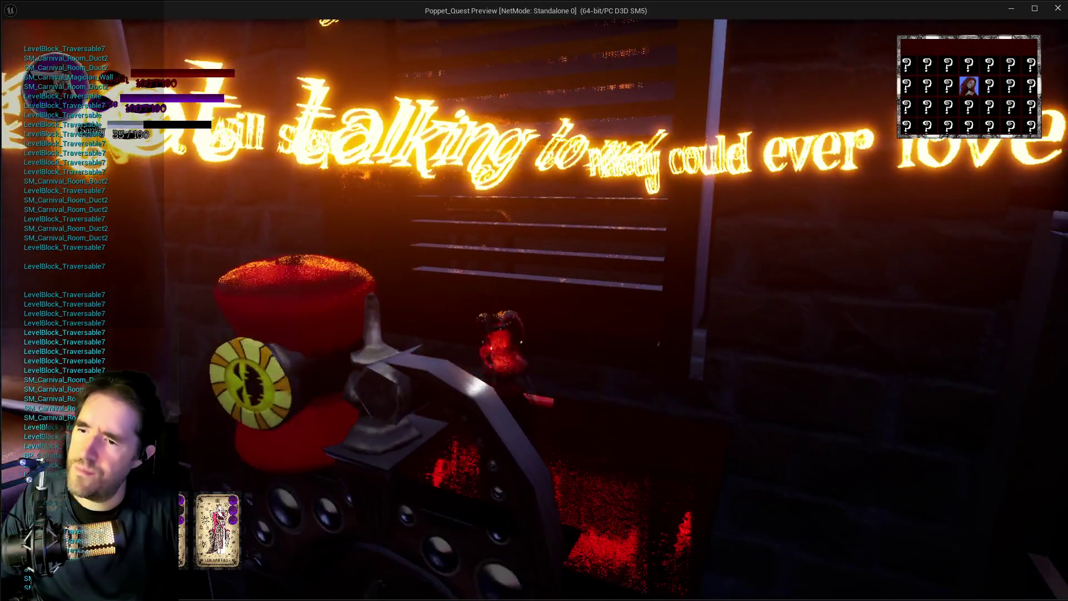
left_click(534, 301)
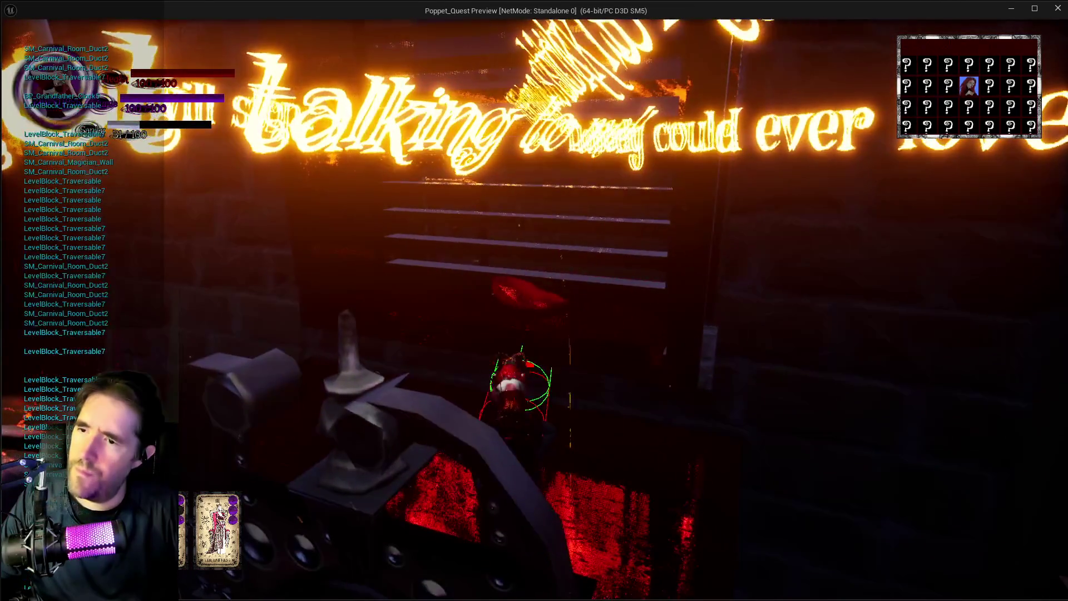
left_click(534, 301)
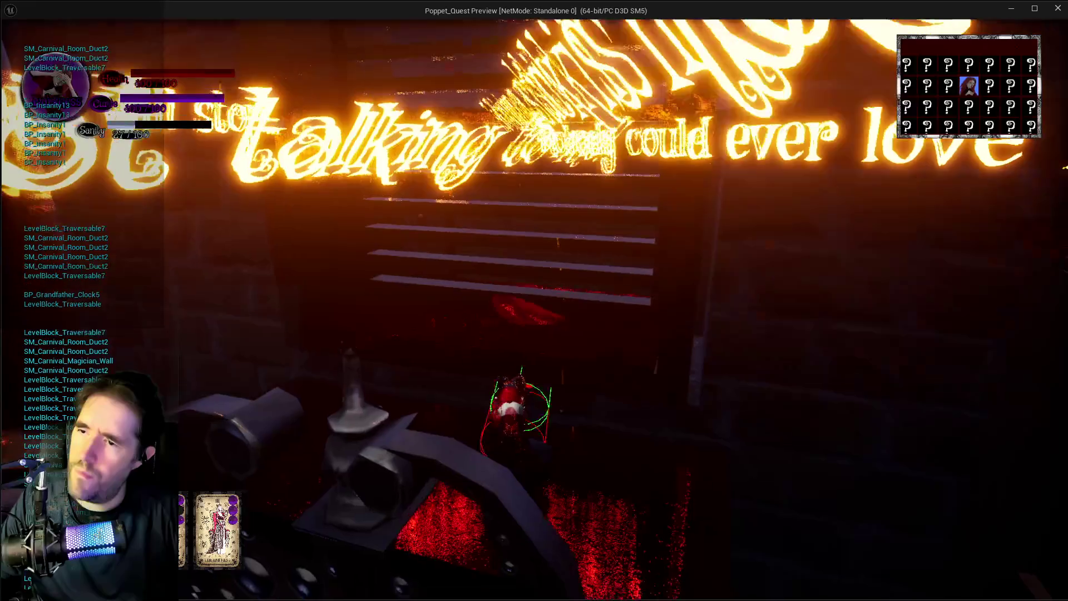
left_click(534, 301)
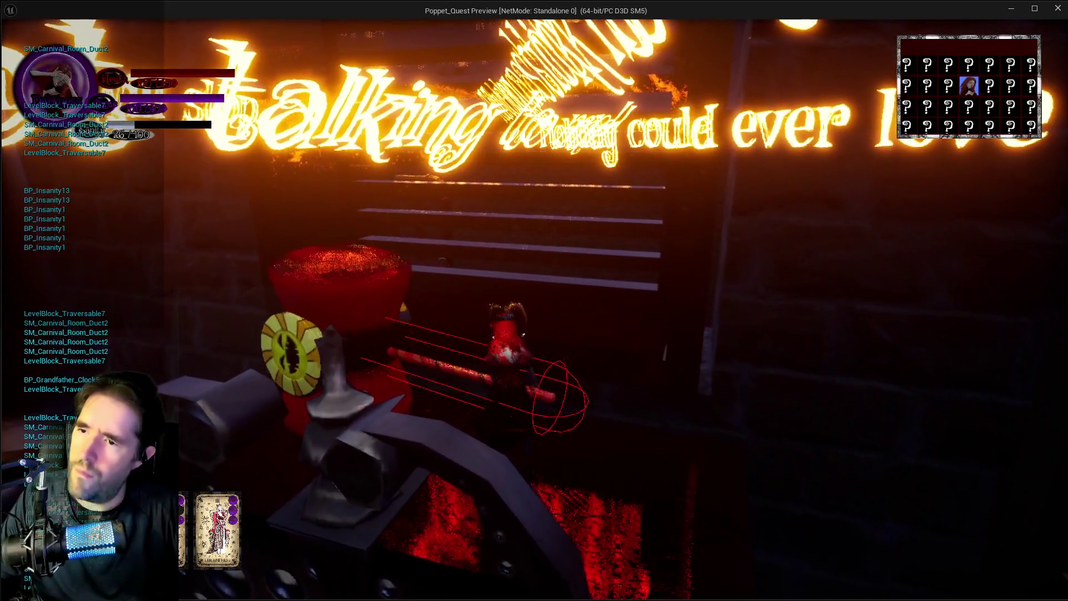
key("Escape")
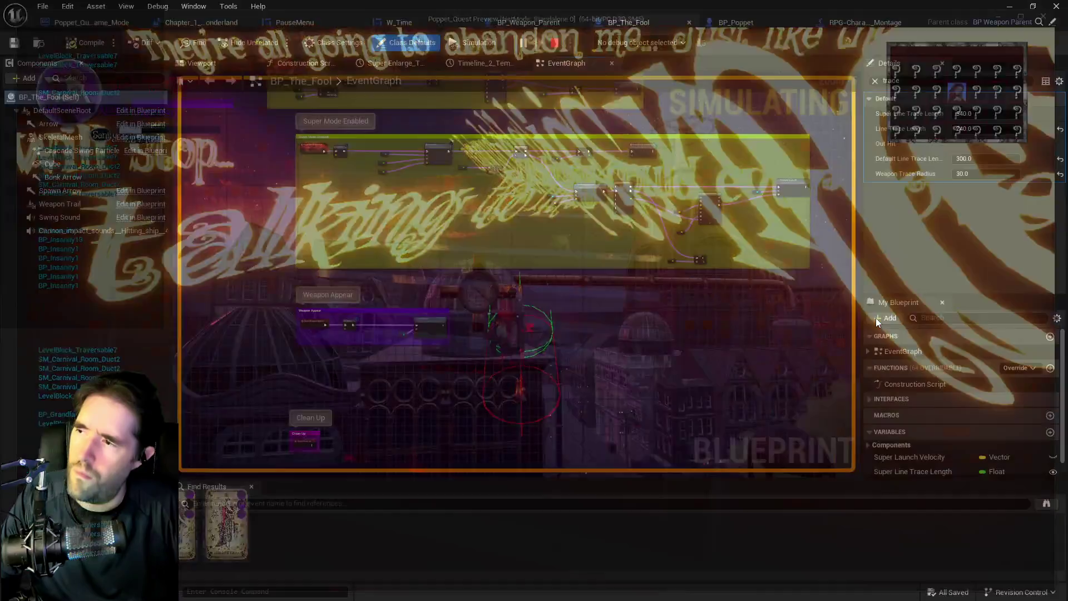
Step: Review the Super Attack section and BP_Weapon_Parent's trace start and direction nodes, then return to BP_The_Fool
mouse_move(657, 184)
left_mouse_down()
mouse_move(697, 330)
mouse_move(735, 417)
left_mouse_up()
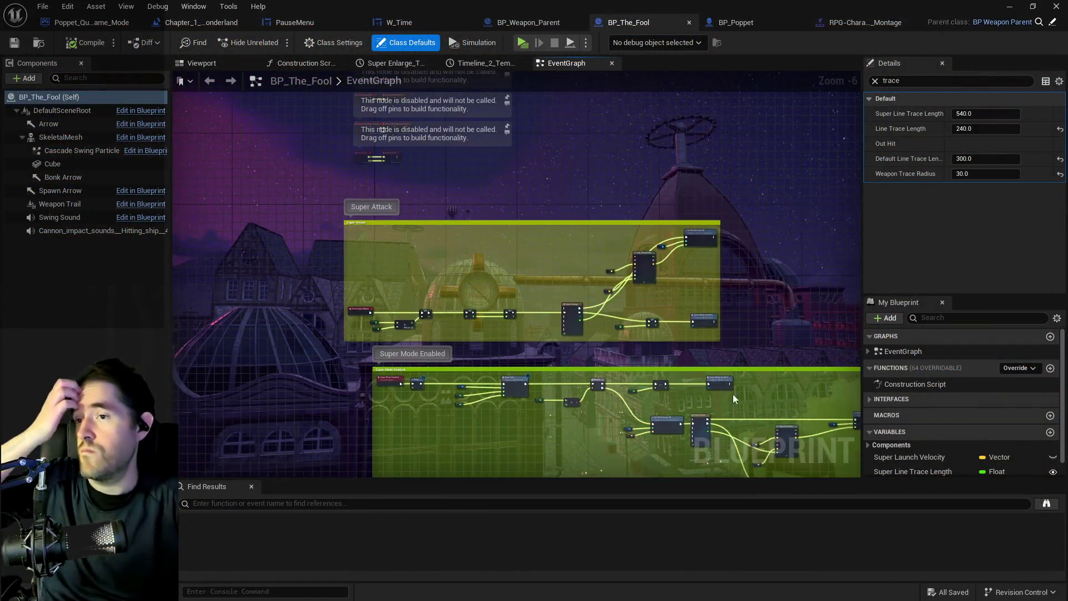
left_click(557, 24)
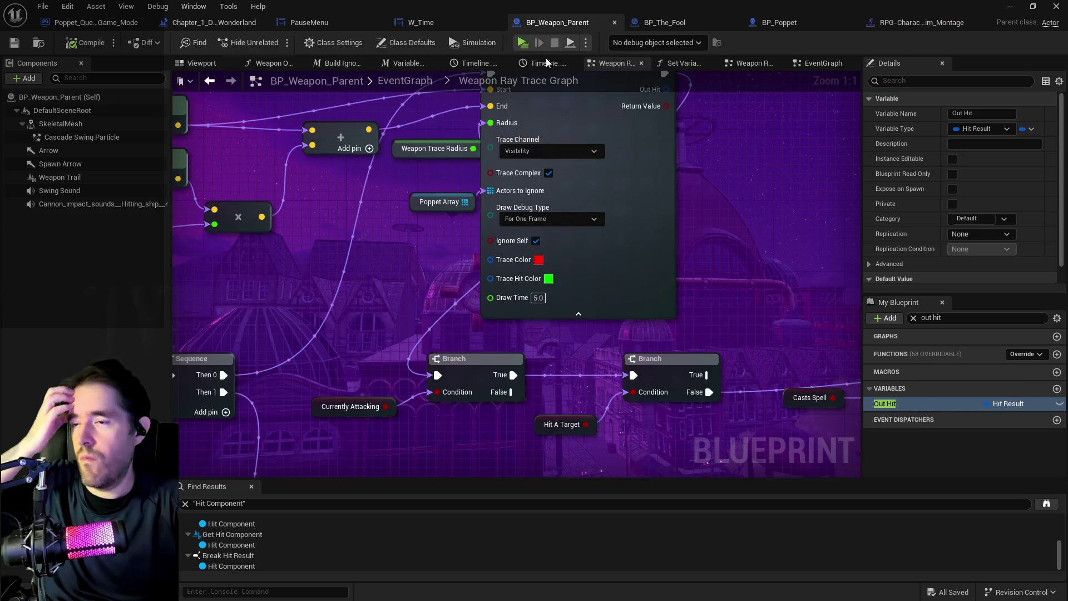
mouse_move(600, 207)
left_mouse_down()
mouse_move(331, 203)
mouse_move(412, 170)
mouse_move(489, 199)
mouse_move(439, 201)
mouse_move(581, 248)
mouse_move(514, 247)
left_mouse_up()
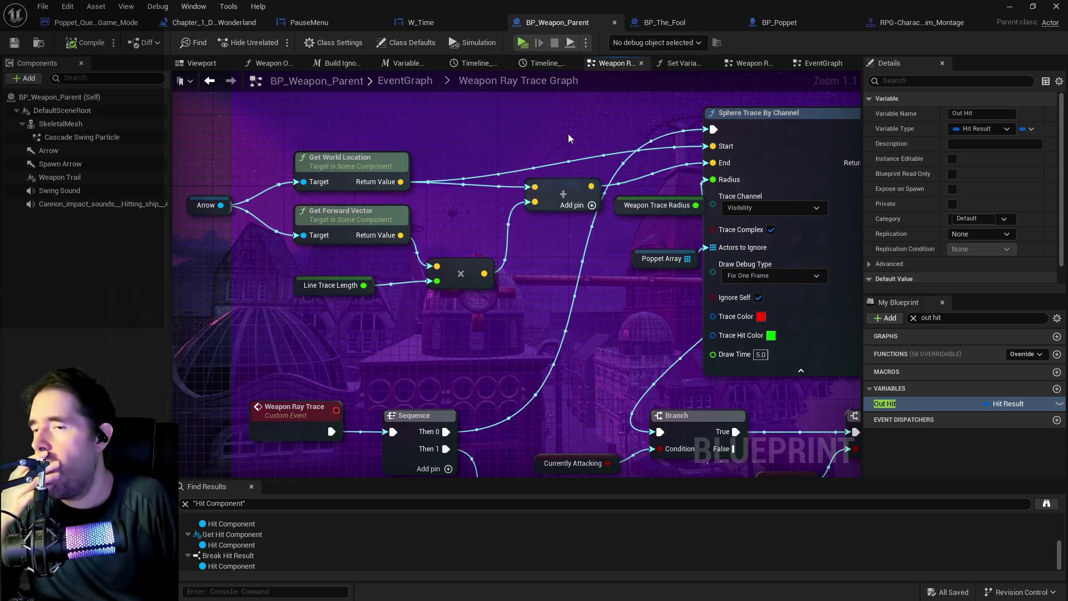
left_click(670, 25)
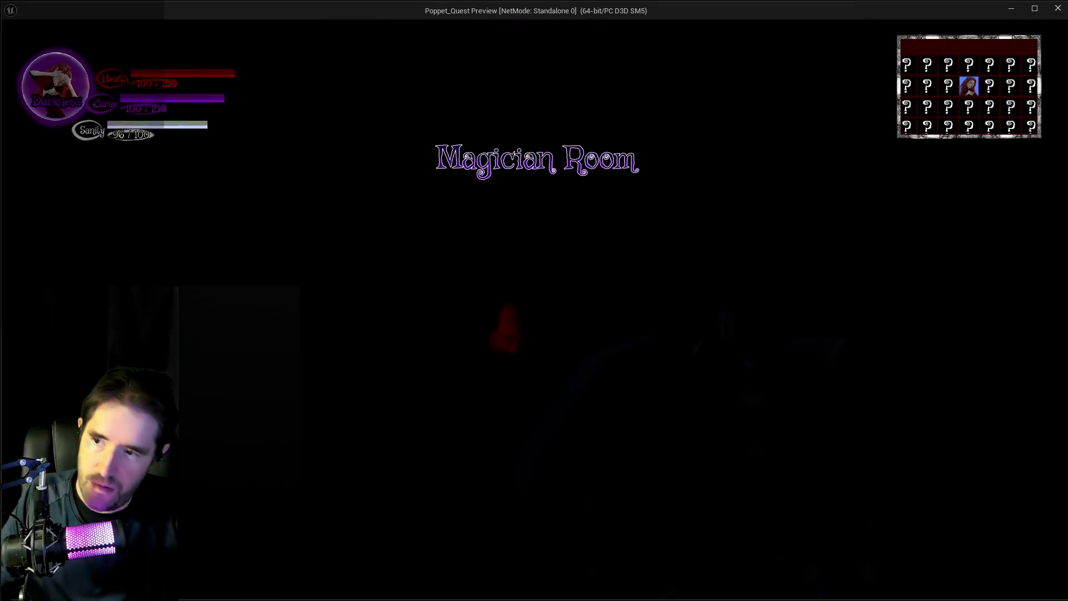
Step: Choose The Fool from the tarot card menu and test its attack, then leave the game window
key("e")
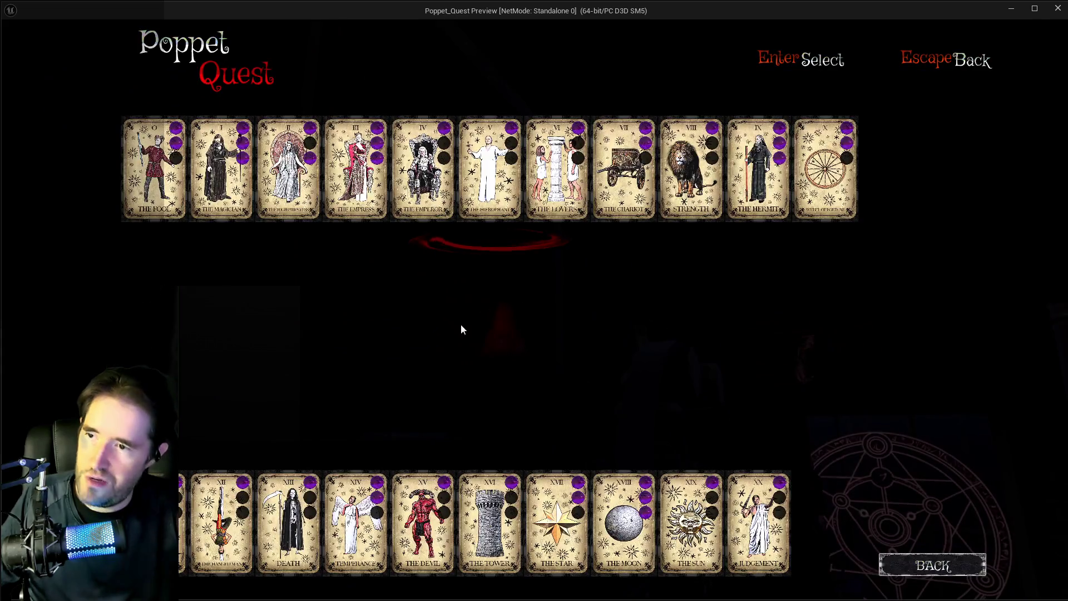
left_click(154, 167)
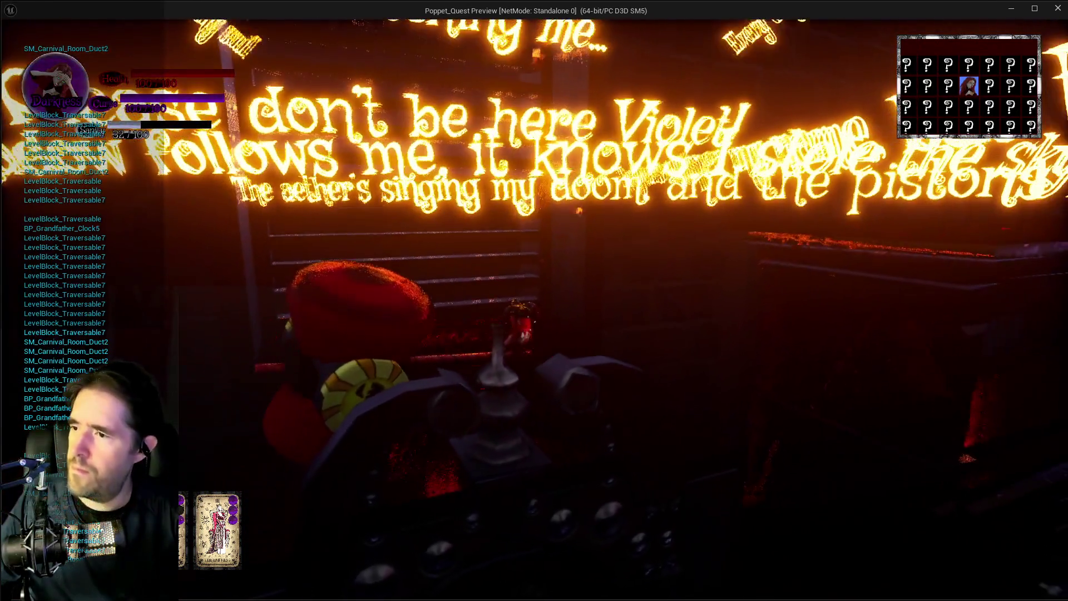
key("alt+Tab")
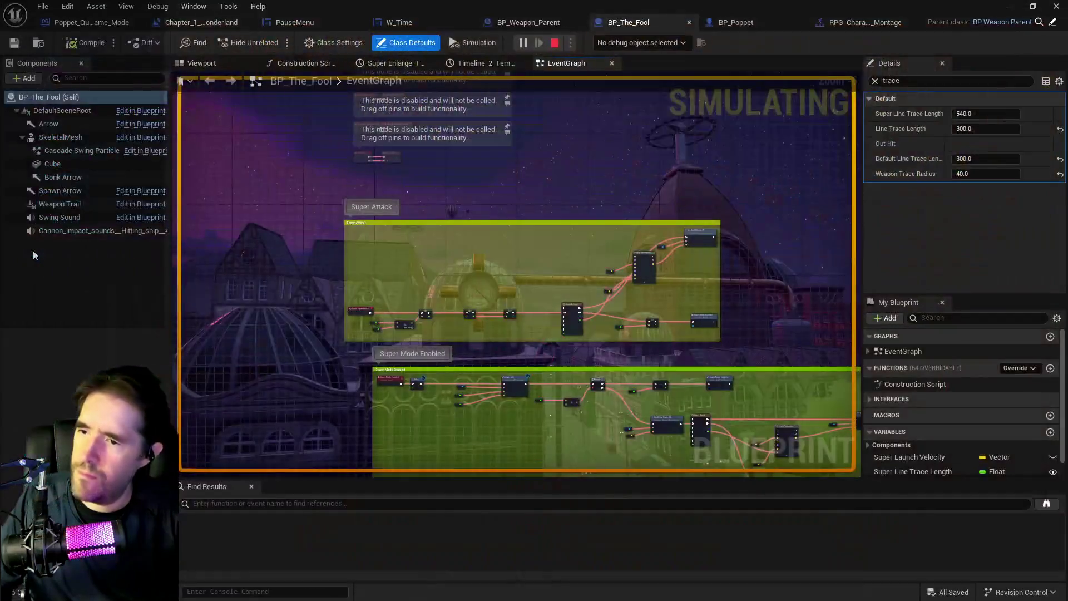
Step: Stop the playtest and show BP_The_Fool's 3D viewport after a glance at BP_Weapon_Parent
key("Escape")
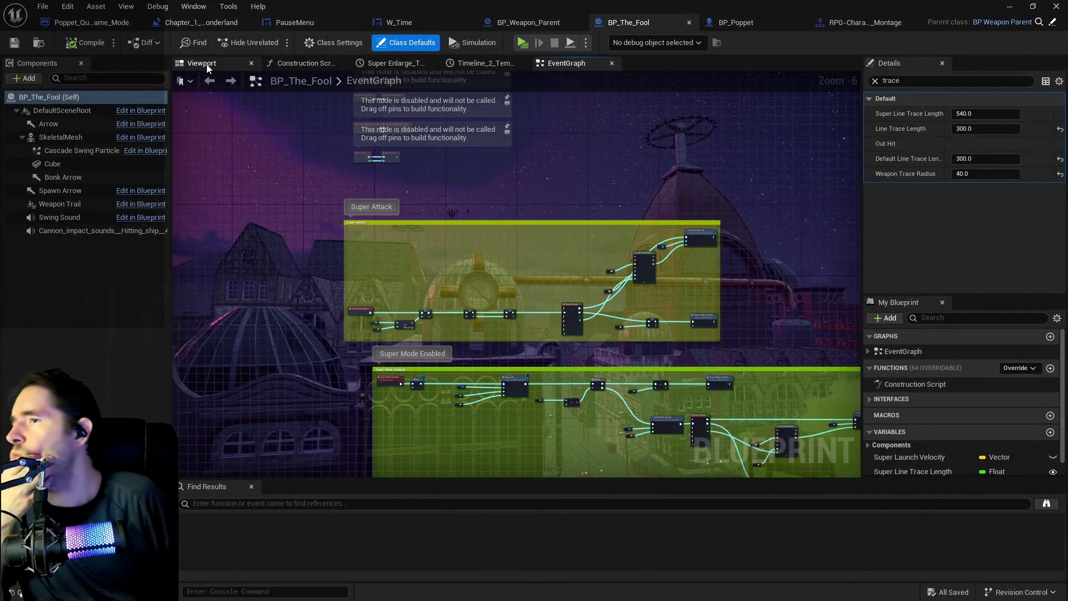
left_click(206, 65)
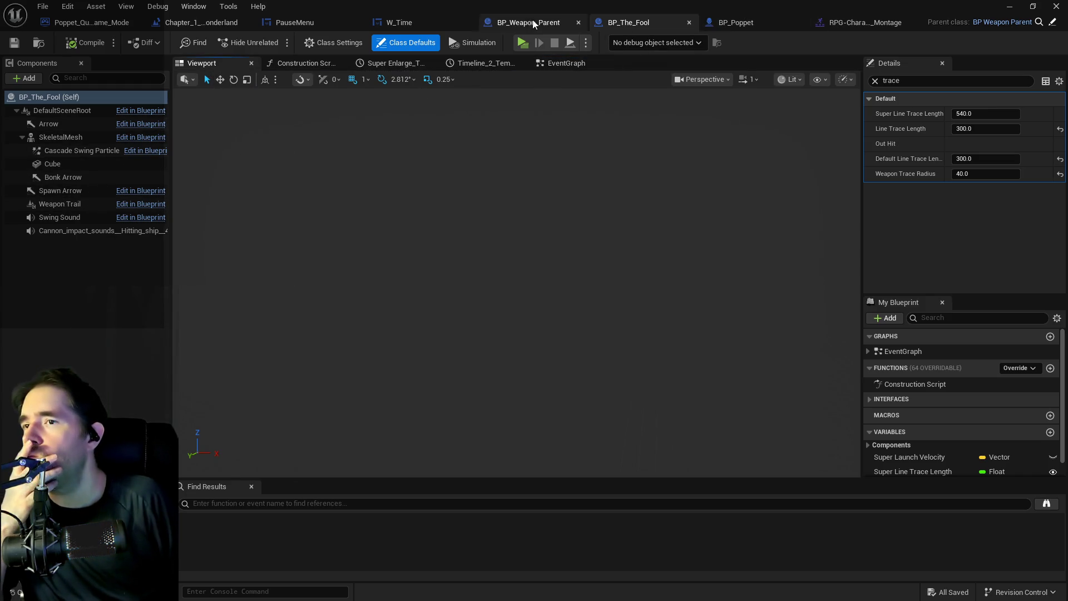
left_click(529, 24)
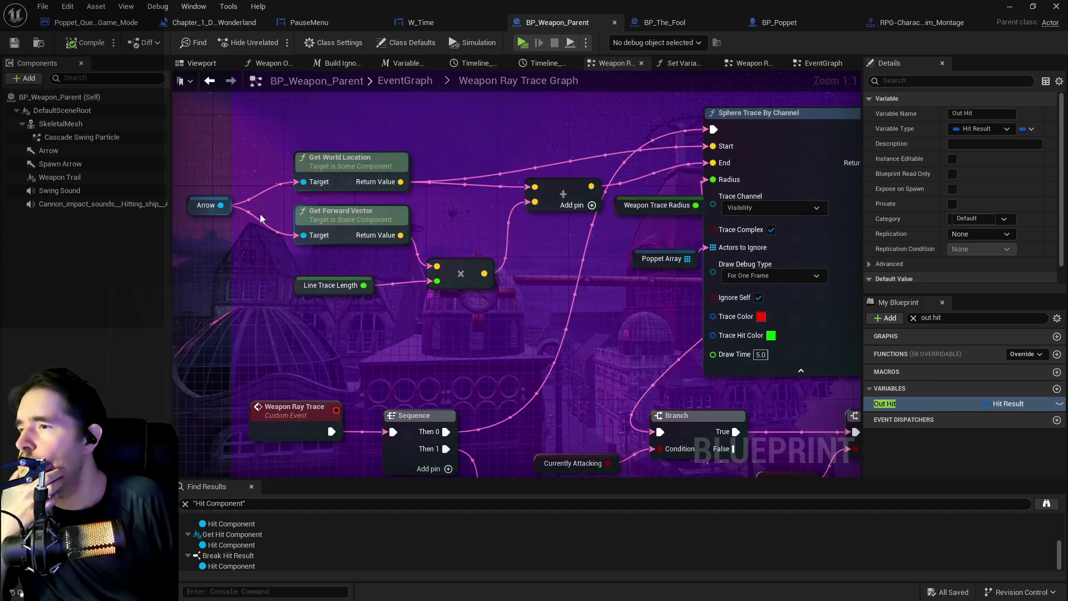
left_click(637, 22)
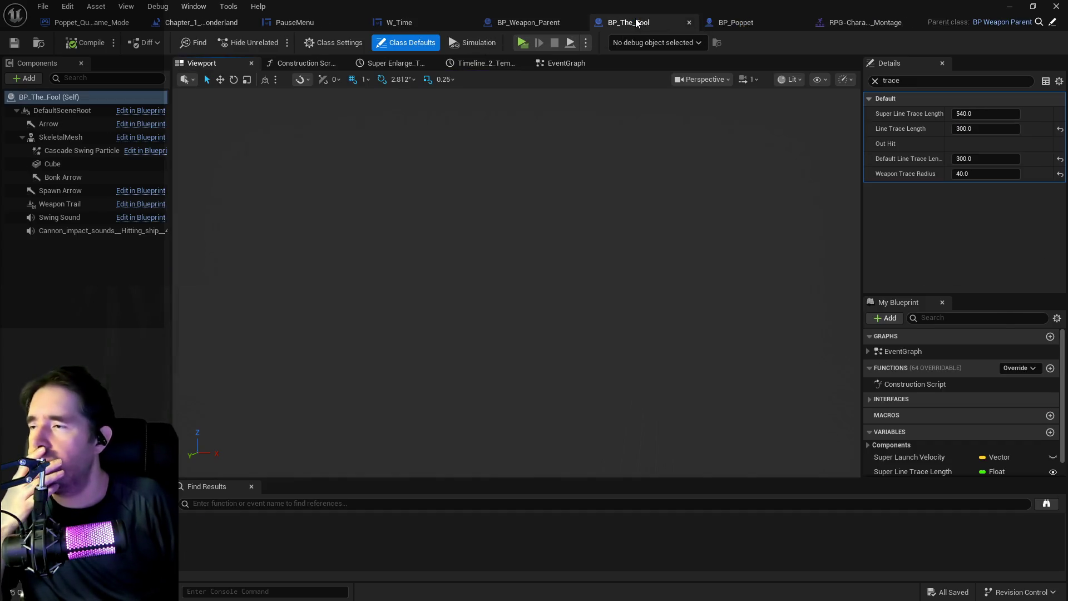
Step: Select the Arrow component, compare it with the trace graph's Arrow setup, and orbit onto the arrow
left_click(68, 127)
scroll(401, 239, "down", 5)
scroll(536, 373, "up", 3)
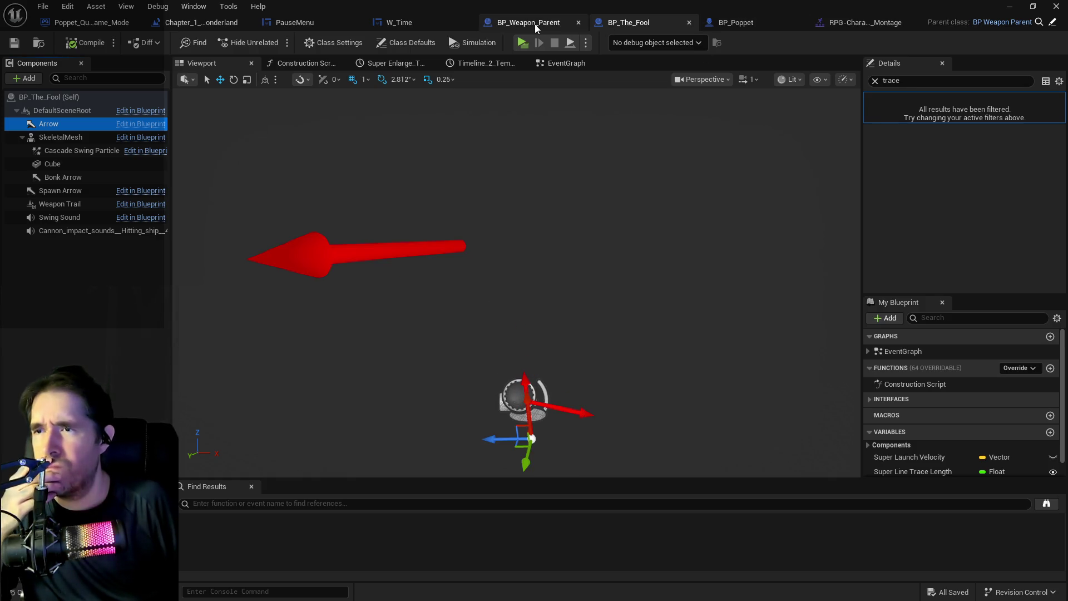
left_click(536, 27)
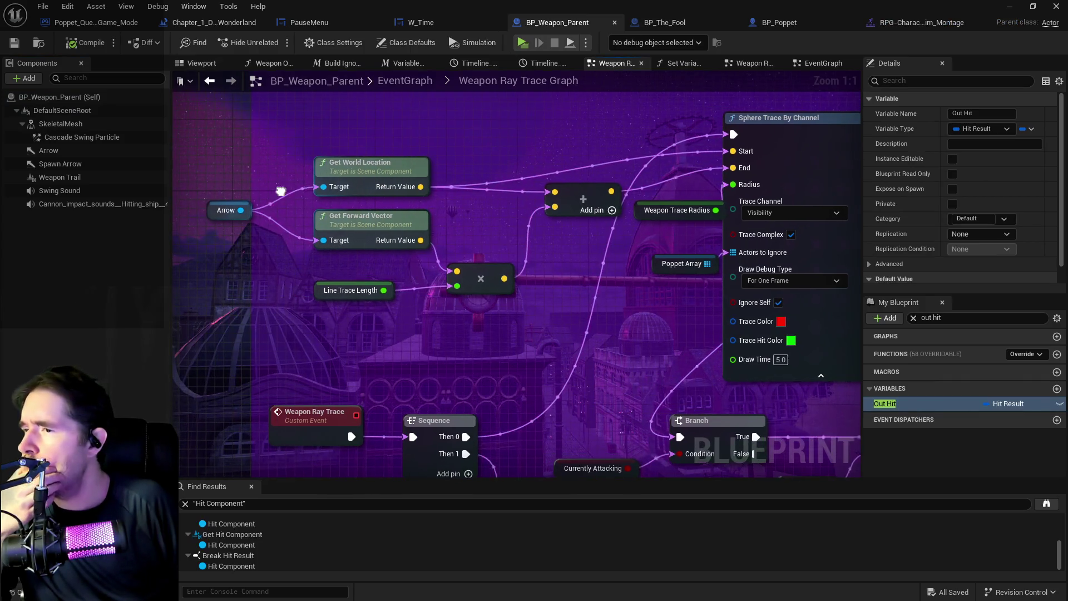
mouse_move(281, 190)
left_mouse_down()
mouse_move(384, 164)
mouse_move(513, 233)
left_mouse_up()
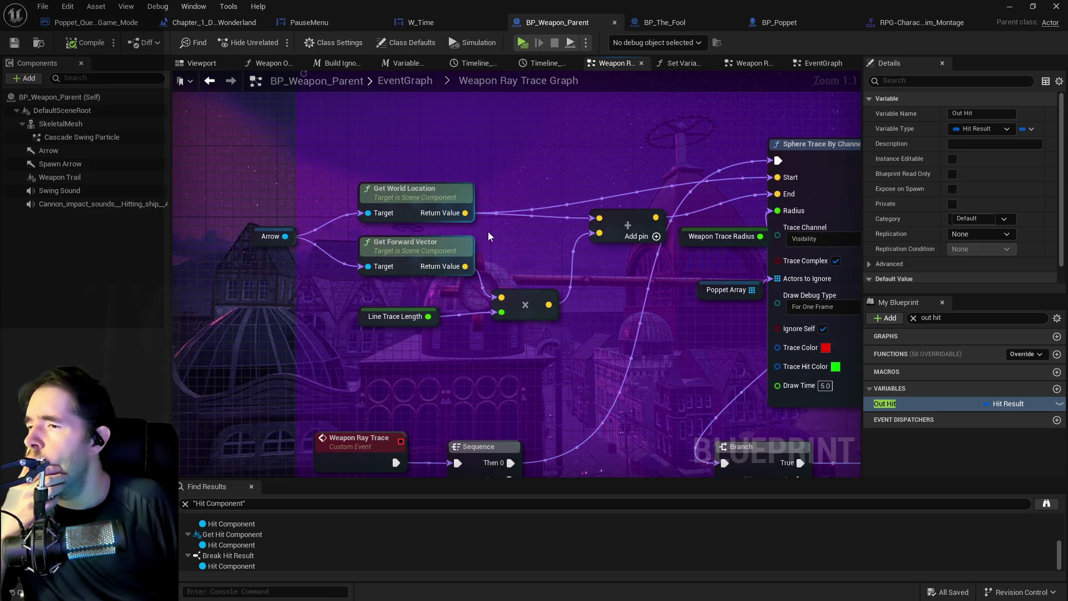
left_click(689, 24)
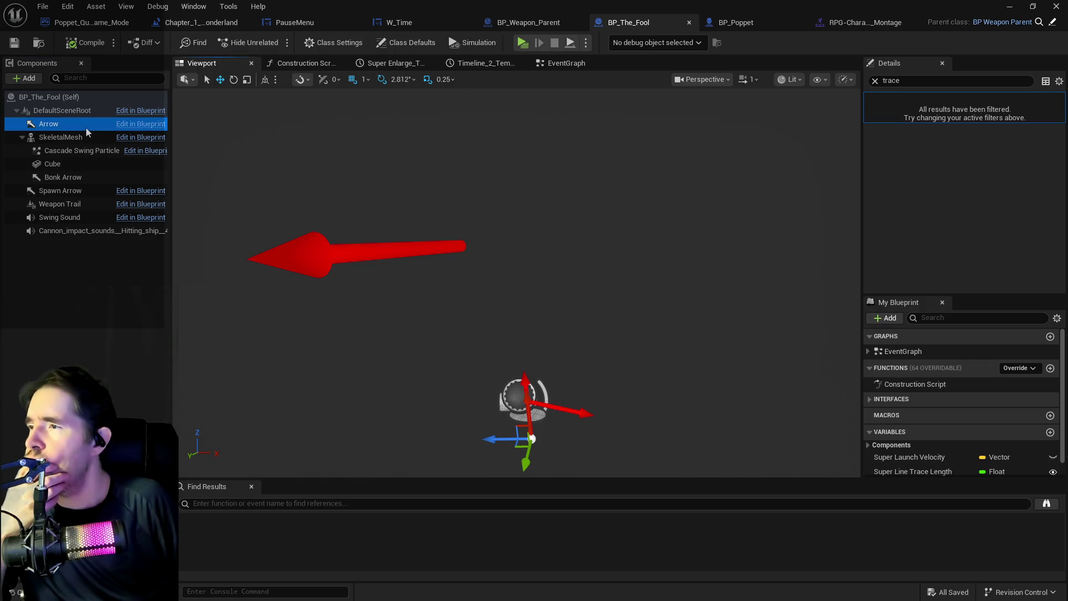
left_click_drag(275, 226, 281, 278)
left_click_drag(662, 254, 662, 253)
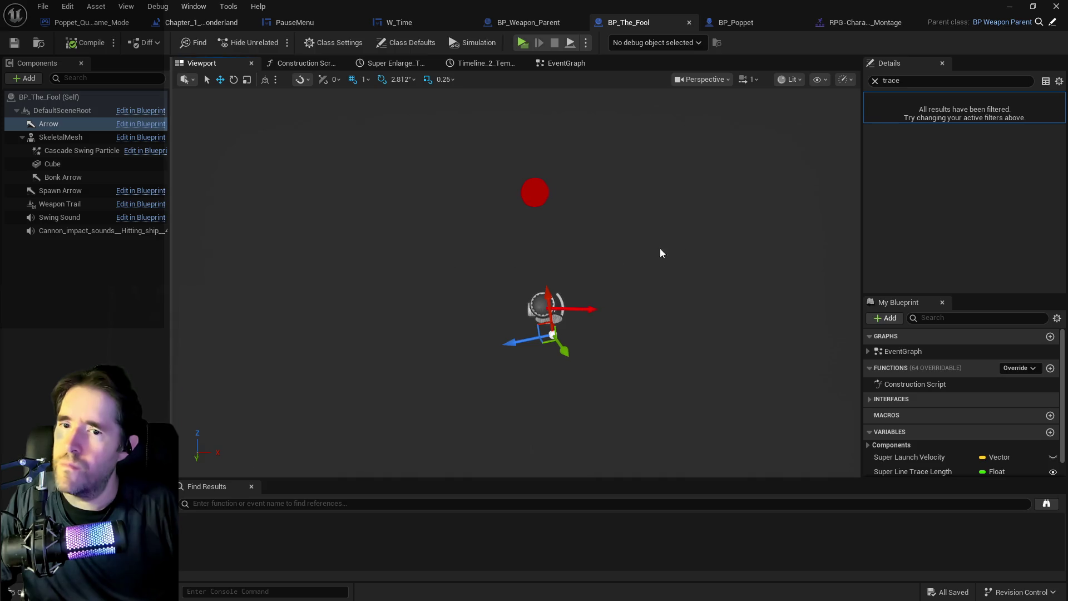
Step: Try Arrow Location X values of 25 and 77, then undo back to the original 11.3896
left_click(875, 81)
left_click(963, 188)
type("25")
key("Return")
left_click_drag(961, 188, 961, 188)
key("ctrl+z")
key("f")
Step: Raise the Arrow's Z location to -17, then undo that change
mouse_move(518, 267)
left_mouse_down()
mouse_move(556, 267)
mouse_move(531, 262)
left_mouse_up()
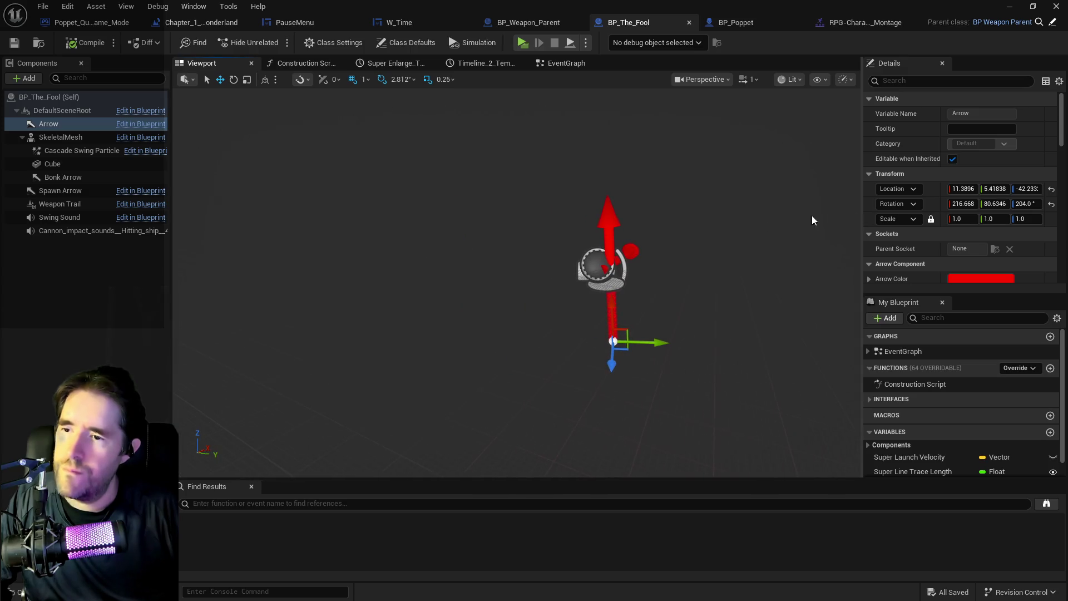
left_click_drag(1021, 190, 1029, 190)
key("ctrl+z")
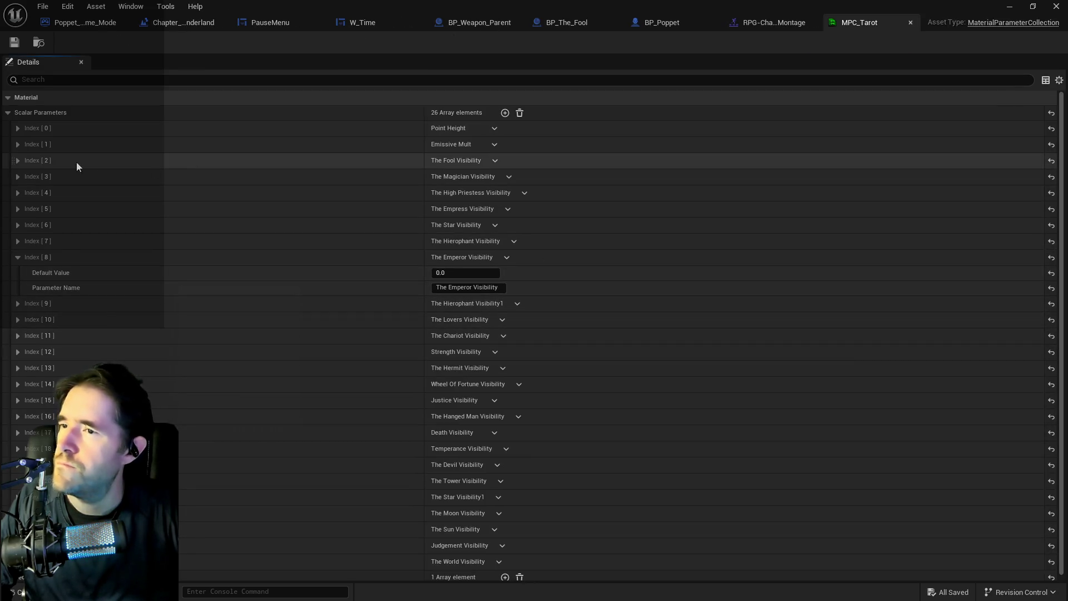
Step: Set The Fool Visibility default to 1.0 in MPC_Tarot, save it, and compile BP_The_Fool
left_click(18, 160)
left_click(454, 177)
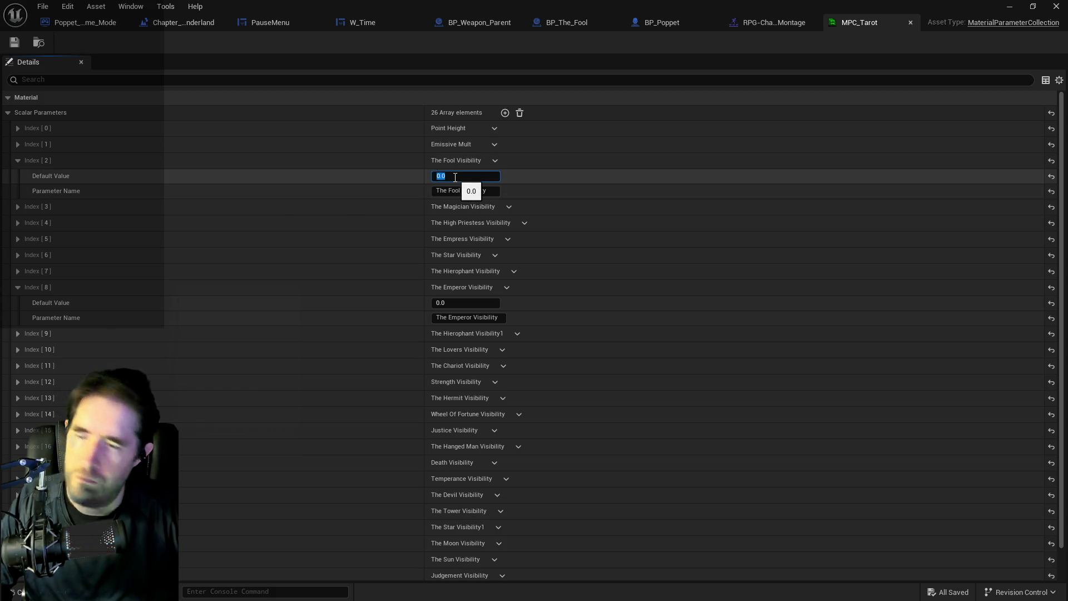
type("1")
key("Return")
left_click(14, 43)
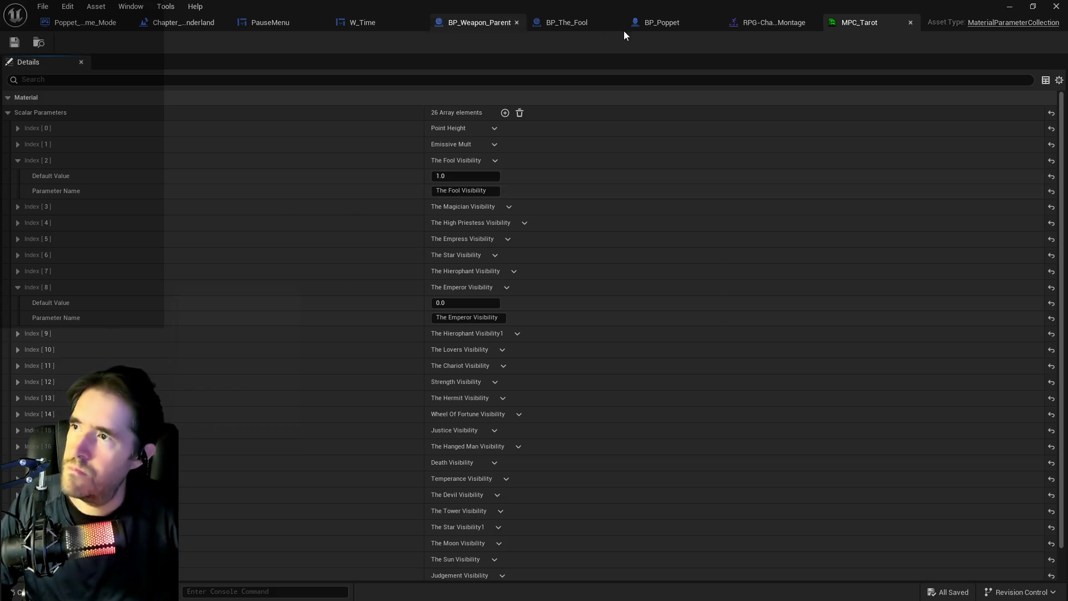
left_click(567, 22)
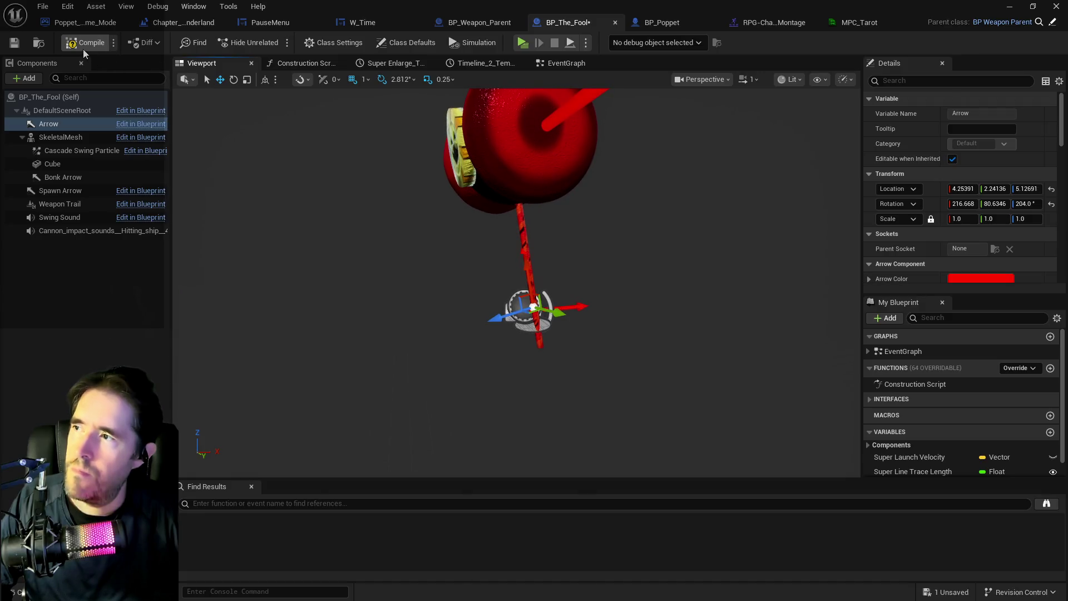
left_click(14, 43)
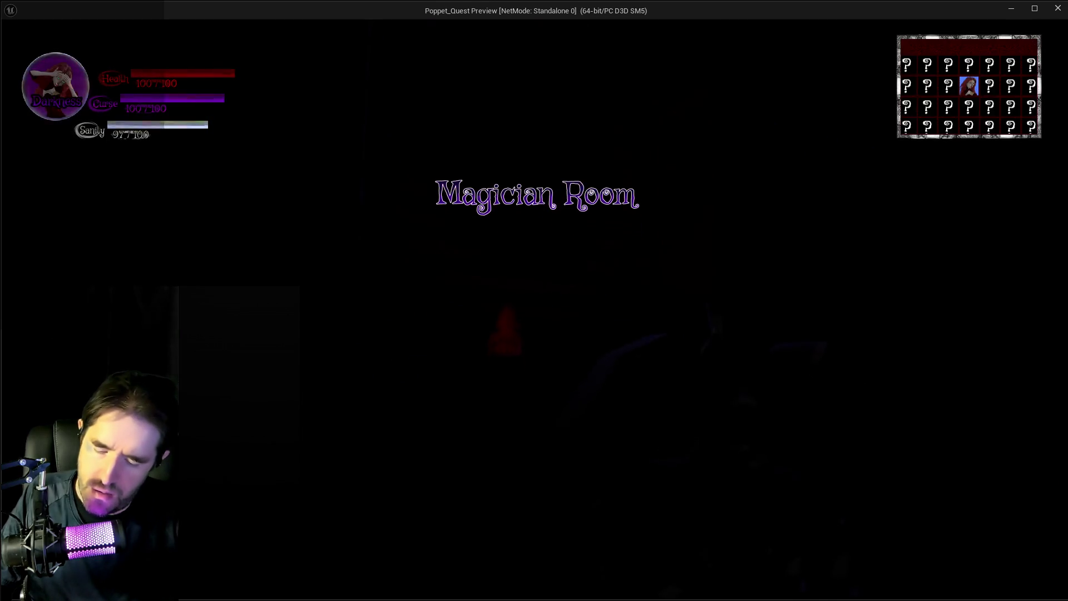
key("Tab")
key("Tab")
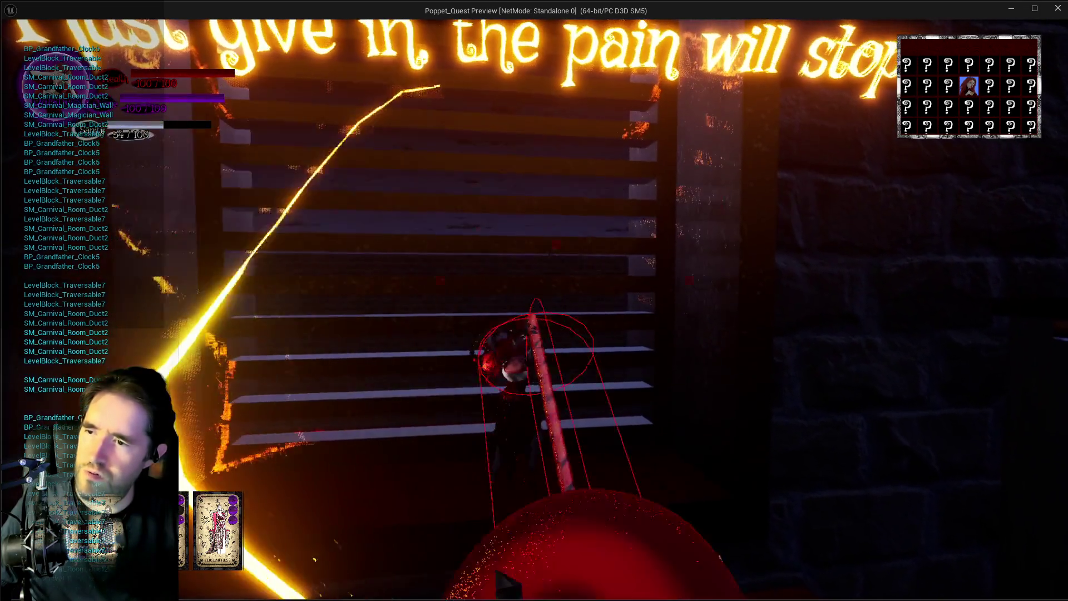
key("Escape")
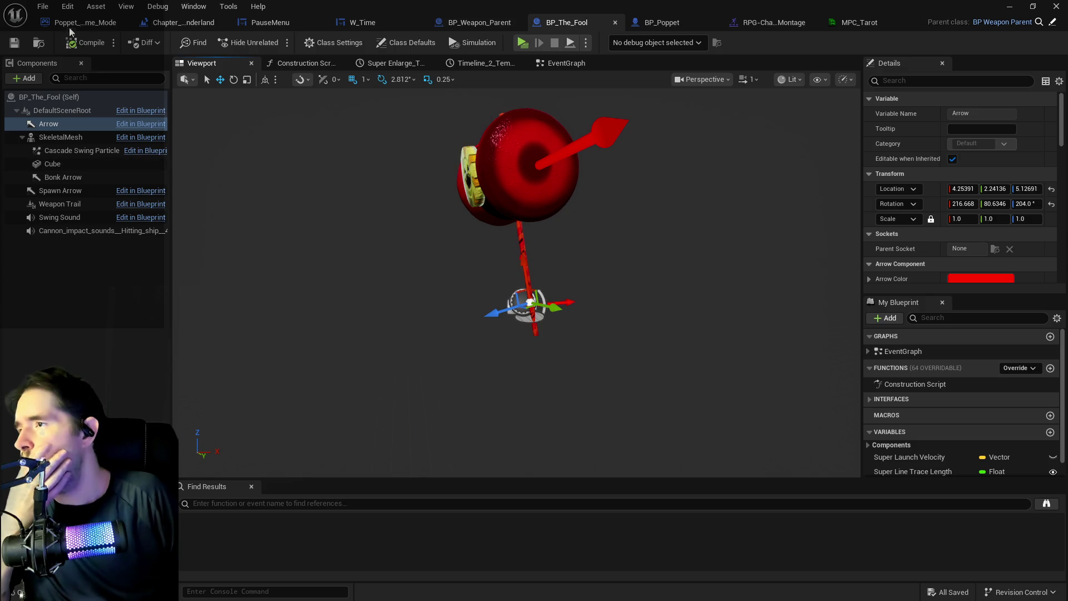
Step: Save all unsaved assets via File > Save All and go to BP_Weapon_Parent's Weapon Ray Trace Graph
left_click(68, 6)
left_click(84, 39)
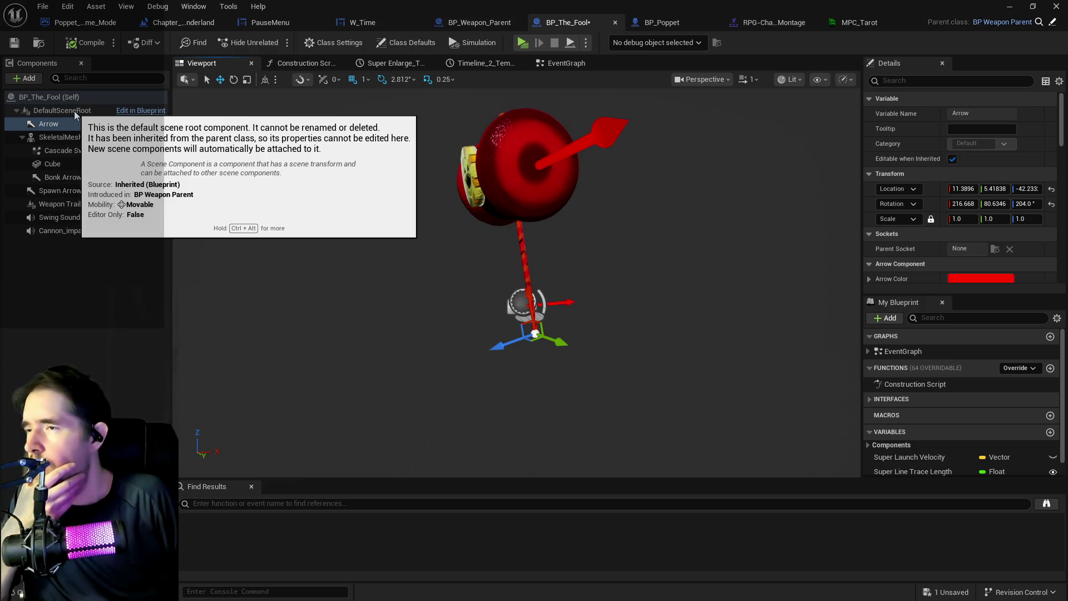
left_click(43, 6)
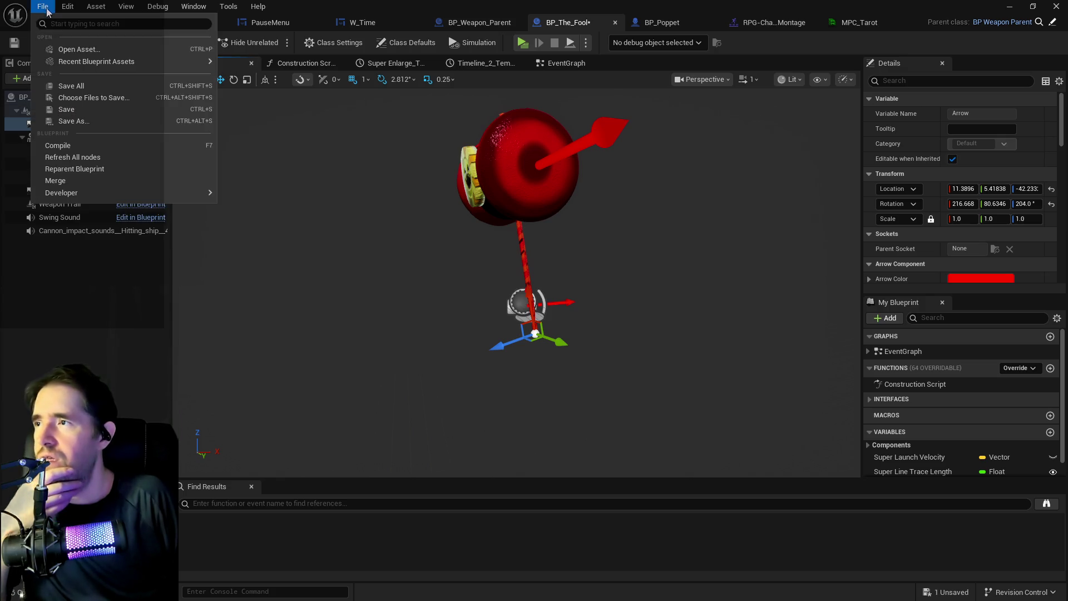
left_click(54, 88)
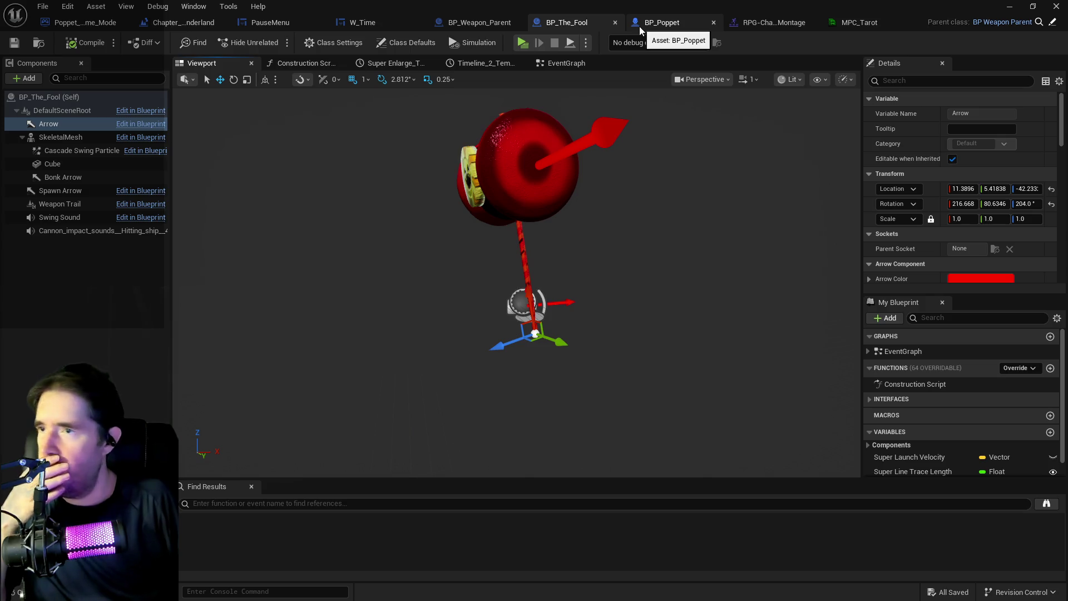
left_click(469, 25)
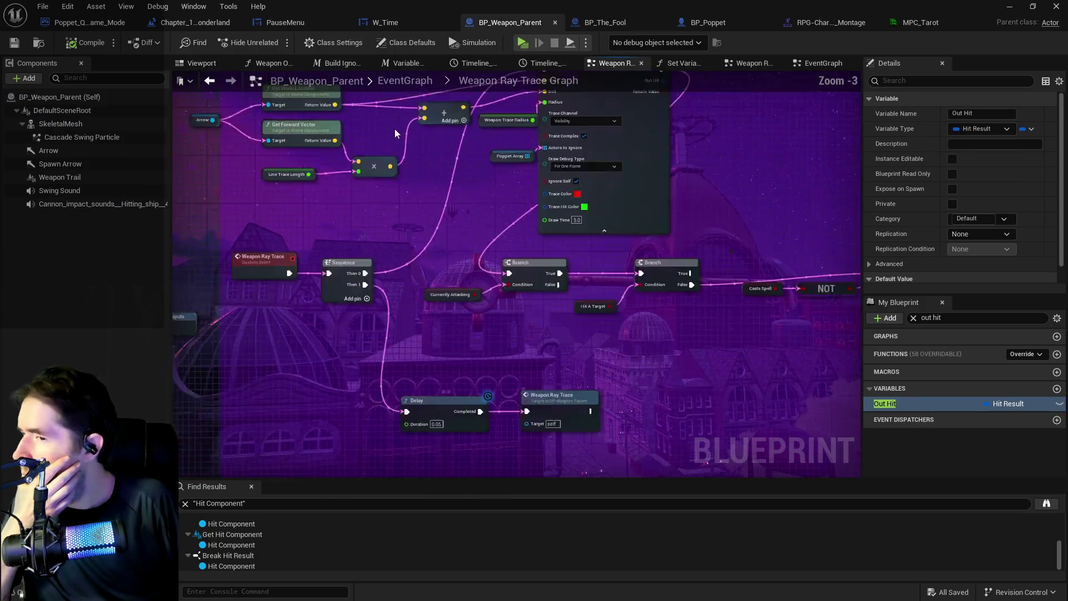
key("alt+s")
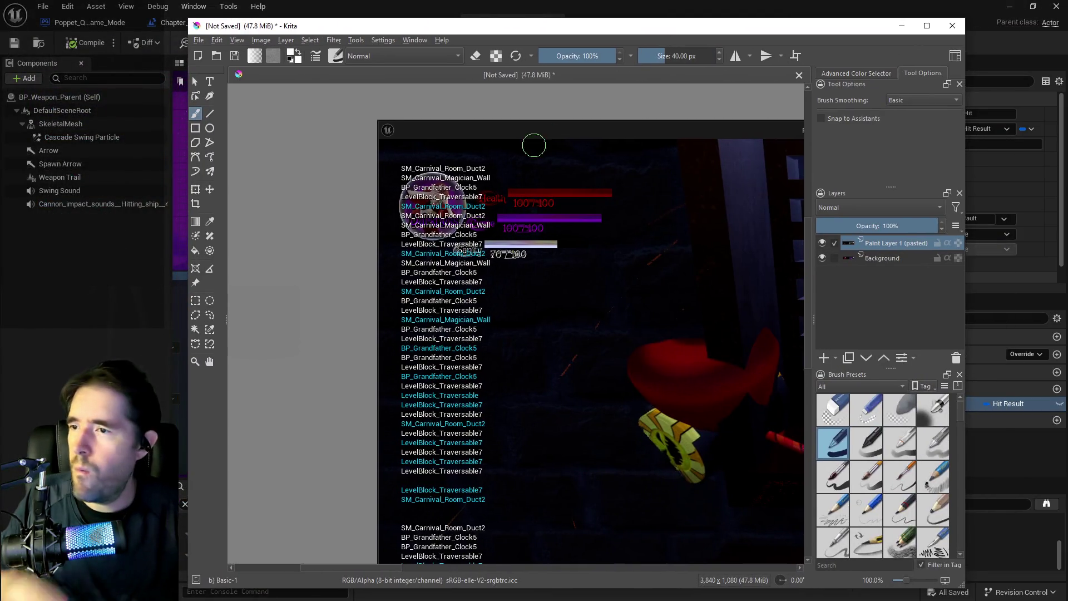
Step: Zoom into the screenshot to read hits like SM_Carnival_Magician_Wall, then drag Krita off screen
scroll(434, 328, "up", 4)
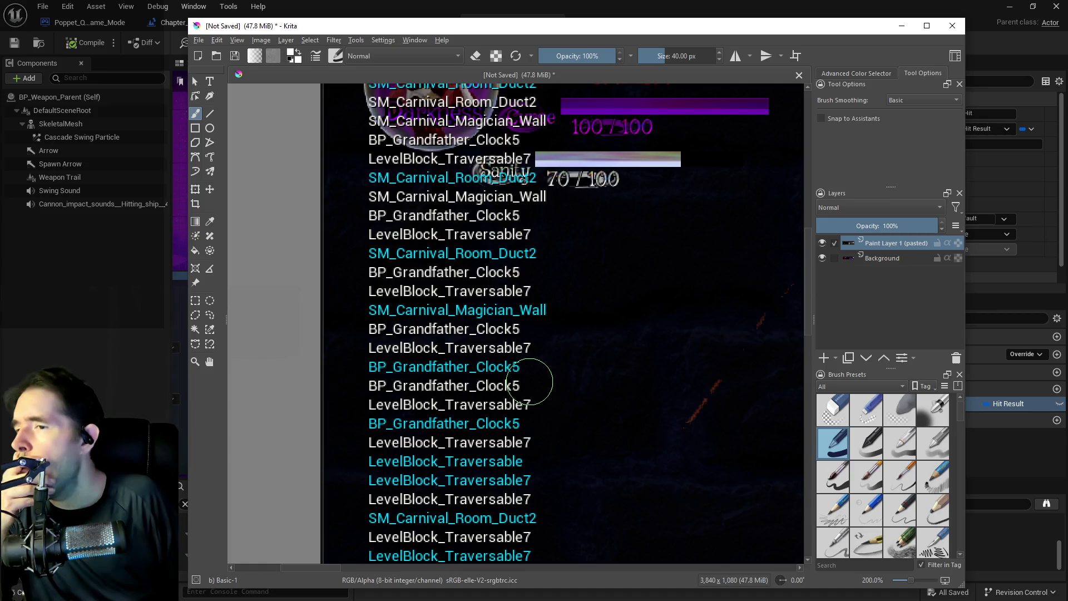
scroll(537, 380, "down", 1)
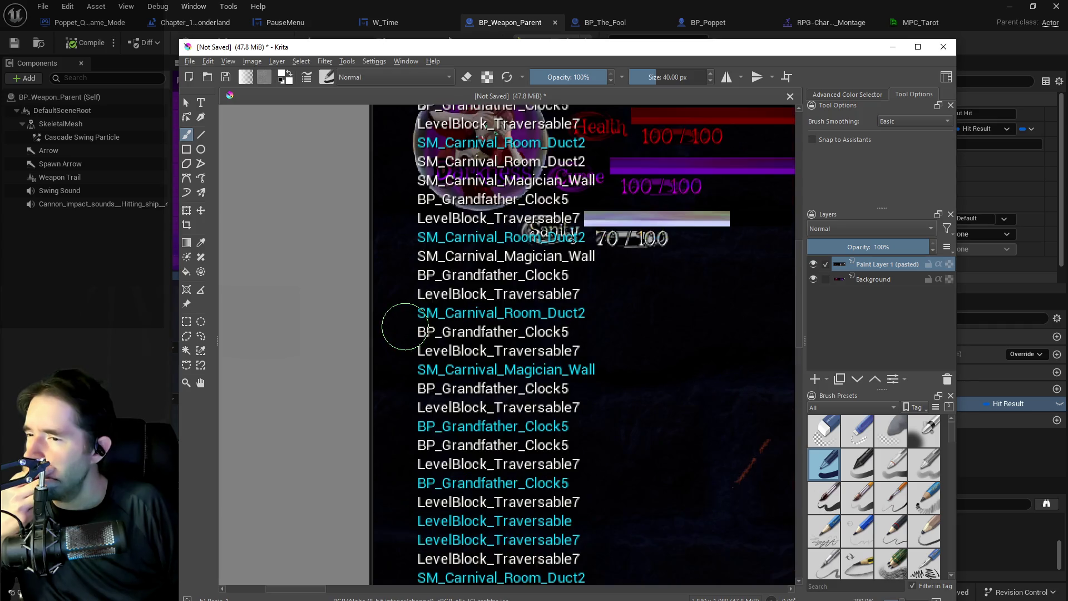
scroll(405, 327, "down", 1)
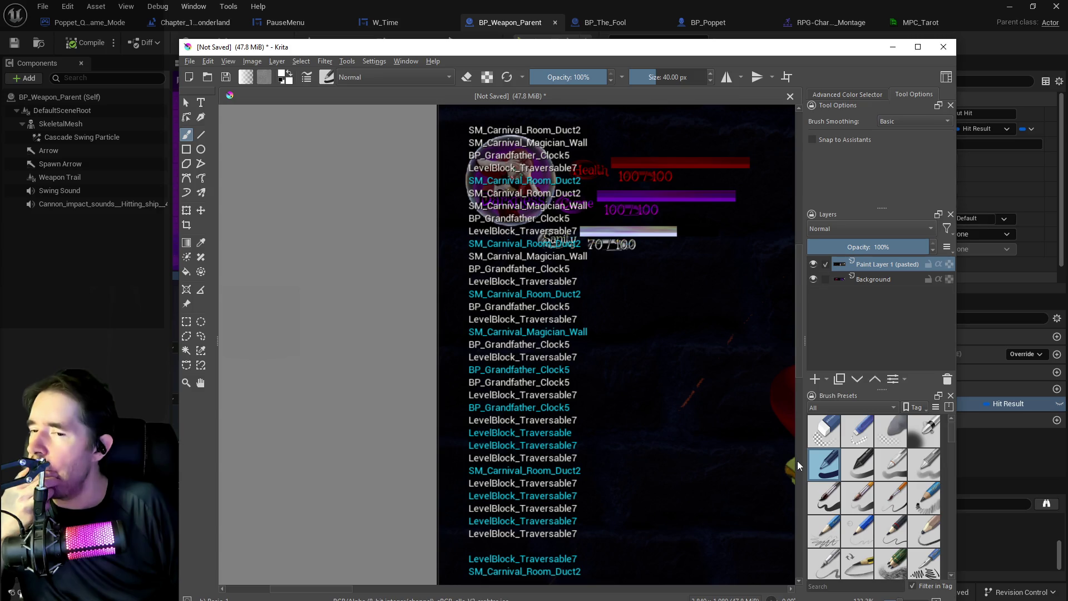
left_click_drag(803, 380, 803, 357)
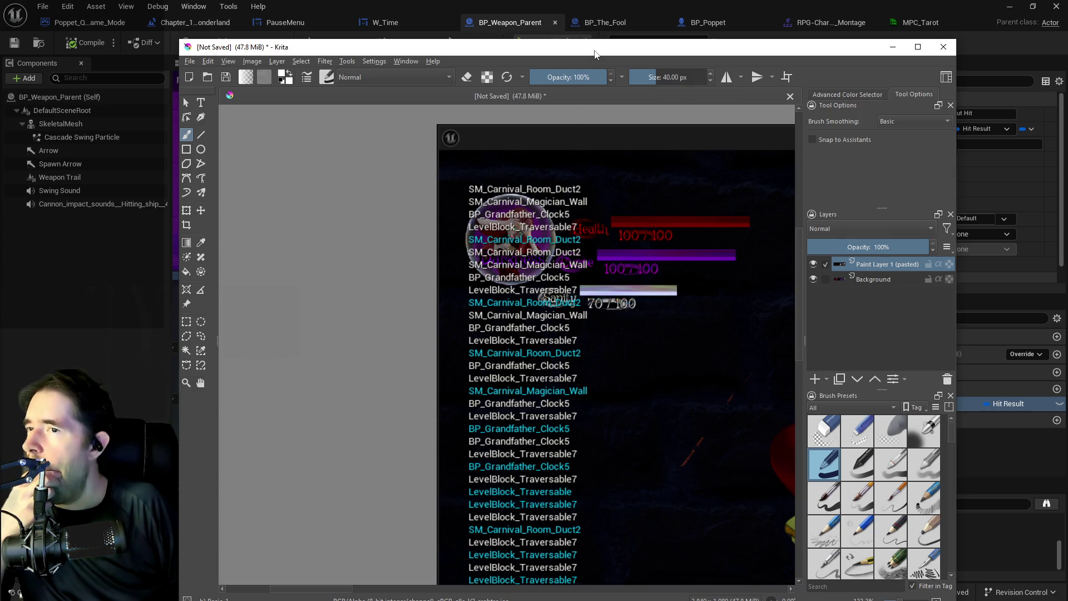
left_click_drag(594, 54, 1067, 56)
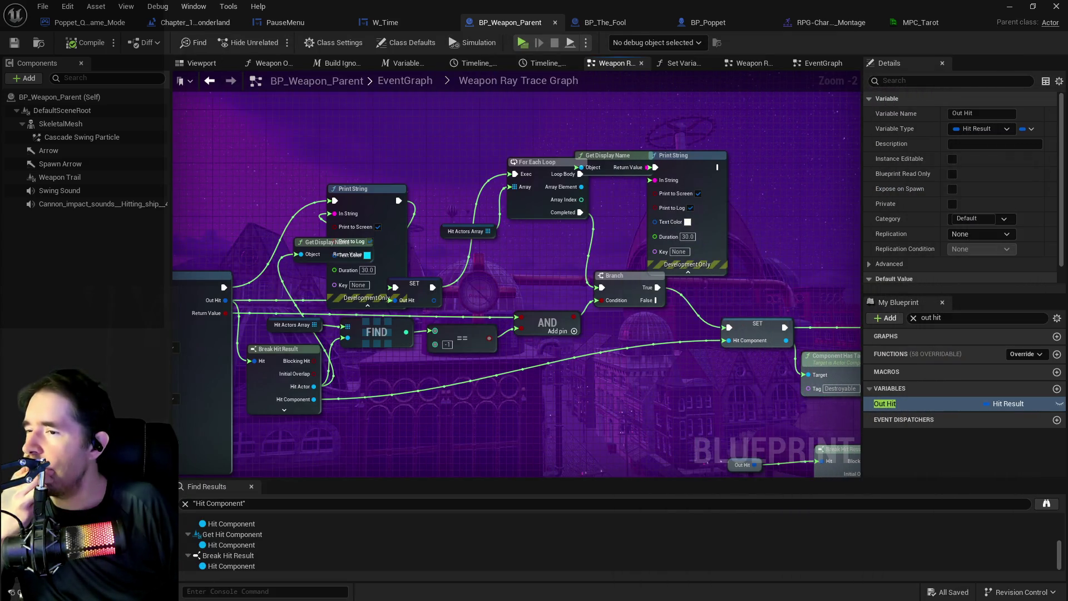
Step: Pan to the hit-handling nodes and shift the Component Has Tag node up and right
left_click_drag(418, 277, 342, 212)
left_click_drag(525, 279, 604, 403)
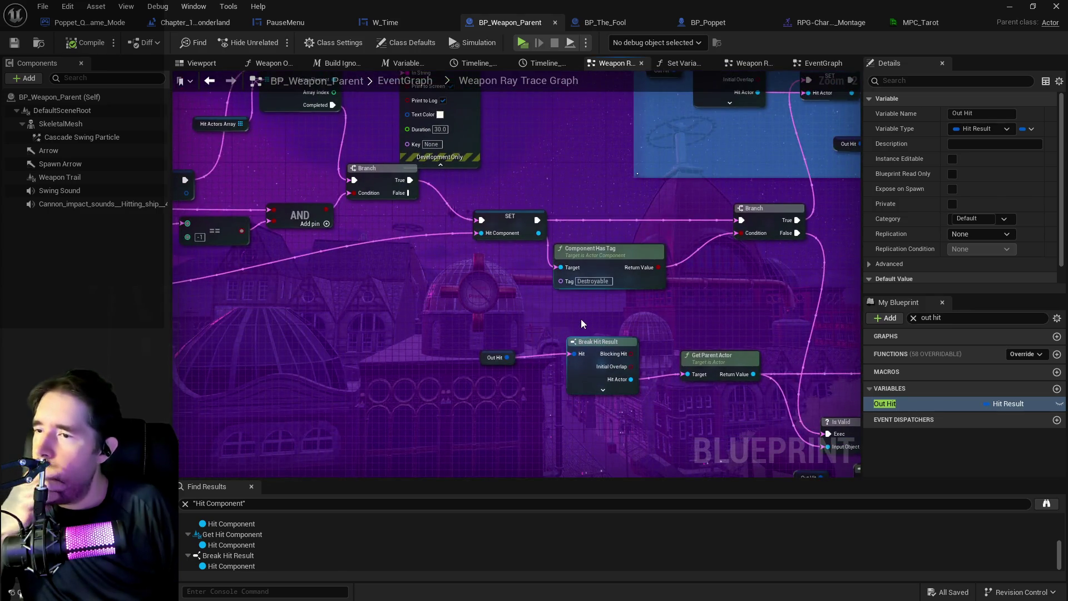
mouse_move(581, 319)
left_mouse_down()
mouse_move(346, 339)
mouse_move(533, 319)
left_mouse_up()
mouse_move(366, 321)
left_mouse_down()
mouse_move(217, 320)
mouse_move(494, 320)
mouse_move(518, 305)
mouse_move(588, 304)
mouse_move(302, 313)
left_mouse_up()
left_click_drag(421, 315, 676, 332)
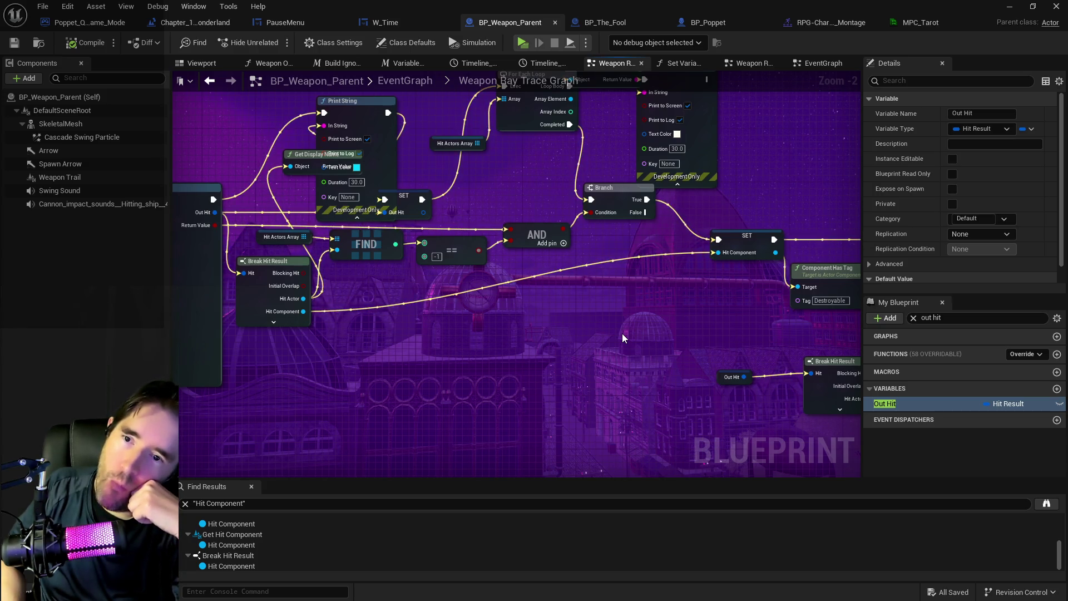
mouse_move(622, 332)
left_mouse_down()
mouse_move(588, 329)
mouse_move(555, 290)
mouse_move(599, 265)
mouse_move(688, 251)
left_mouse_up()
left_click_drag(484, 284, 449, 281)
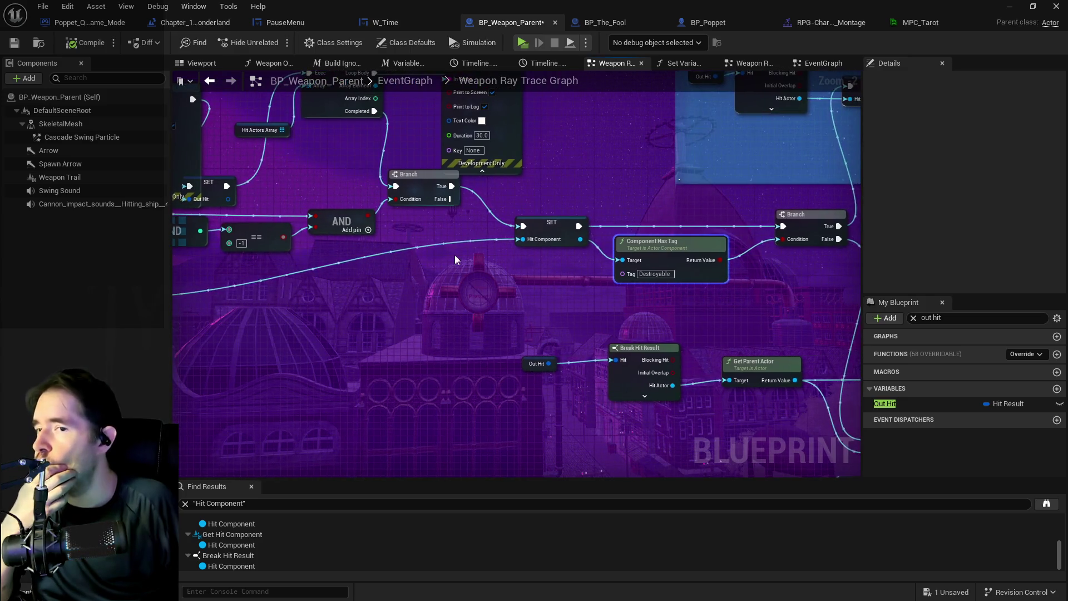
Step: Select SET, Component Has Tag and Branch together and drag them down-left
mouse_move(456, 229)
left_mouse_down()
mouse_move(542, 259)
mouse_move(723, 281)
mouse_move(454, 247)
left_mouse_up()
scroll(503, 255, "down", 1)
left_click(718, 239, "shift")
mouse_move(718, 239)
left_mouse_down()
mouse_move(579, 291)
mouse_move(532, 285)
mouse_move(696, 289)
left_mouse_up()
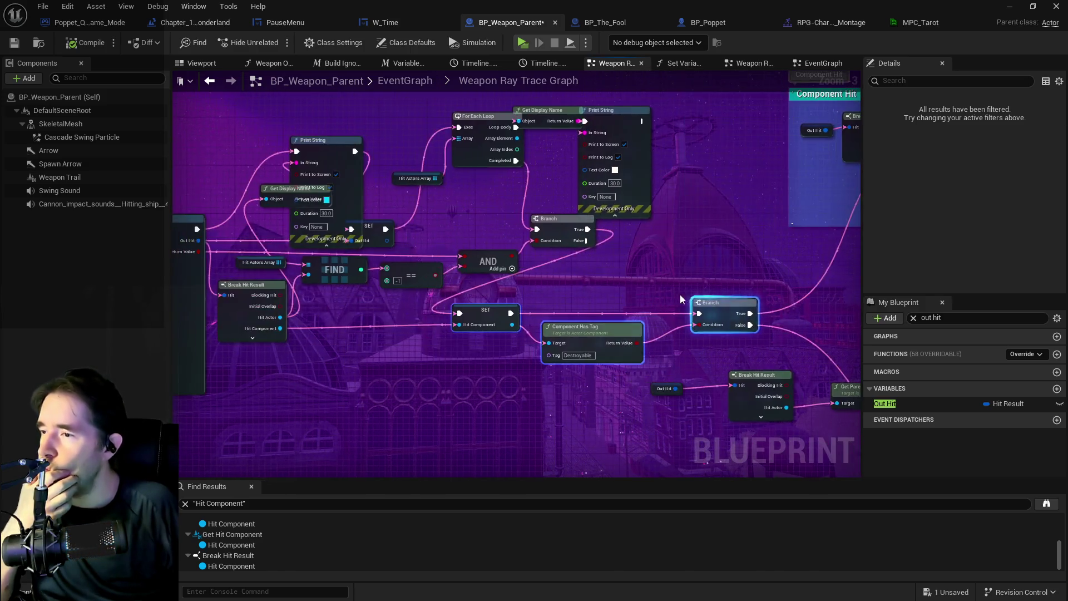
Step: Wire the For Each Loop's Completed to SET, place the spare Branch, and feed the lower Branch's True into it
left_click_drag(356, 292, 482, 296)
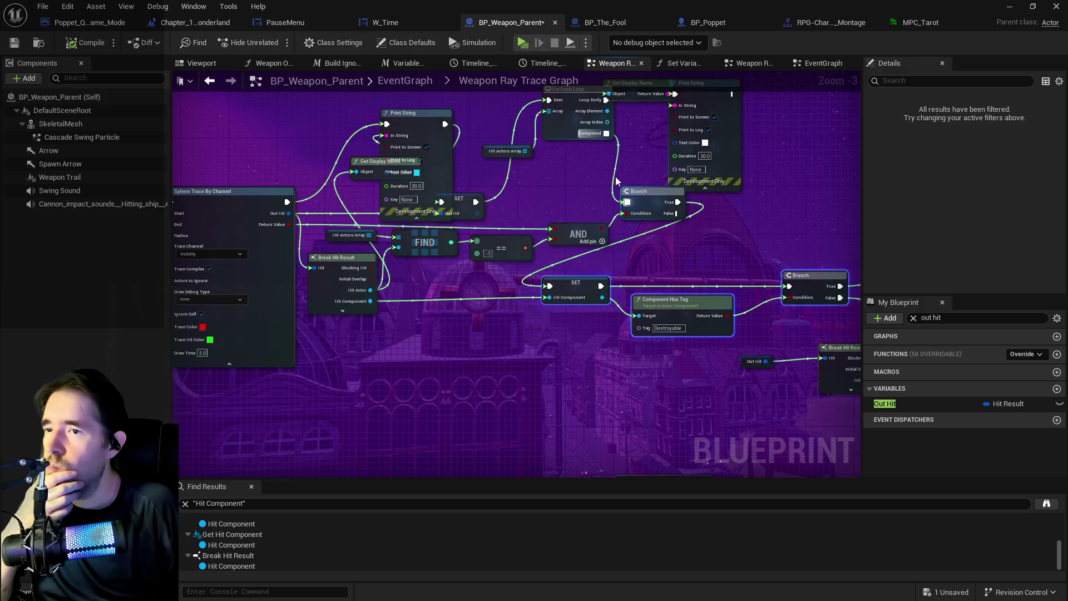
left_click_drag(623, 192, 579, 202)
mouse_move(562, 146)
left_mouse_down()
mouse_move(513, 209)
mouse_move(508, 296)
left_mouse_up()
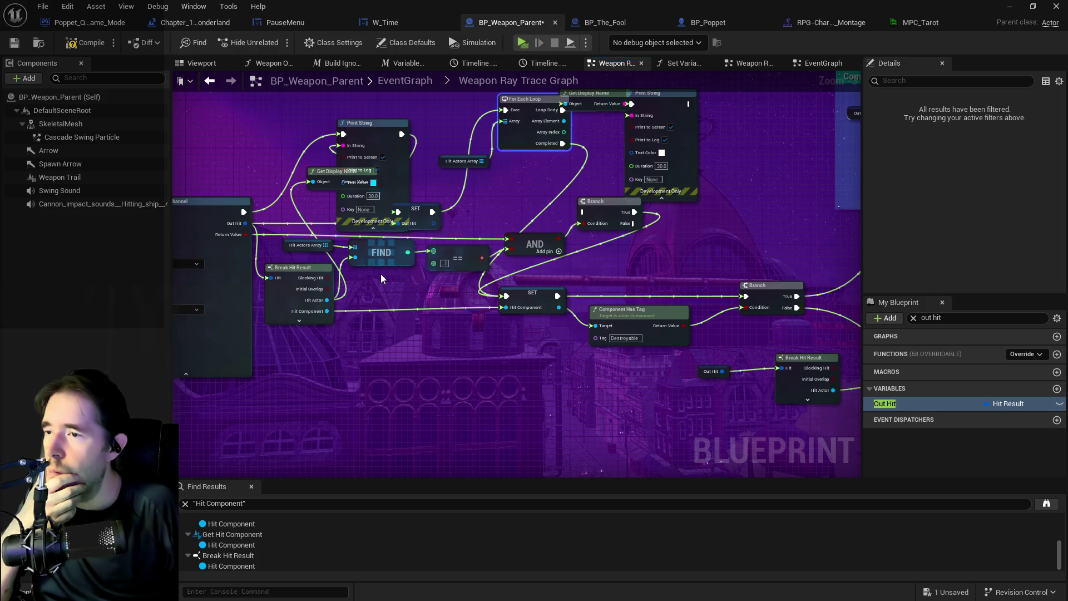
mouse_move(578, 209)
left_mouse_down()
mouse_move(404, 220)
mouse_move(659, 233)
left_mouse_up()
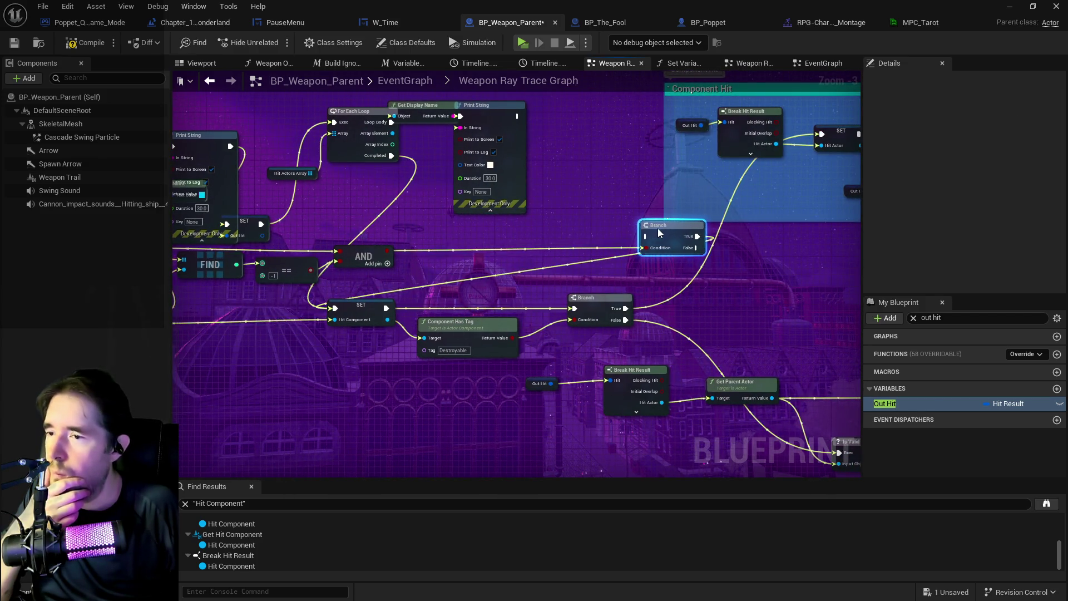
mouse_move(640, 326)
left_mouse_down()
mouse_move(423, 261)
mouse_move(398, 295)
mouse_move(443, 232)
mouse_move(442, 256)
mouse_move(388, 277)
mouse_move(373, 255)
mouse_move(381, 270)
mouse_move(488, 225)
mouse_move(674, 213)
mouse_move(457, 260)
left_mouse_up()
left_click_drag(506, 285, 525, 219)
mouse_move(519, 259)
left_mouse_down()
mouse_move(495, 276)
mouse_move(455, 337)
left_mouse_up()
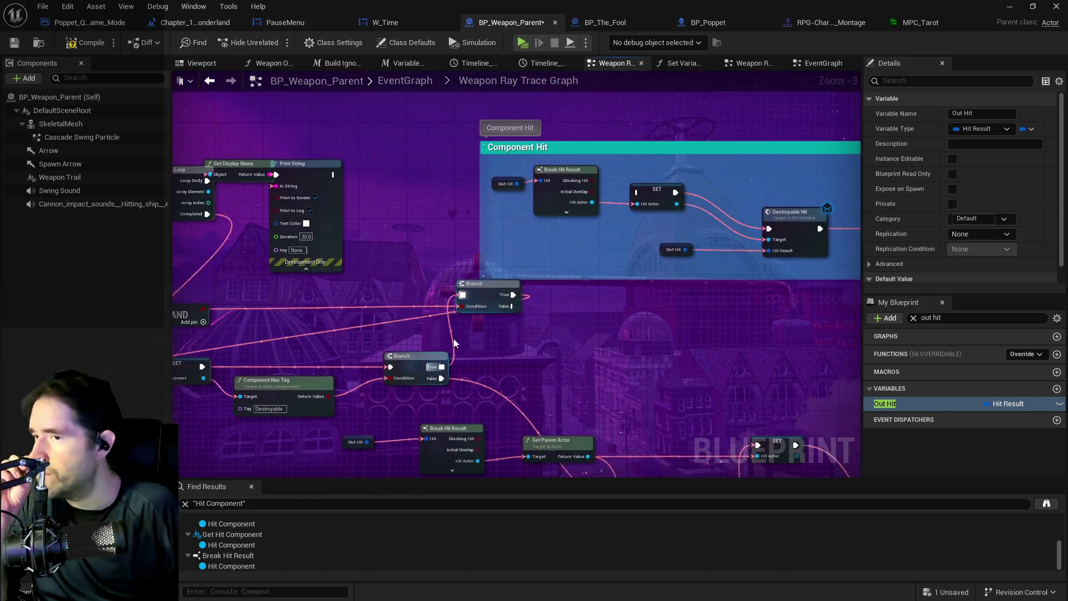
Step: Review the Branch and hit result wiring, save BP_Weapon_Parent, and launch a playtest
mouse_move(512, 295)
left_mouse_down()
mouse_move(613, 278)
mouse_move(707, 315)
mouse_move(823, 284)
mouse_move(490, 293)
mouse_move(579, 214)
mouse_move(632, 217)
mouse_move(596, 178)
left_mouse_up()
left_click_drag(528, 322, 696, 223)
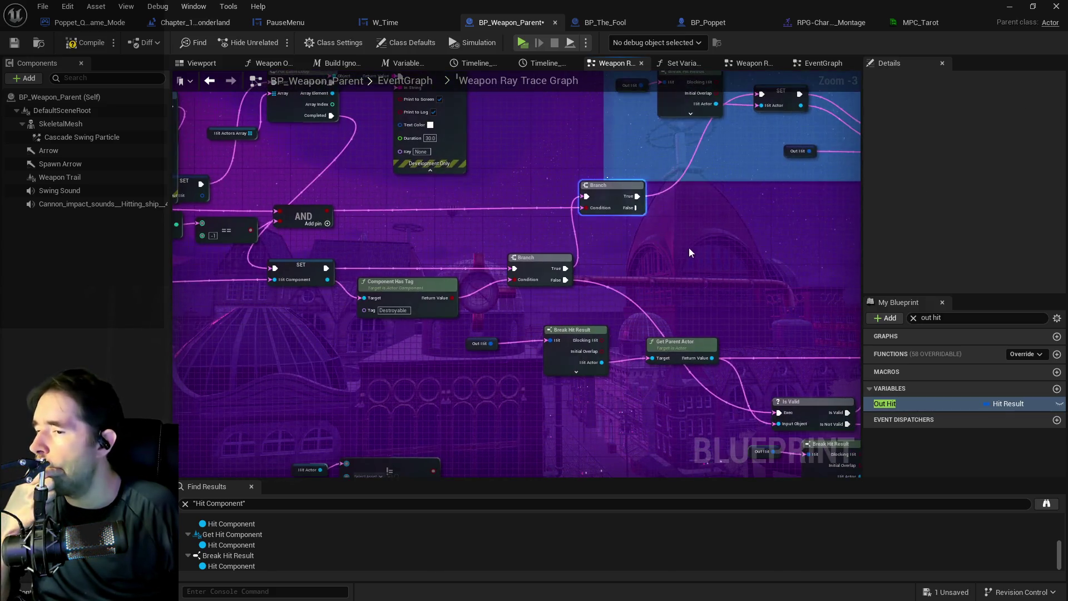
left_click_drag(654, 288, 568, 282)
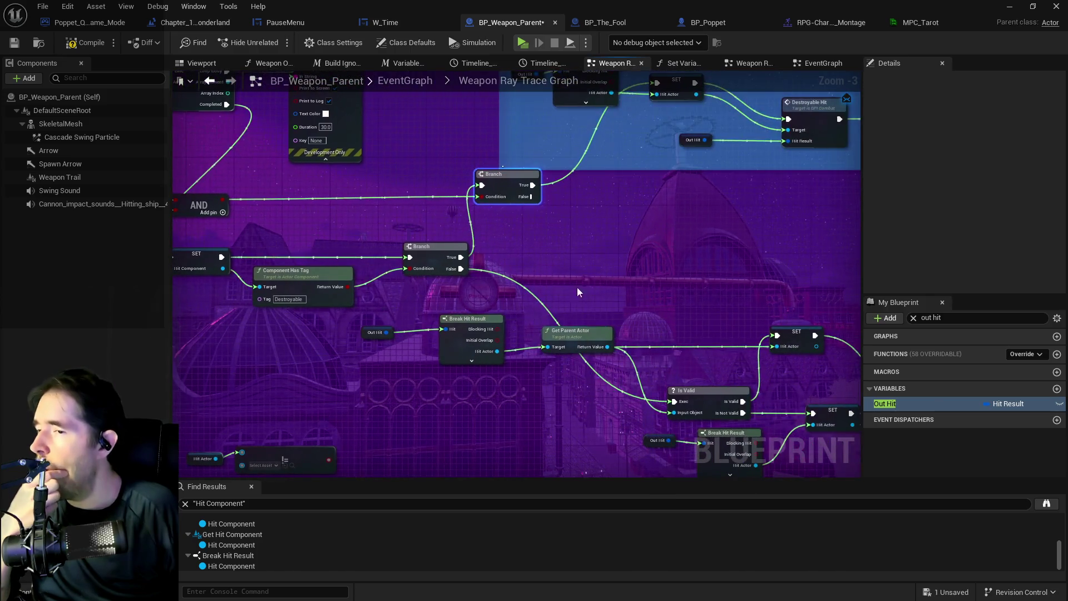
mouse_move(518, 253)
left_mouse_down()
mouse_move(670, 212)
mouse_move(667, 240)
mouse_move(685, 251)
left_mouse_up()
mouse_move(462, 287)
left_mouse_down()
mouse_move(509, 284)
mouse_move(204, 320)
left_mouse_up()
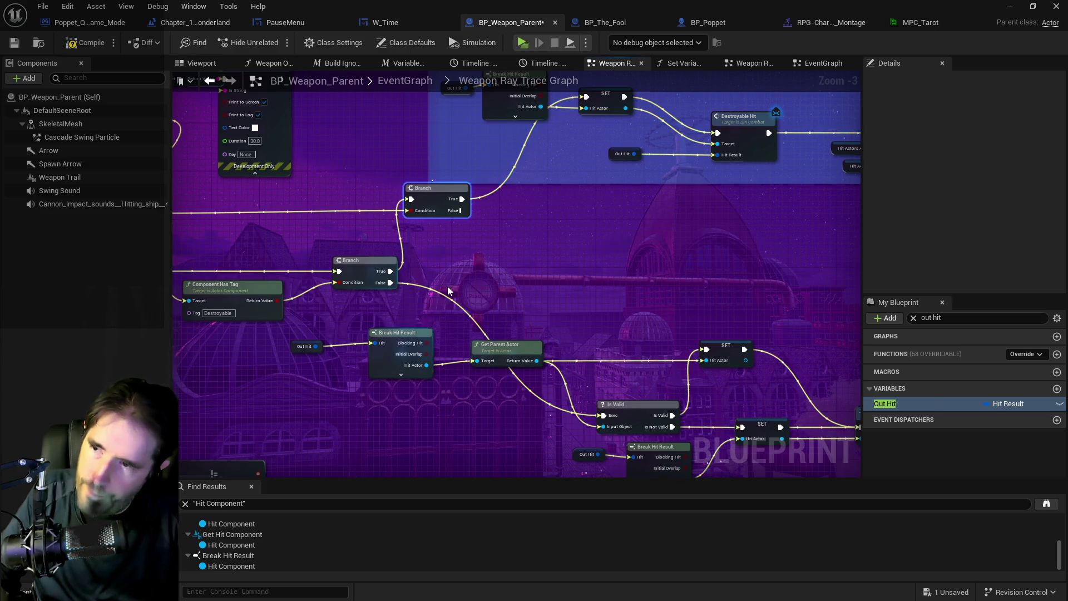
left_click_drag(474, 282, 669, 245)
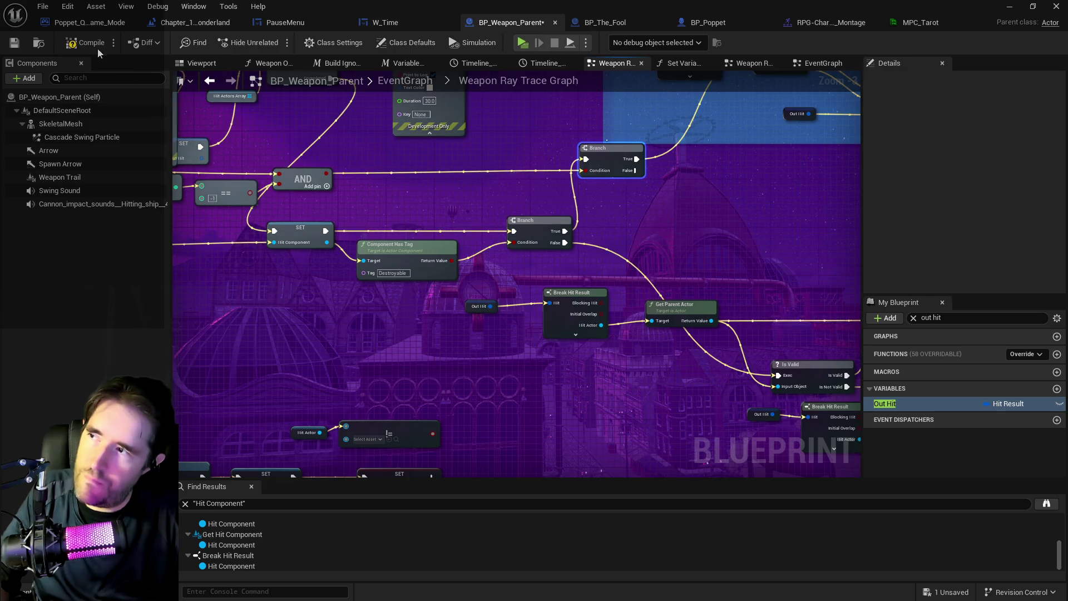
left_click(12, 43)
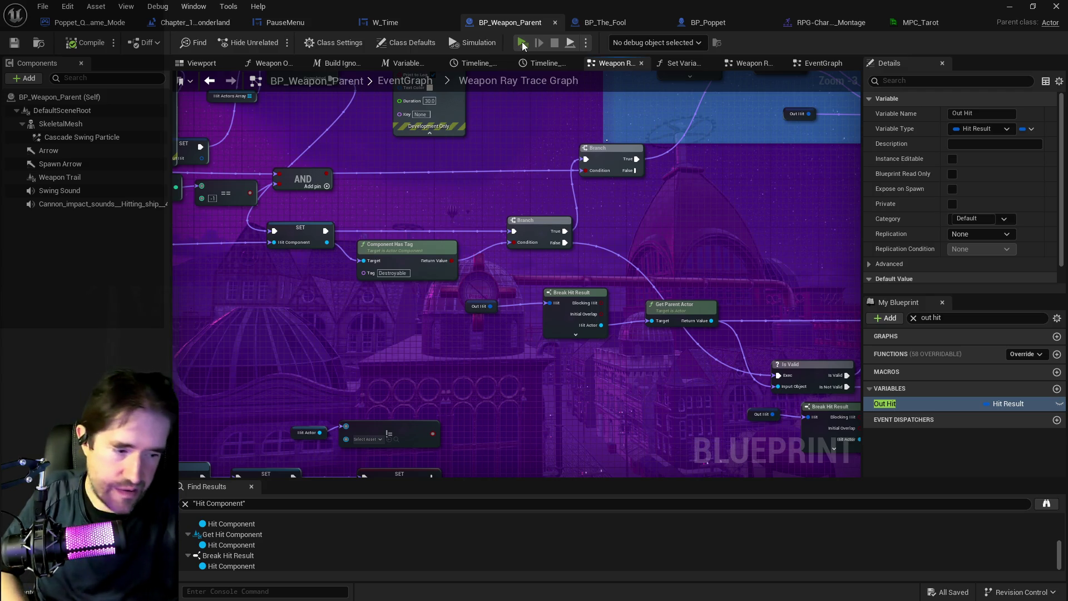
left_click(523, 43)
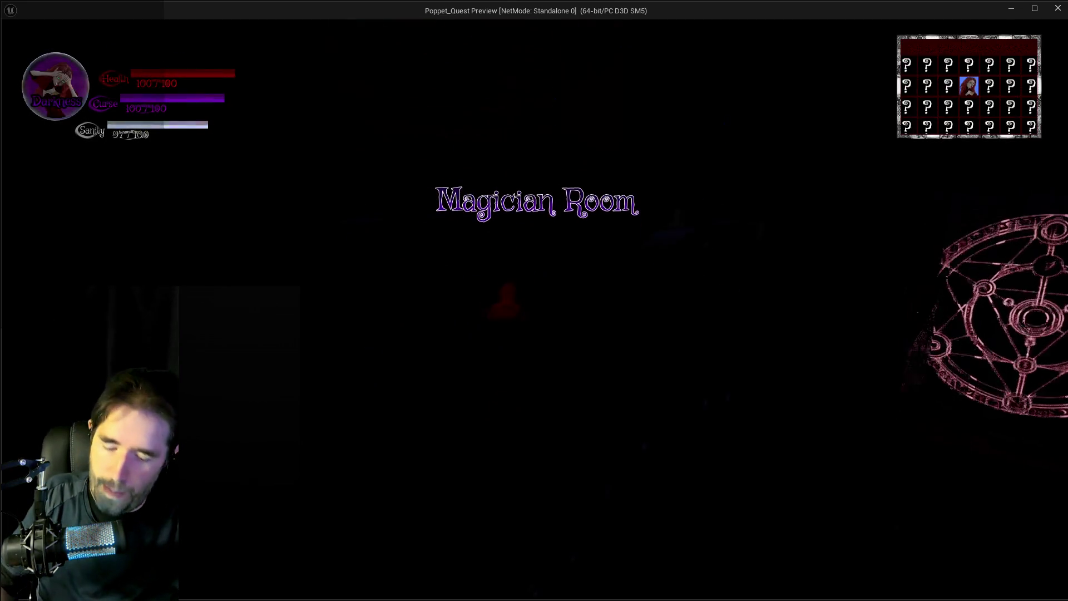
Step: Open and close the tarot card deck in the playtest, then stop playing
key("Tab")
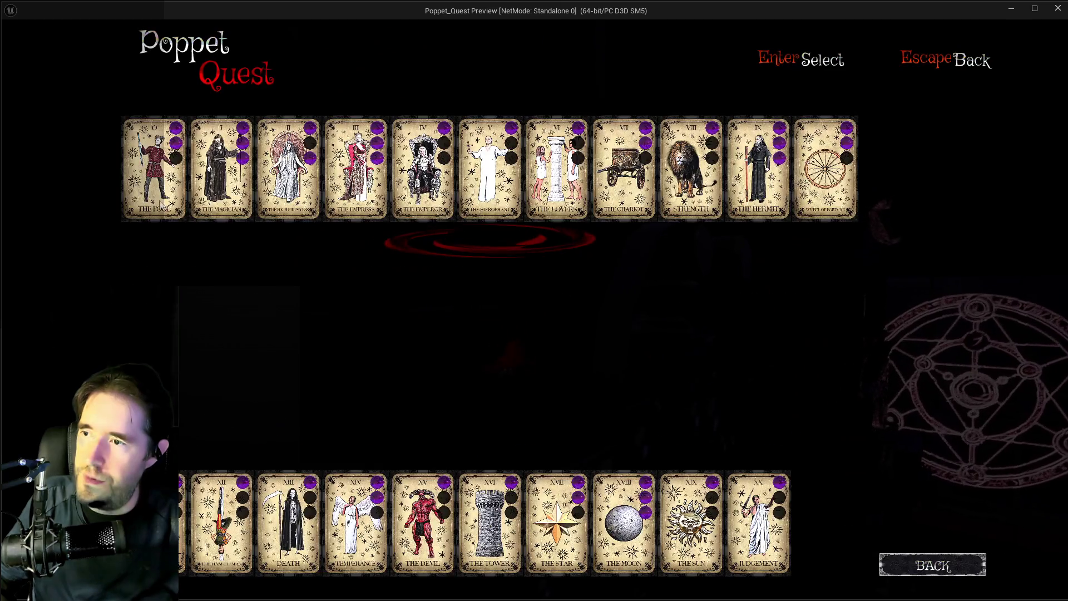
key("Escape")
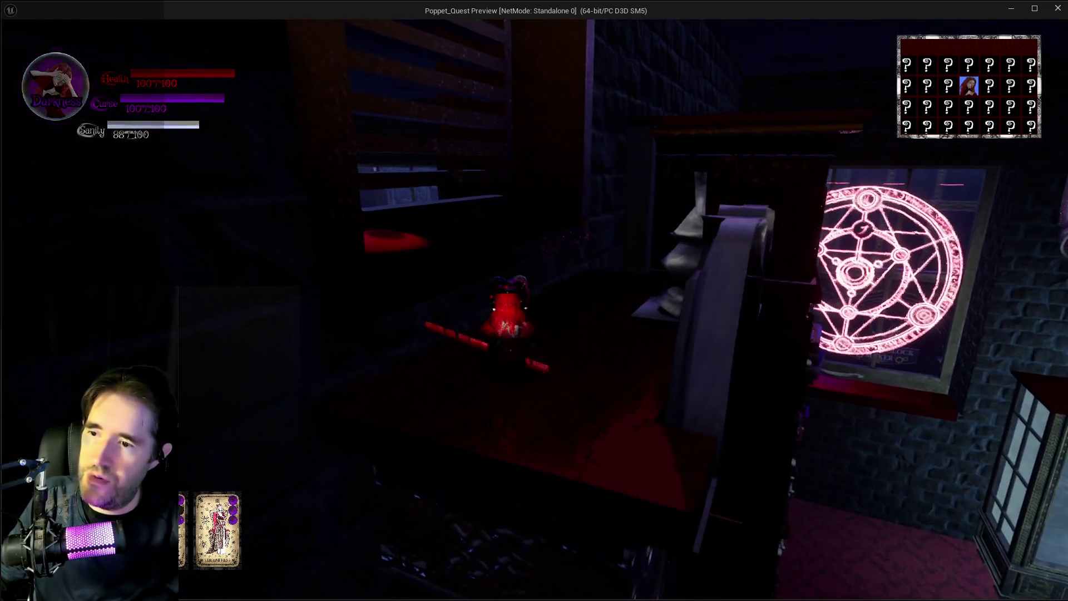
key("Escape")
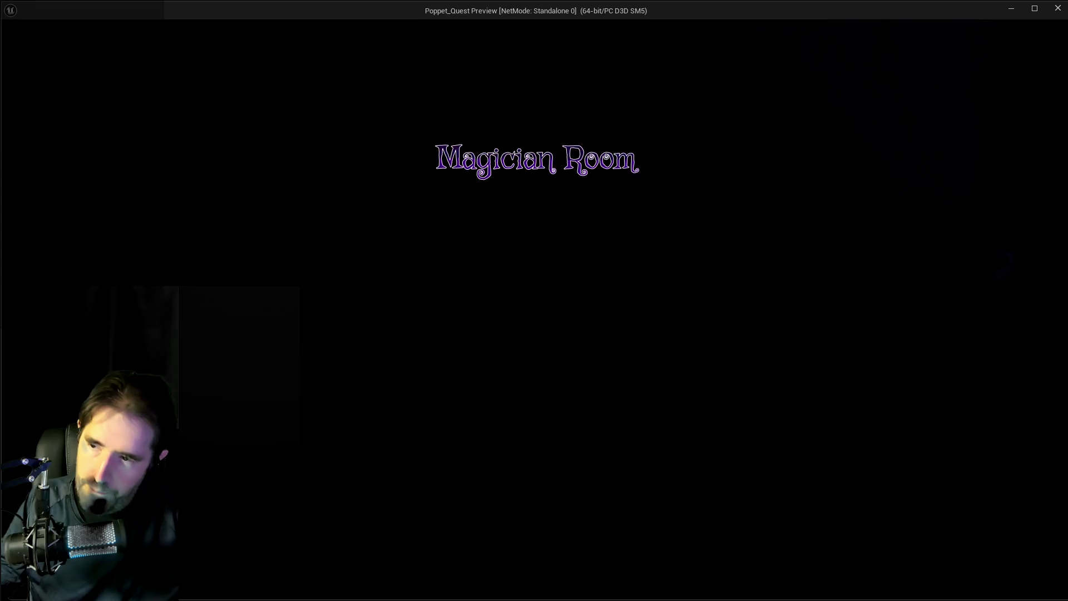
left_click(922, 567)
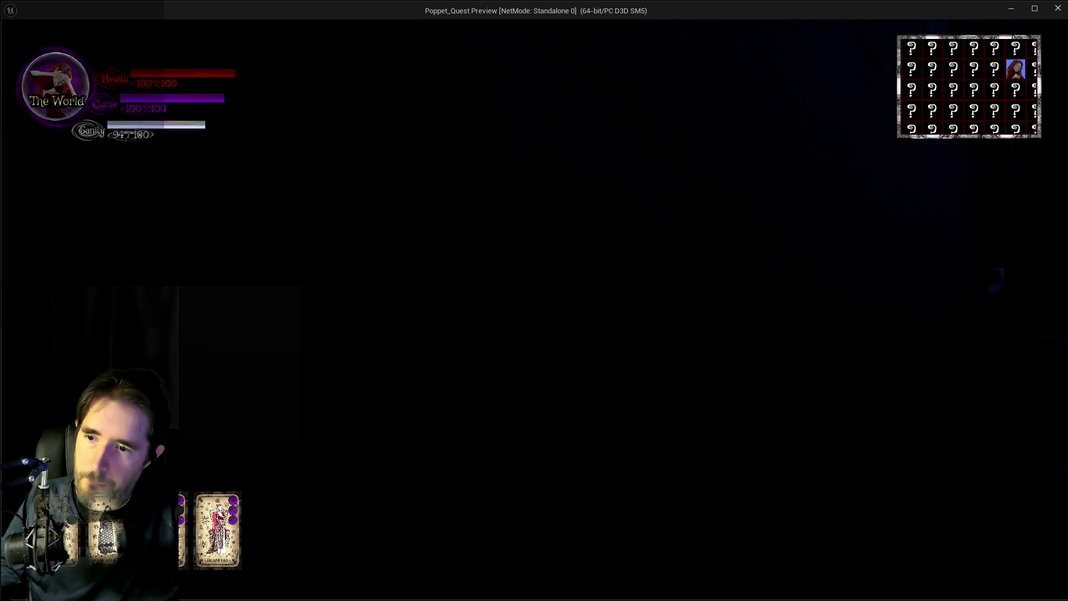
key("Escape")
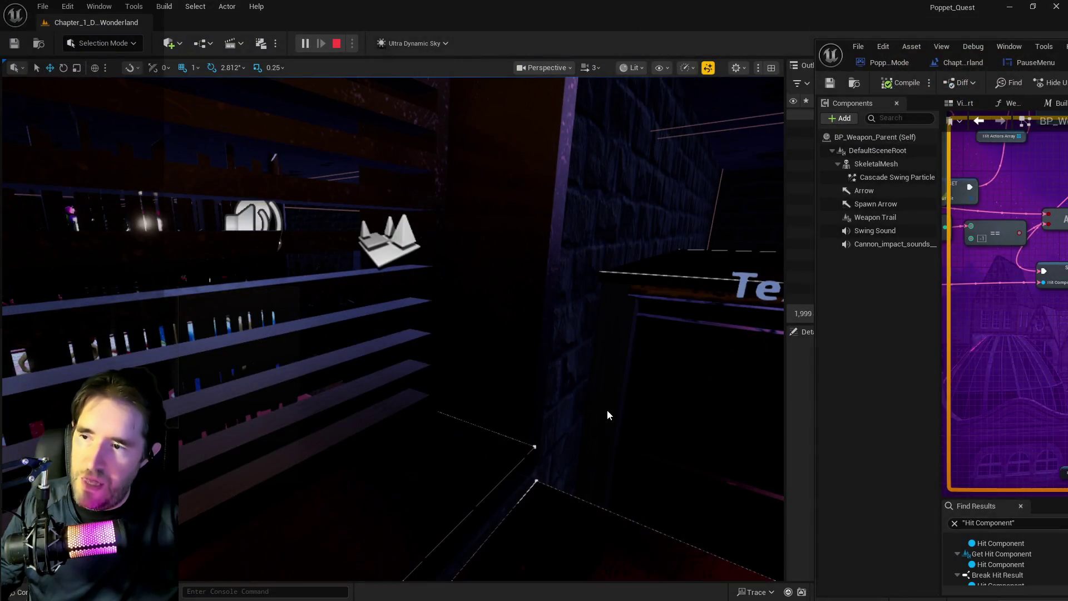
Step: Frame the shelf actor and leave the game preview for the level editor
key("f")
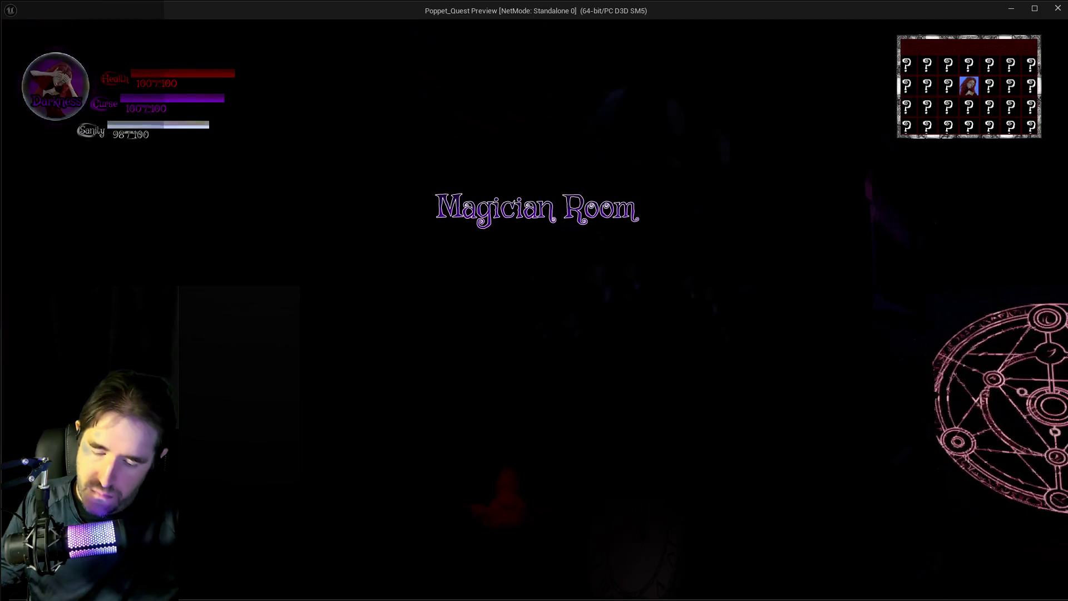
key("alt+Tab")
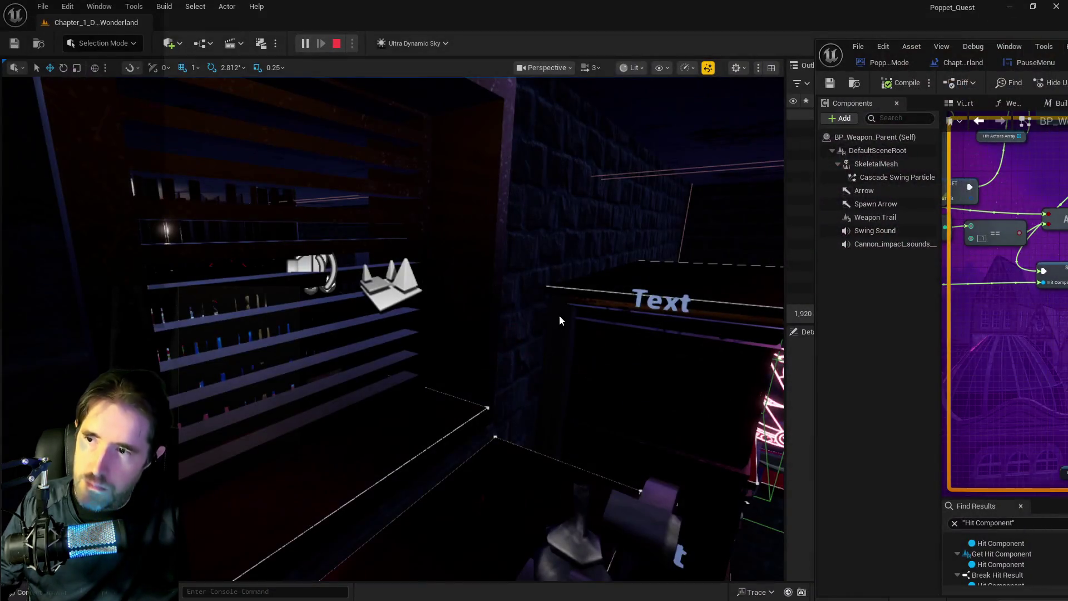
key("Escape")
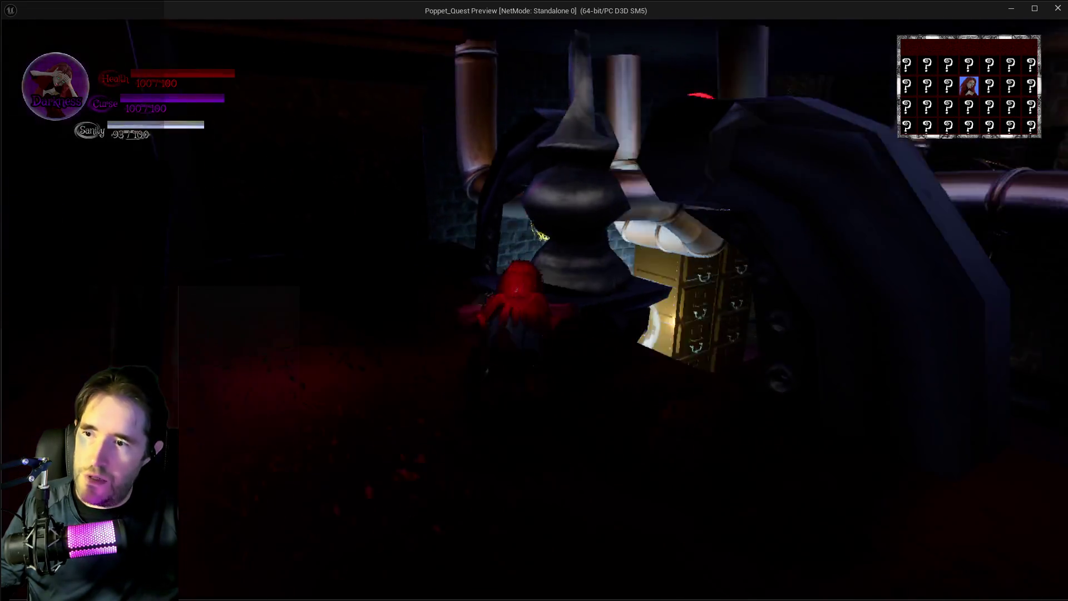
key("alt+Tab")
key("Escape")
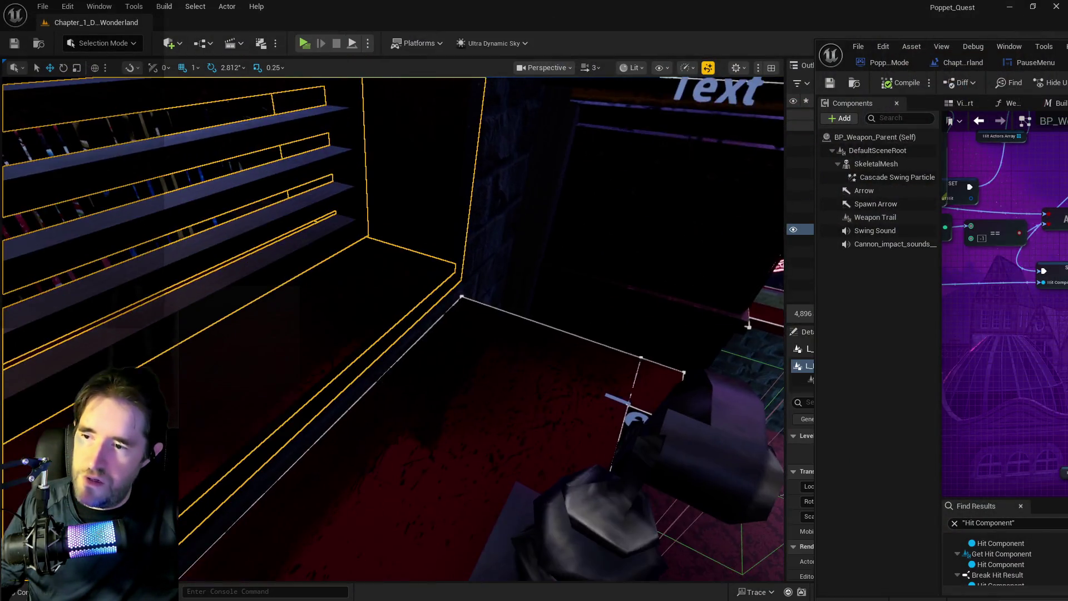
Step: Playtest again, toggling the tarot card menu to choose The Fool, then close the preview window
mouse_move(559, 451)
left_mouse_down()
mouse_move(551, 440)
mouse_move(559, 451)
left_mouse_up()
scroll(559, 451, "up", 2)
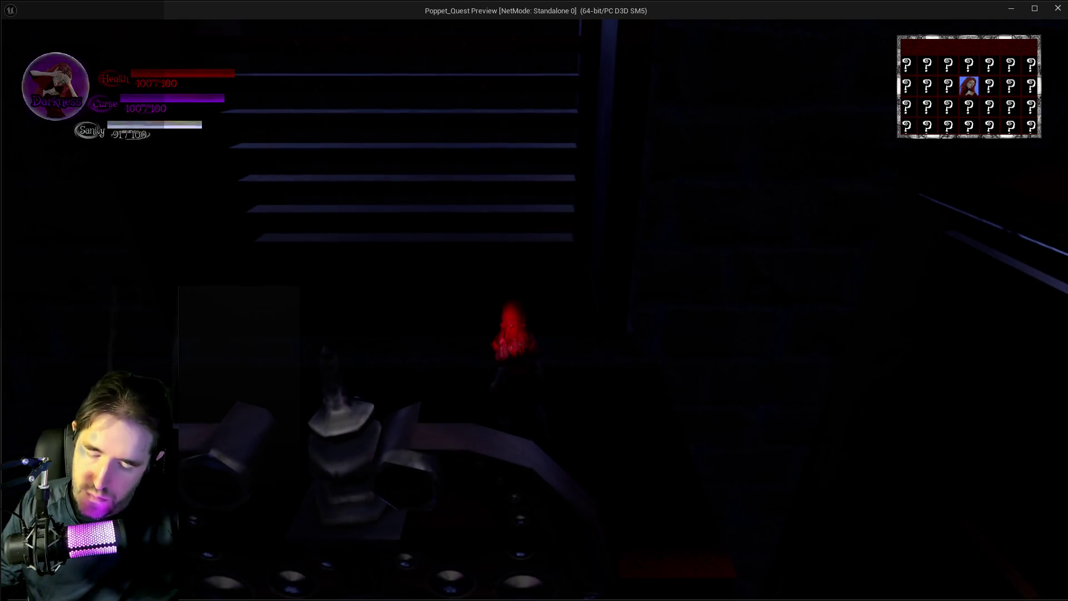
key("Tab")
key("Escape")
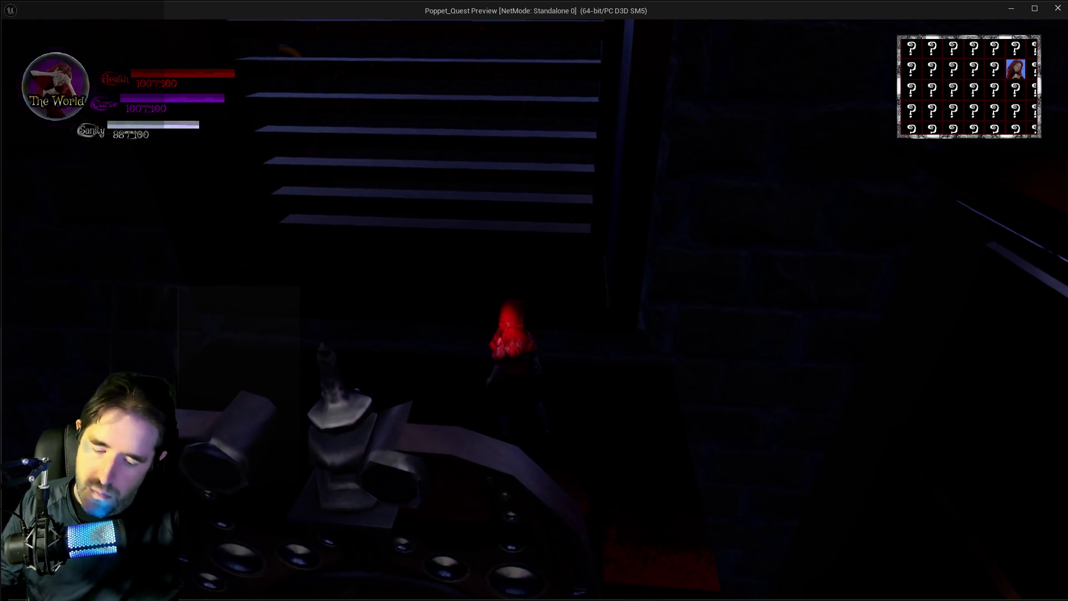
key("Tab")
key("Escape")
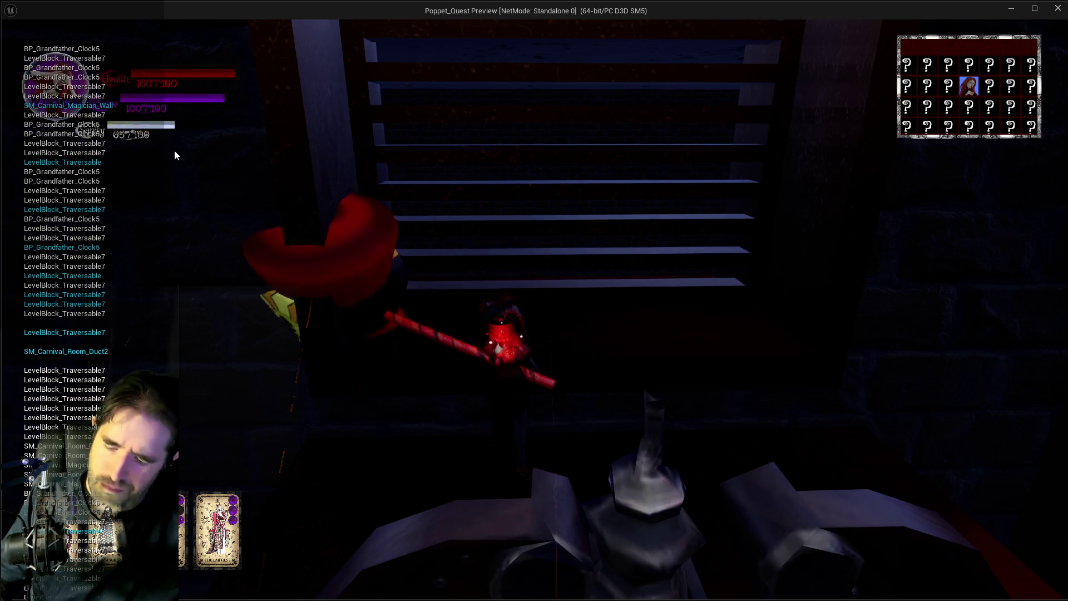
key("alt+Tab")
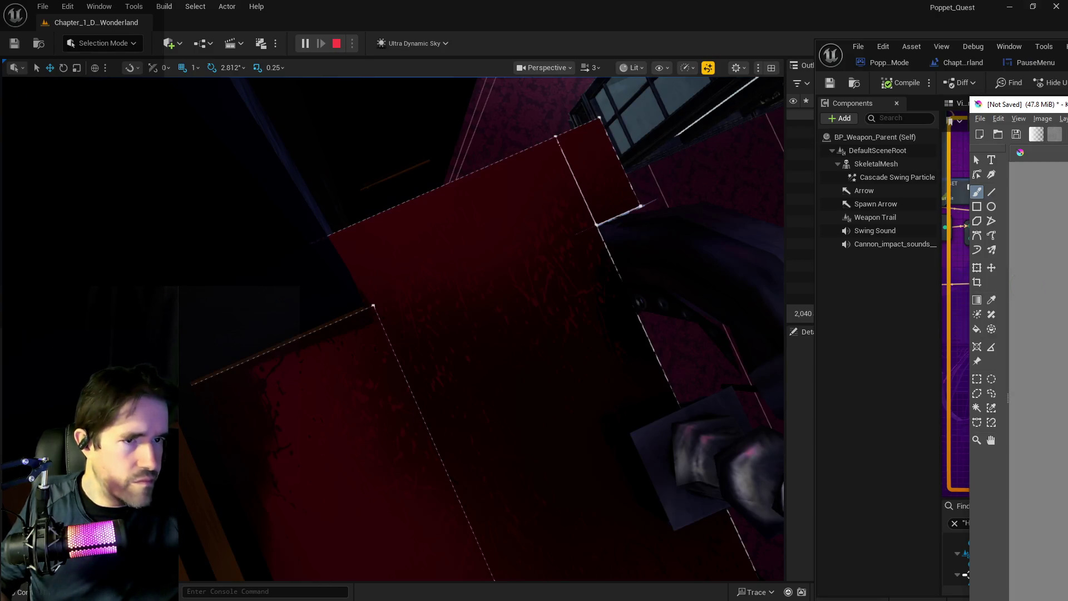
key("alt+Tab")
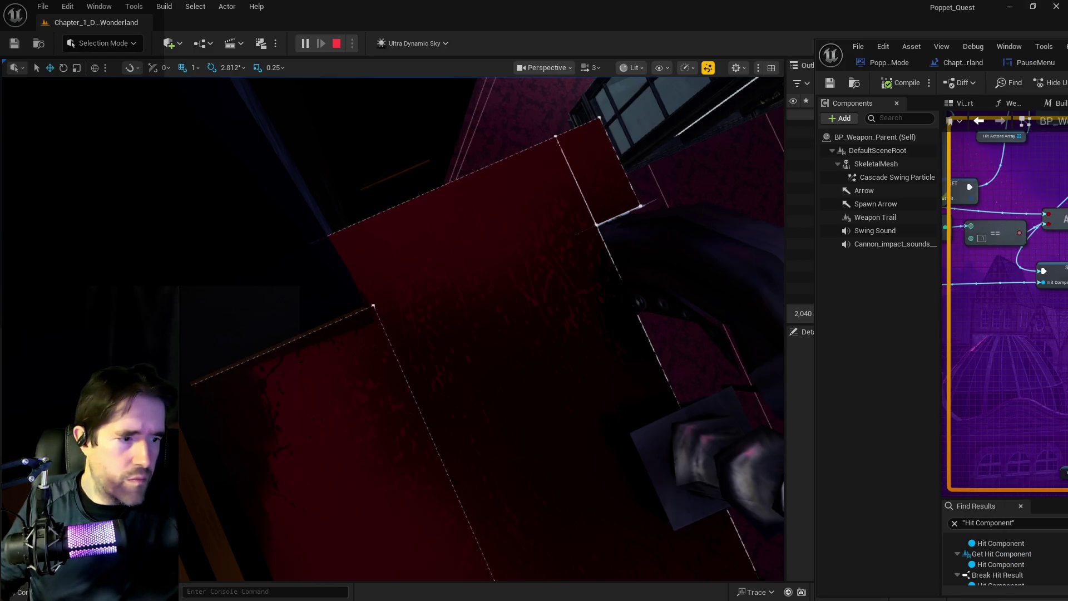
key("alt+Tab")
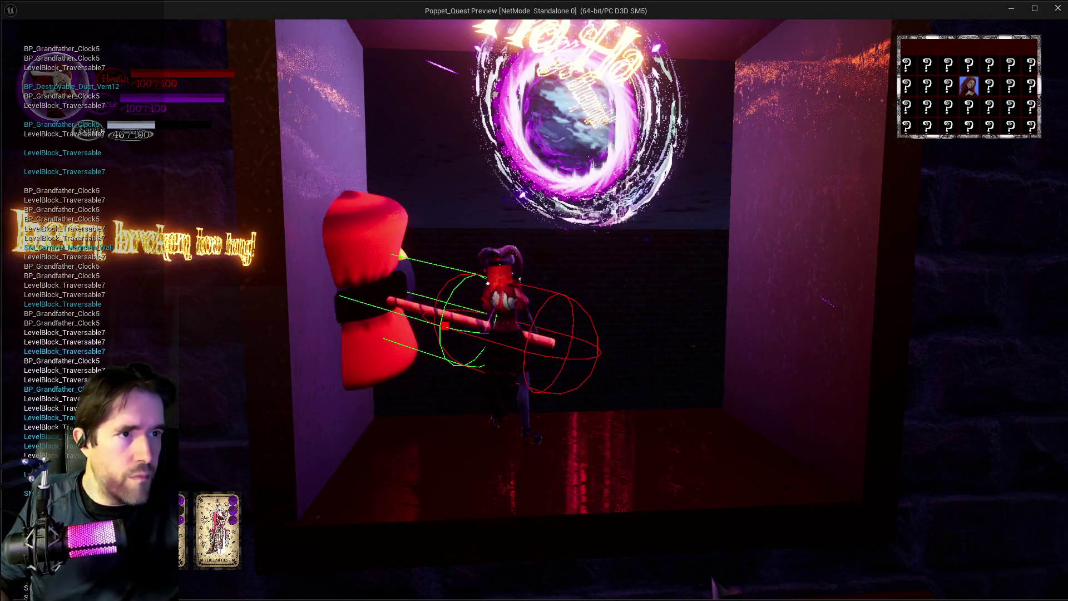
left_click(1058, 9)
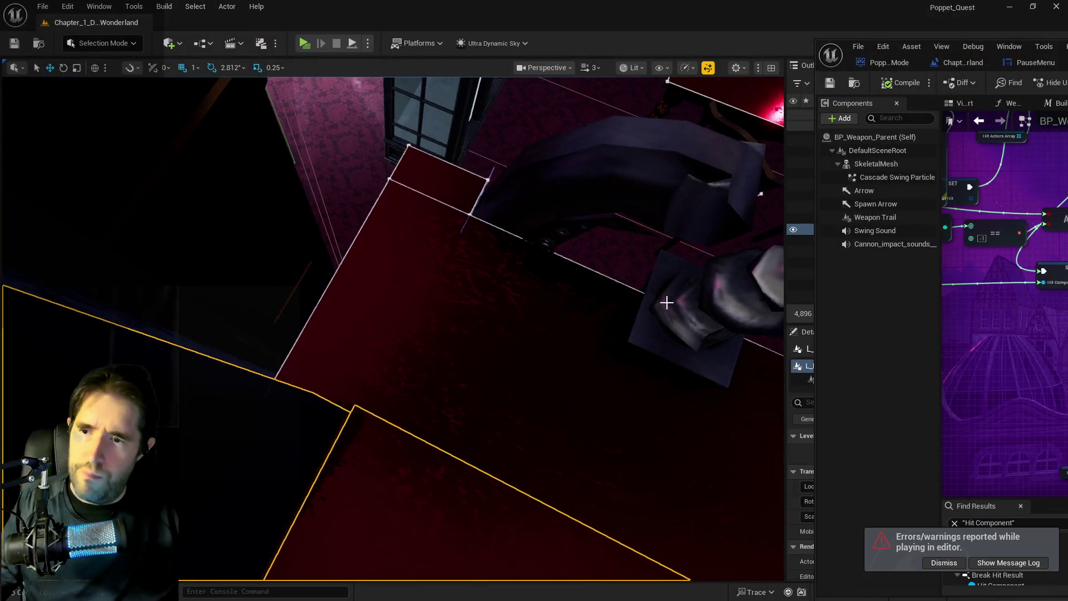
Step: Frame the crown actor, then move the blueprint editor over the level editor and maximize it
key("f")
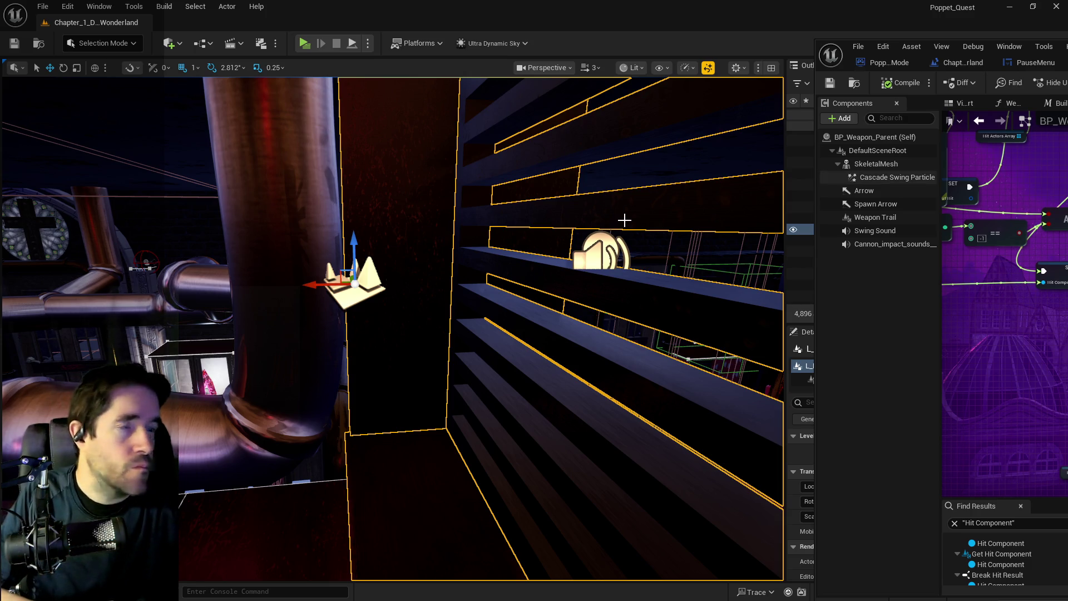
scroll(627, 220, "down", 10)
scroll(393, 328, "up", 10)
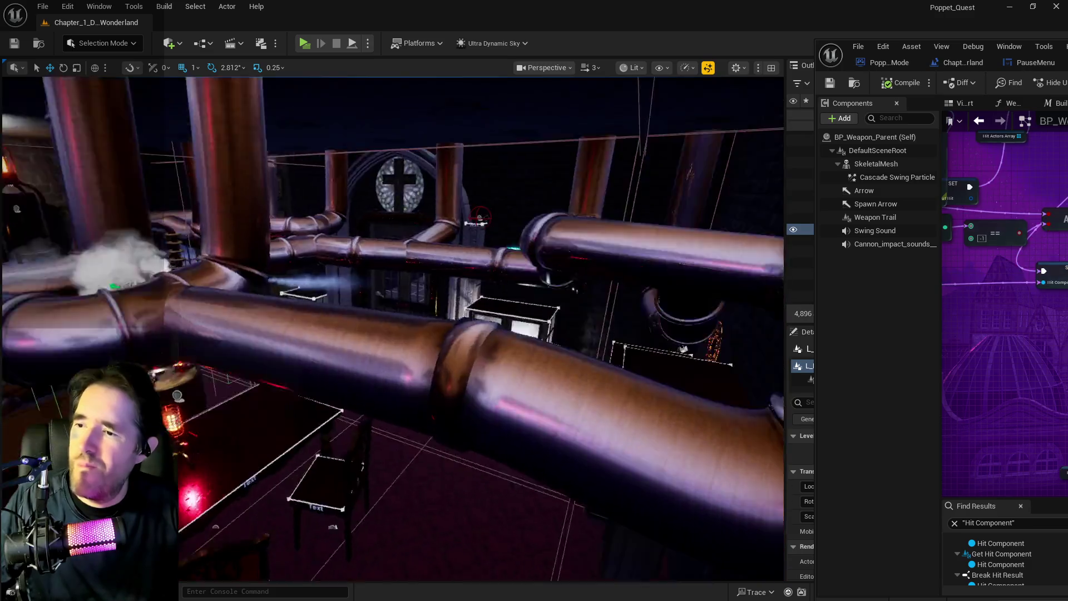
scroll(396, 349, "up", 8)
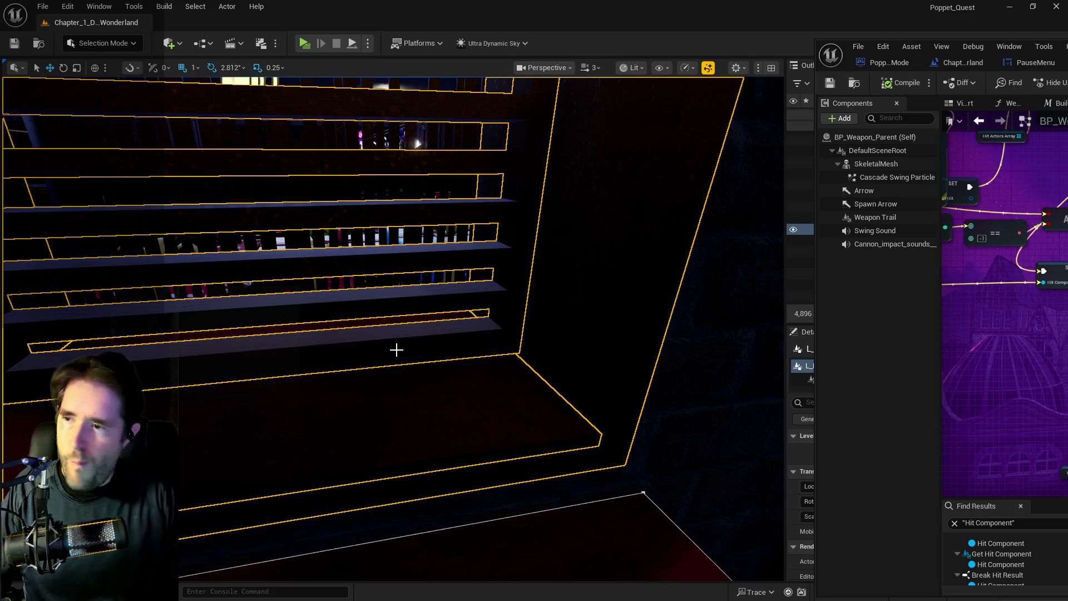
key("f")
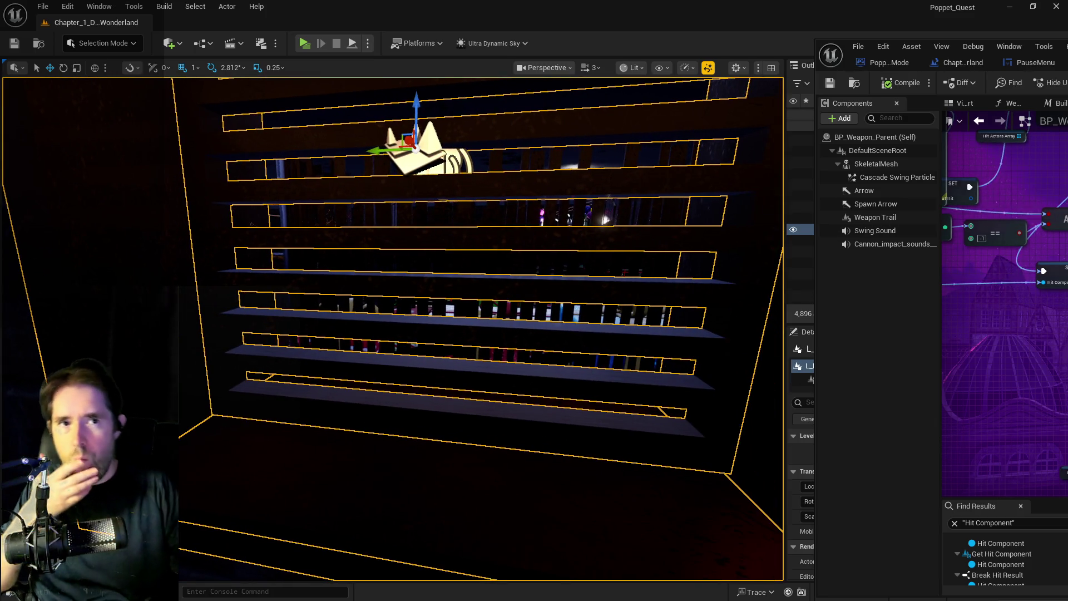
mouse_move(1030, 46)
left_mouse_down()
mouse_move(293, 43)
mouse_move(326, 44)
left_mouse_up()
double_click(327, 43)
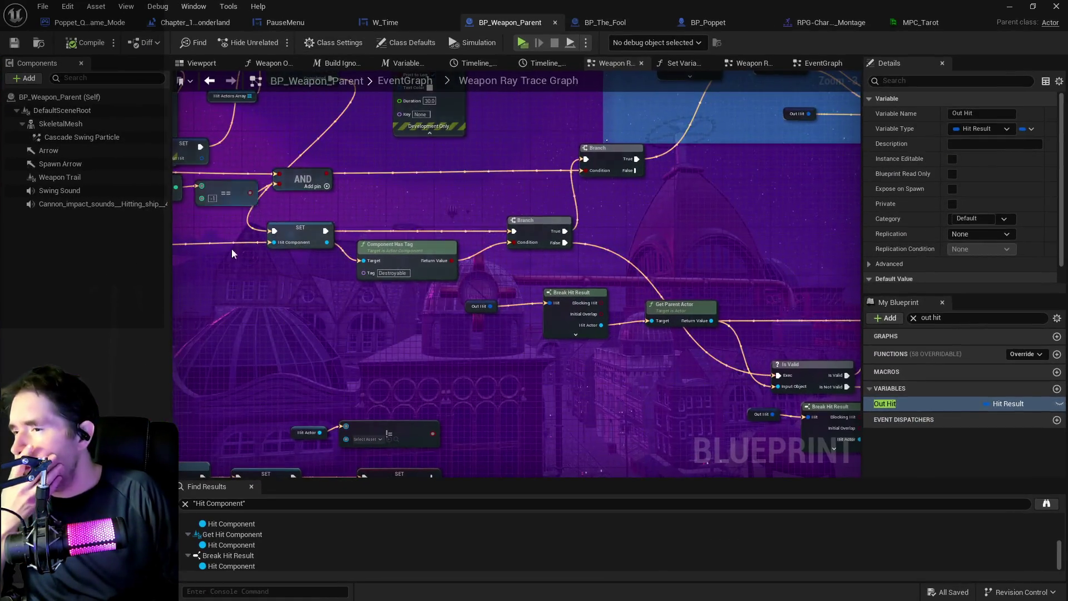
Step: Pan the EventGraph to the Get Parent Actor nodes and back, then return to the level editor
left_click_drag(442, 310, 214, 305)
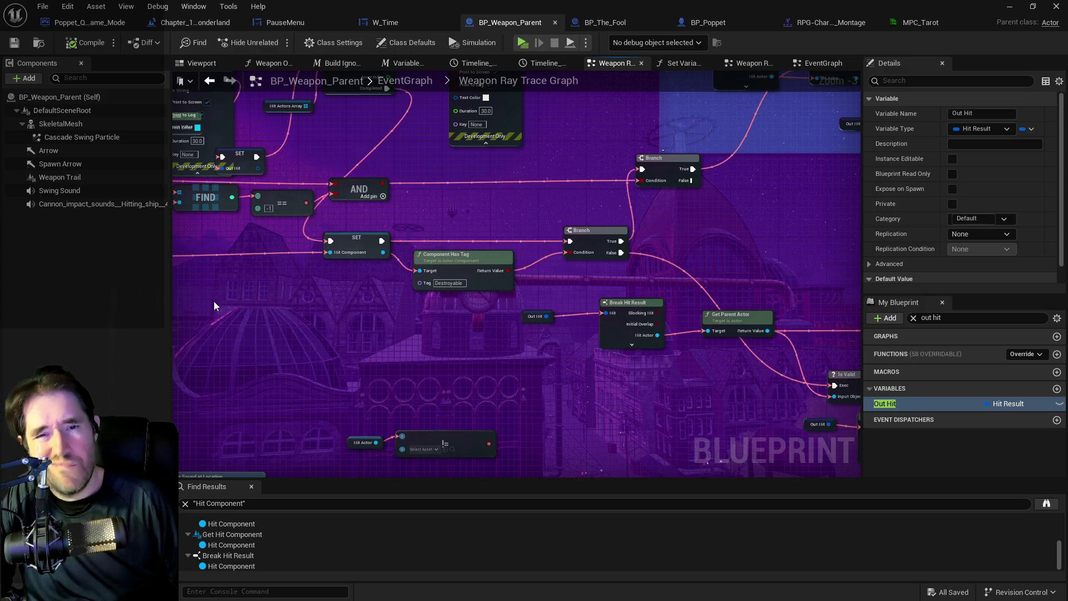
mouse_move(214, 350)
left_mouse_down()
mouse_move(363, 322)
mouse_move(366, 331)
left_mouse_up()
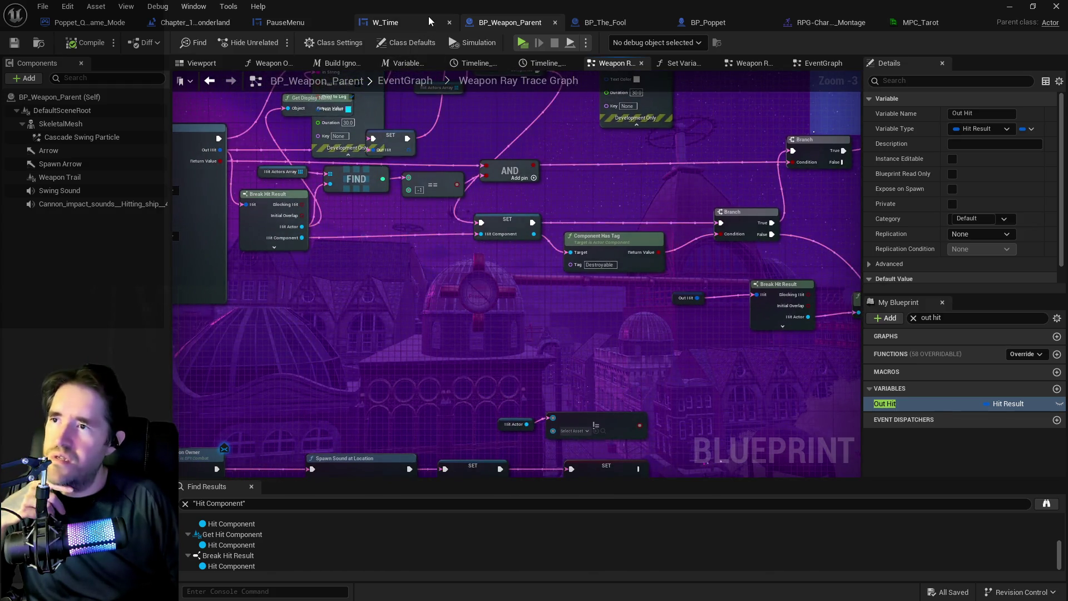
key("alt+Tab")
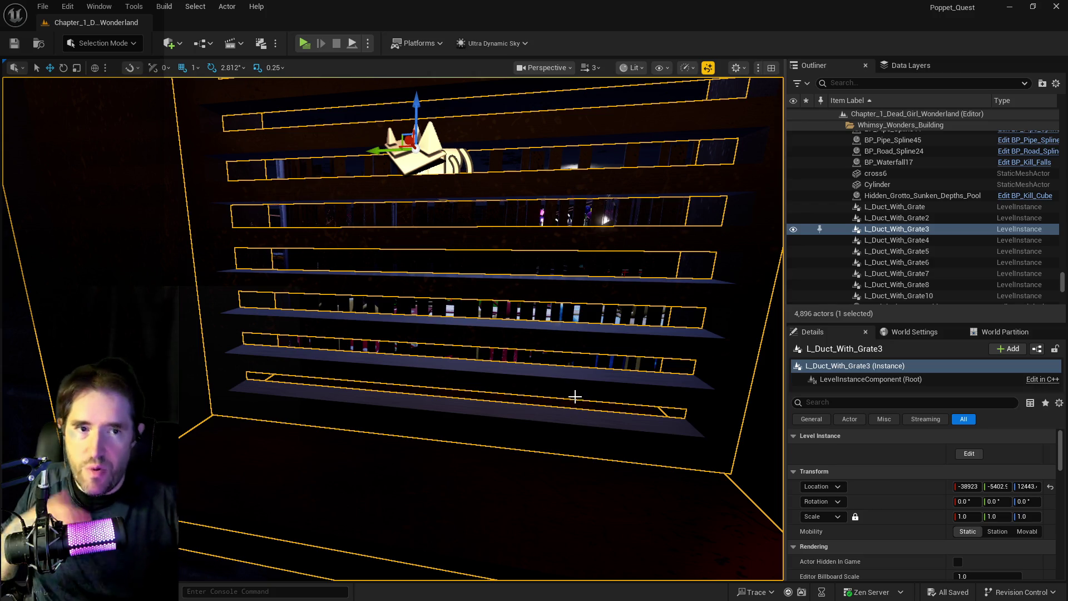
Step: Face the duct grate, then bring BP_Weapon_Parent's ray trace graph nodes back into view
mouse_move(279, 475)
left_mouse_down()
mouse_move(246, 458)
mouse_move(269, 447)
mouse_move(268, 457)
left_mouse_up()
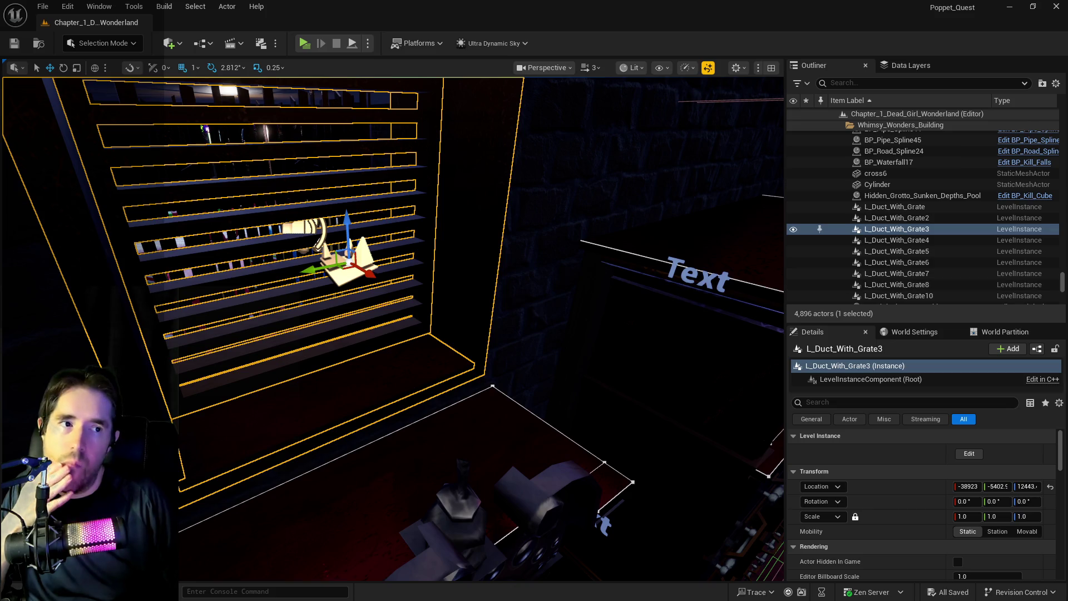
key("alt+Tab")
mouse_move(431, 196)
left_mouse_down()
mouse_move(310, 257)
mouse_move(215, 252)
mouse_move(533, 232)
mouse_move(334, 246)
mouse_move(456, 263)
mouse_move(136, 270)
left_mouse_up()
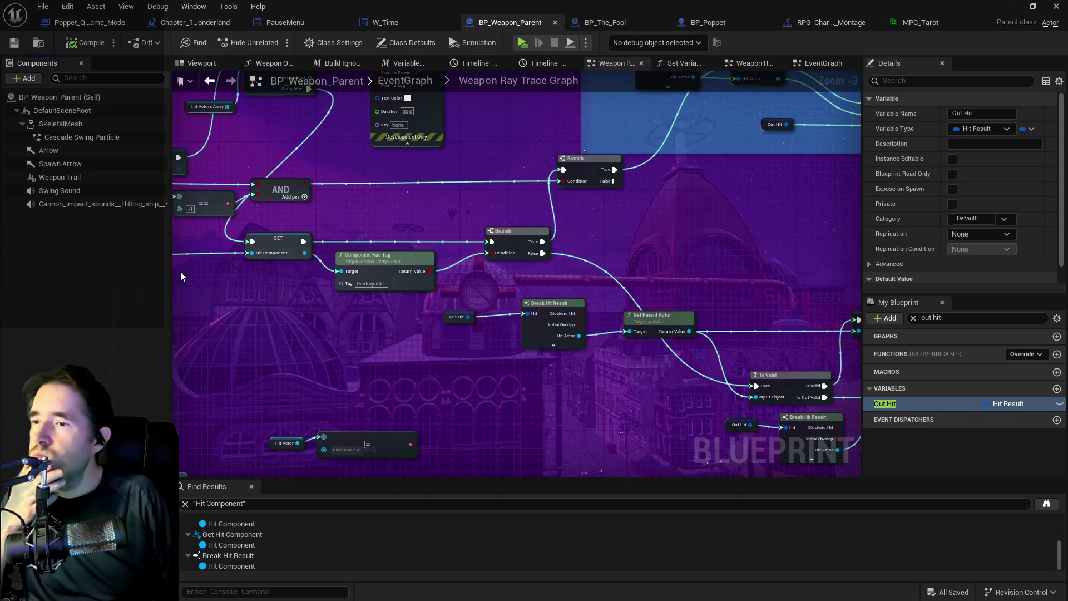
mouse_move(356, 194)
left_mouse_down()
mouse_move(546, 200)
mouse_move(624, 228)
left_mouse_up()
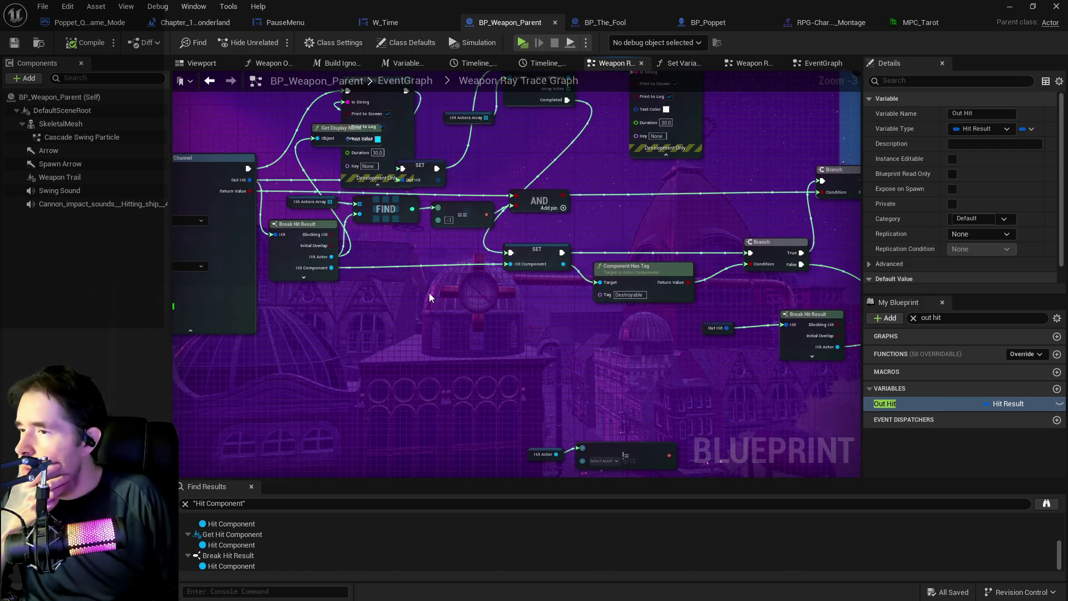
mouse_move(427, 297)
left_mouse_down()
mouse_move(415, 331)
mouse_move(318, 332)
mouse_move(543, 319)
left_mouse_up()
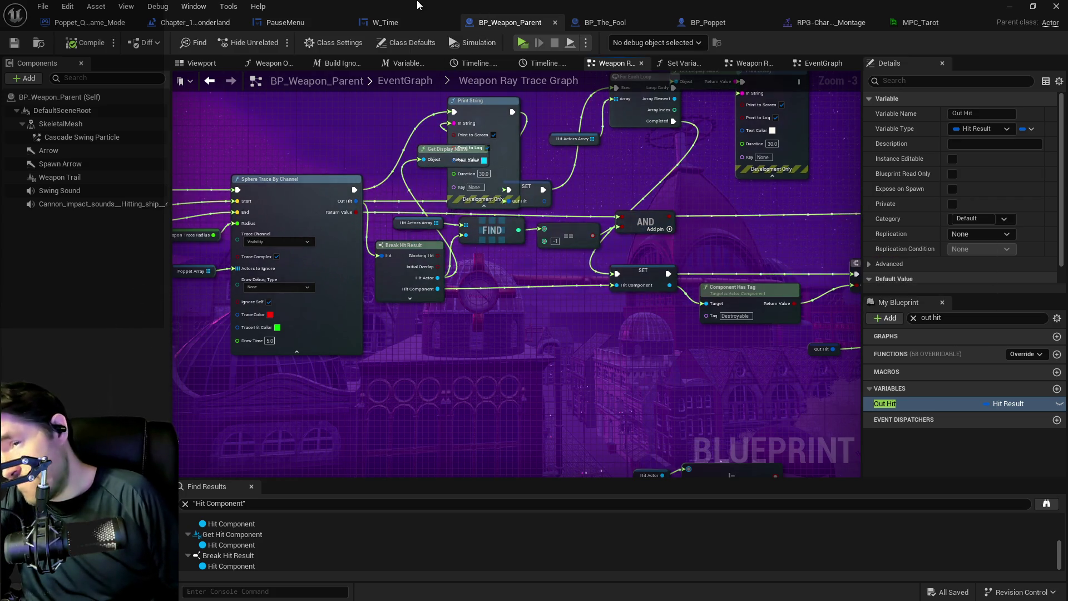
mouse_move(362, 89)
left_mouse_down()
mouse_move(298, 179)
mouse_move(270, 179)
mouse_move(267, 310)
mouse_move(221, 288)
left_mouse_up()
mouse_move(305, 307)
left_mouse_down()
mouse_move(223, 311)
mouse_move(511, 318)
mouse_move(550, 284)
left_mouse_up()
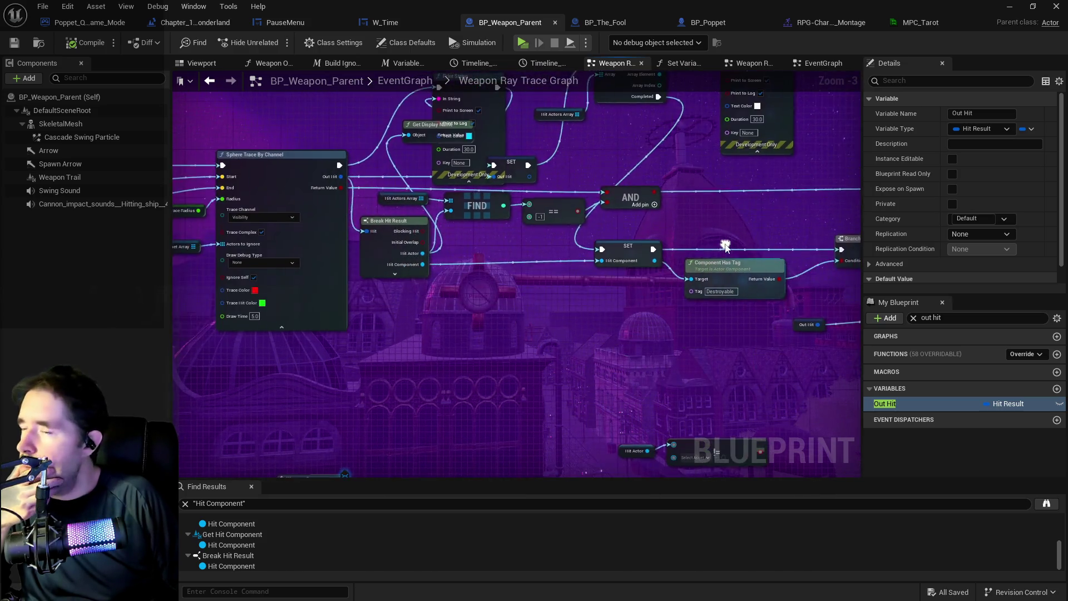
mouse_move(289, 281)
left_mouse_down()
mouse_move(425, 305)
mouse_move(315, 291)
left_mouse_up()
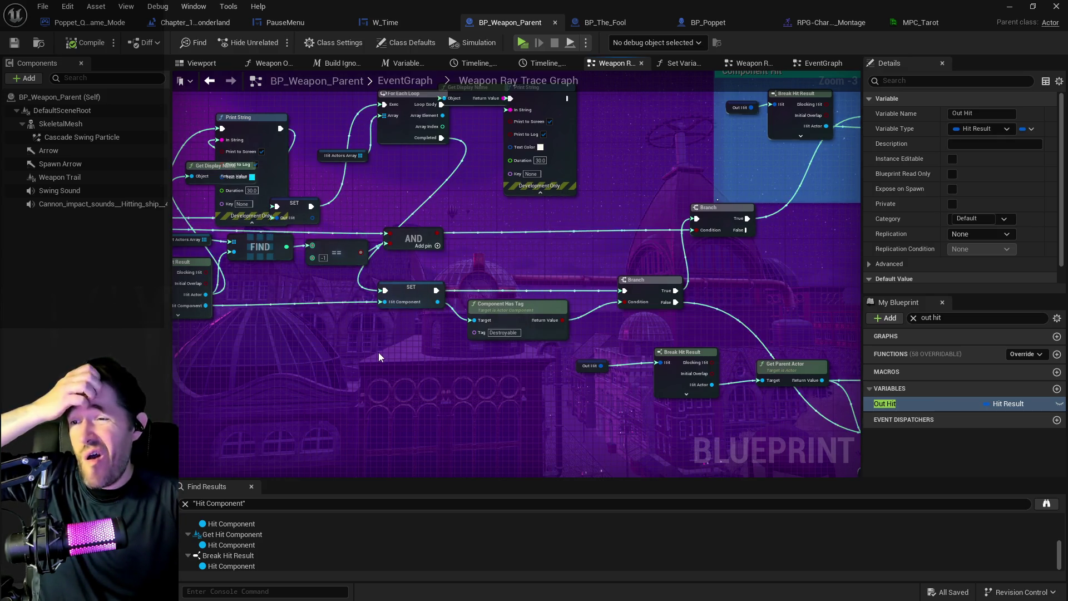
scroll(378, 352, "down", 1)
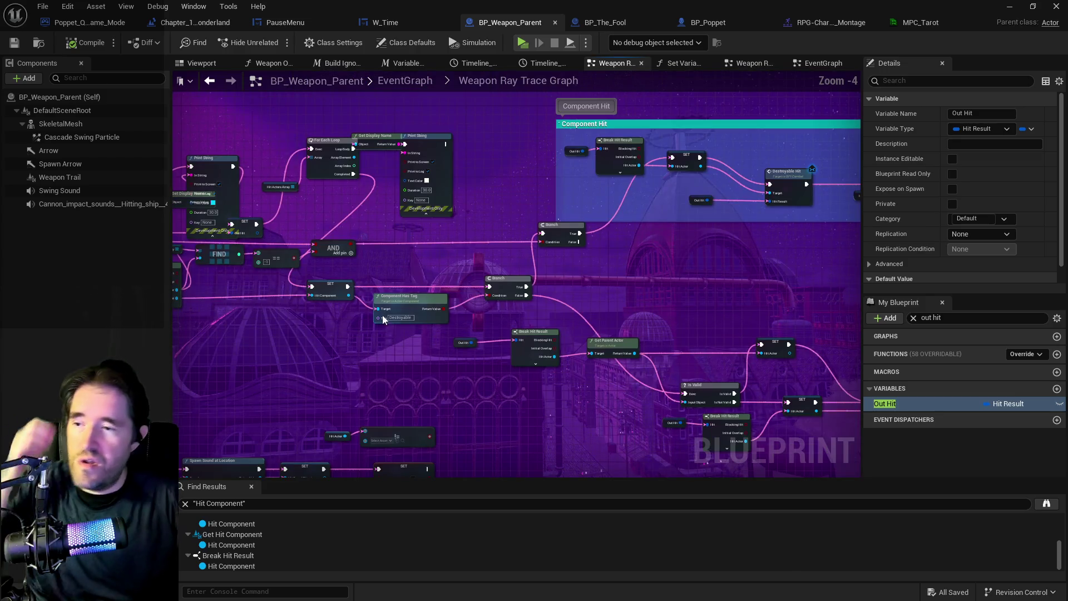
left_click_drag(418, 351, 351, 344)
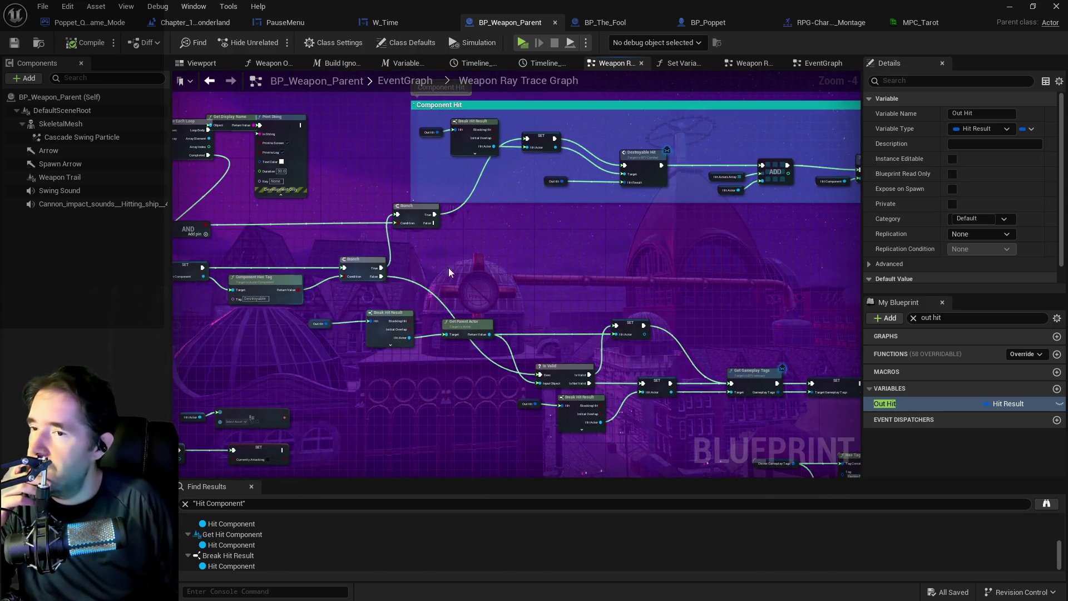
mouse_move(544, 245)
left_mouse_down()
mouse_move(329, 269)
mouse_move(545, 262)
mouse_move(701, 316)
mouse_move(199, 318)
mouse_move(378, 276)
mouse_move(514, 218)
mouse_move(520, 289)
left_mouse_up()
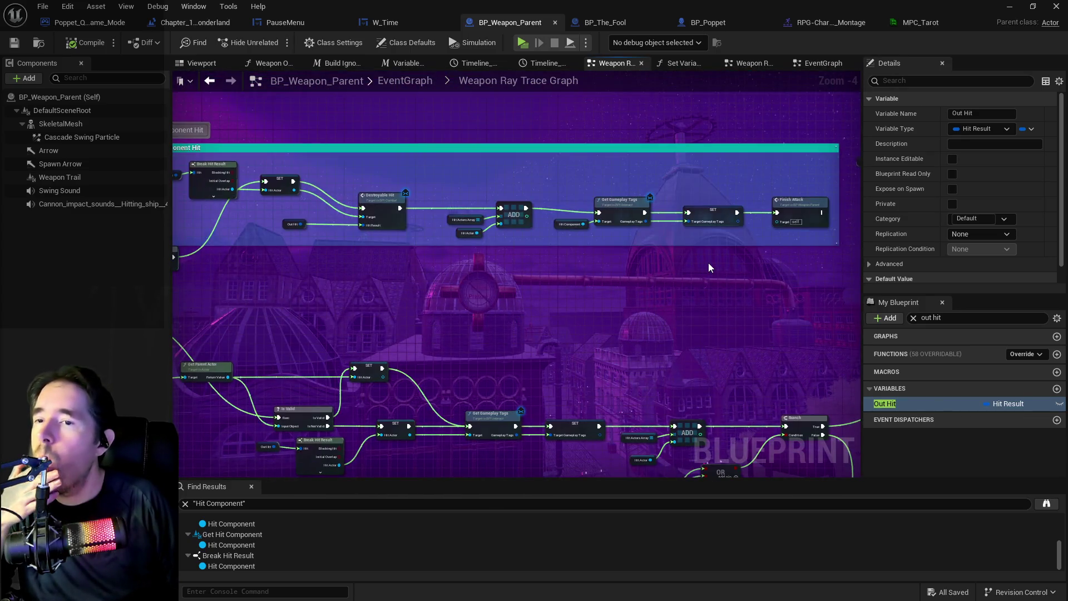
scroll(709, 266, "up", 1)
mouse_move(708, 266)
left_mouse_down()
mouse_move(799, 274)
mouse_move(337, 259)
mouse_move(587, 292)
left_mouse_up()
scroll(683, 274, "down", 1)
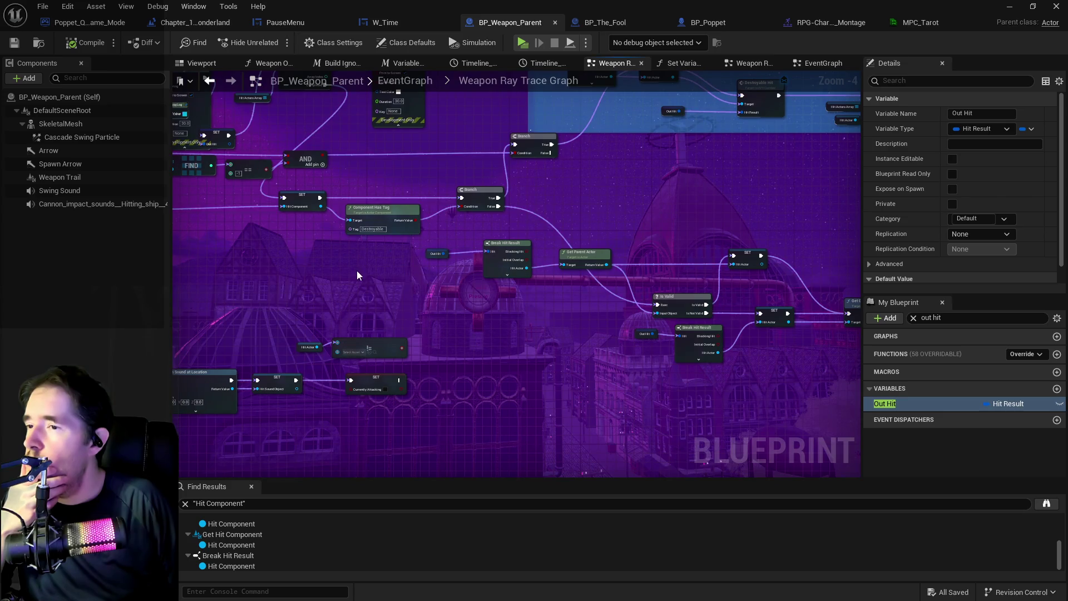
scroll(352, 273, "up", 1)
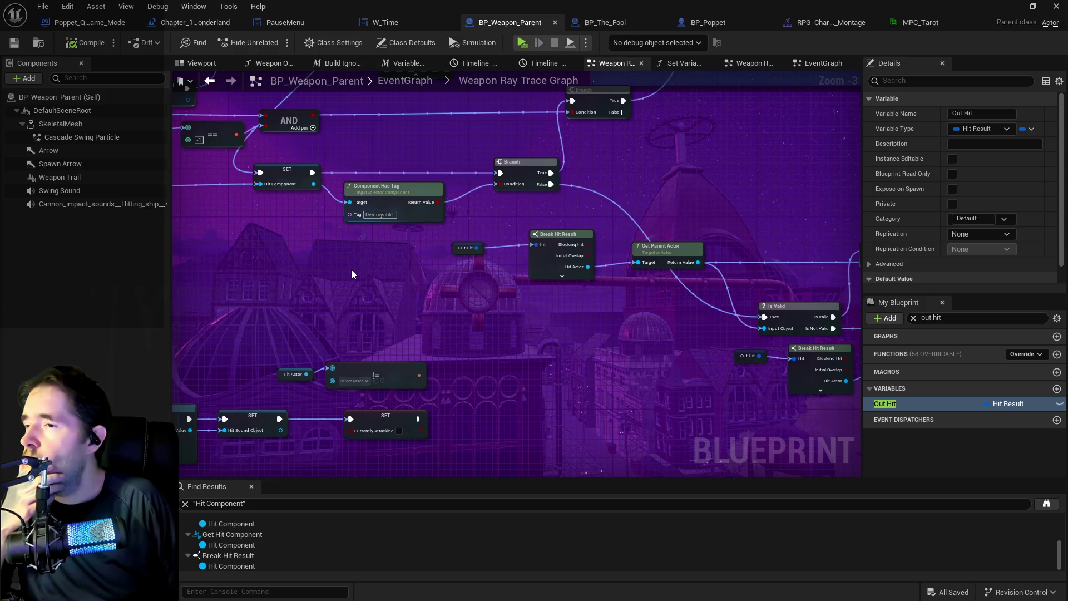
scroll(352, 270, "down", 1)
mouse_move(352, 269)
left_mouse_down()
mouse_move(392, 321)
mouse_move(517, 286)
left_mouse_up()
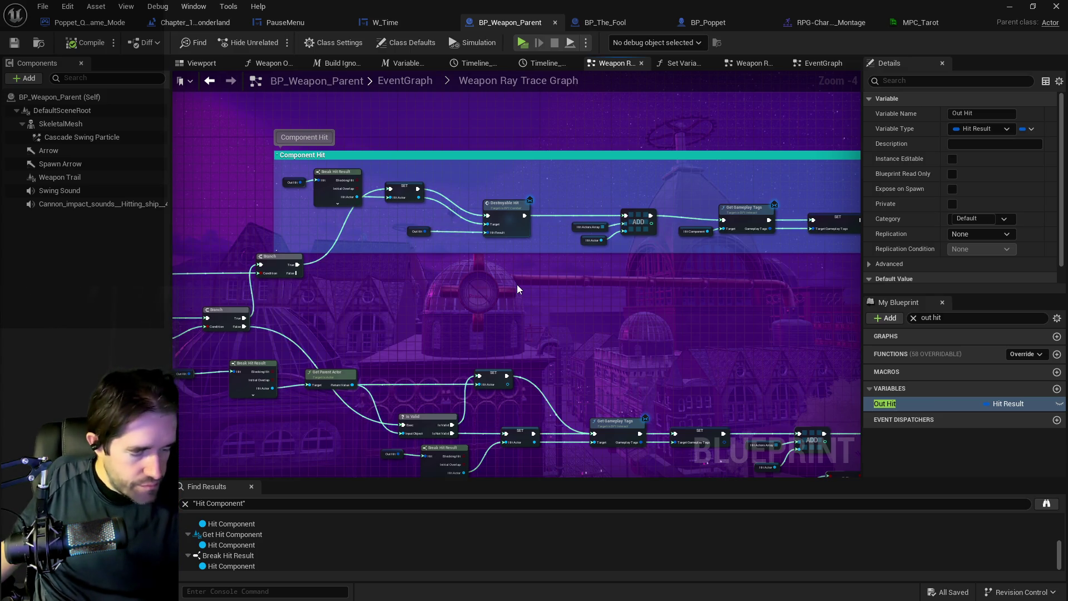
mouse_move(513, 305)
left_mouse_down()
mouse_move(424, 279)
mouse_move(167, 293)
mouse_move(345, 291)
mouse_move(682, 238)
left_mouse_up()
left_click_drag(459, 240, 673, 226)
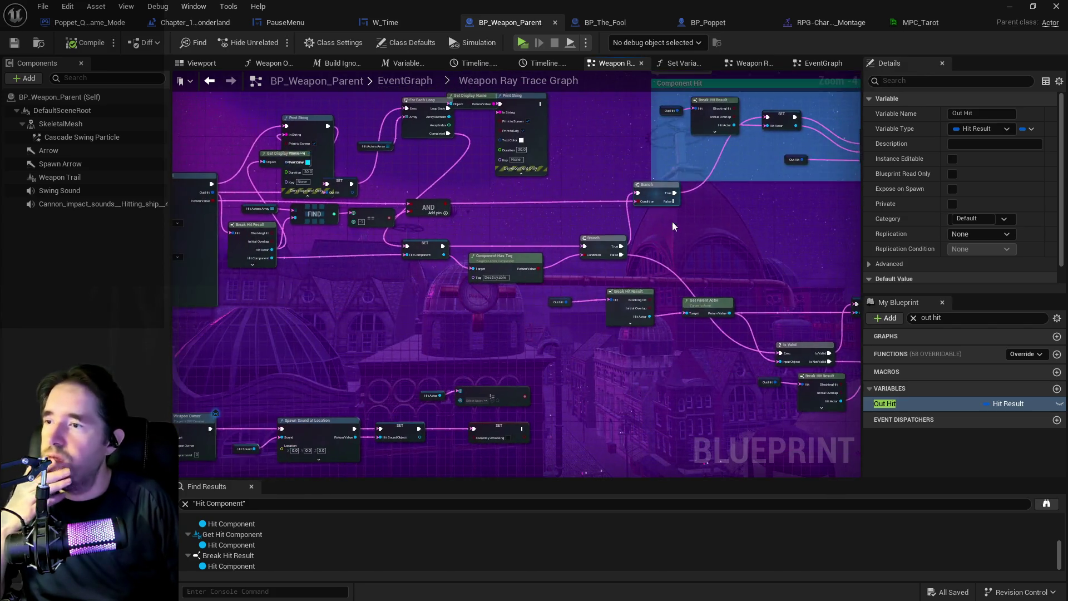
left_click_drag(494, 266, 241, 199)
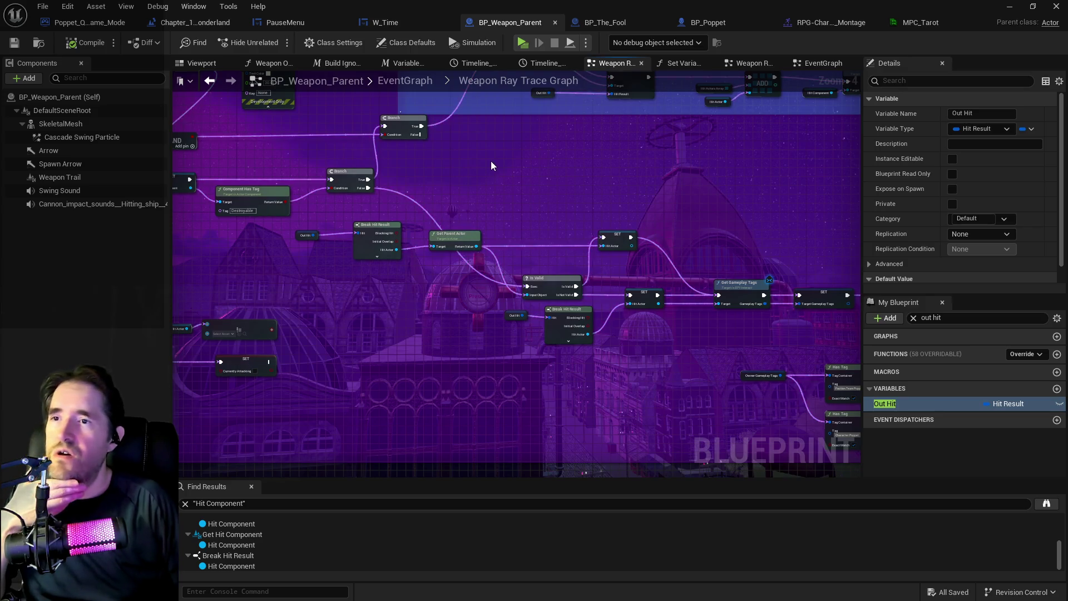
left_click_drag(490, 161, 650, 117)
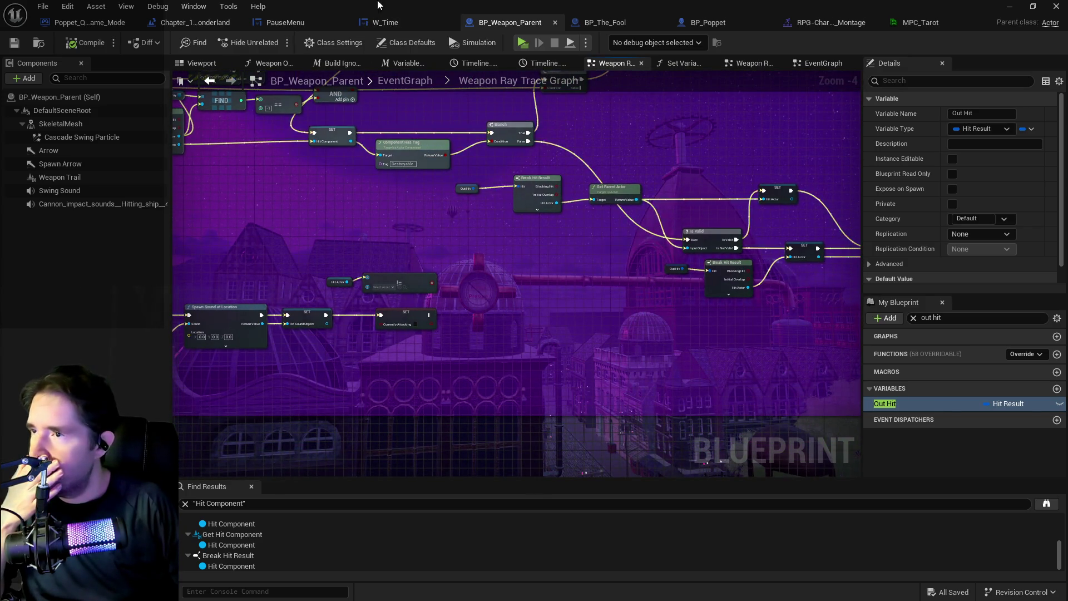
key("alt+Tab")
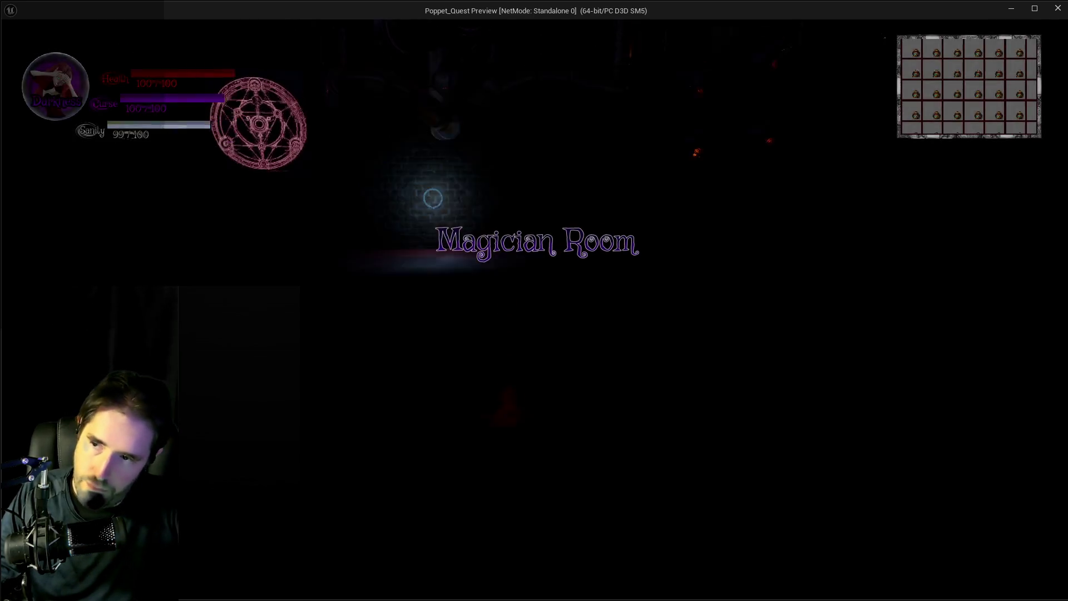
Step: Check the tarot card menu, then run the character through the room toward the dolls
key("Tab")
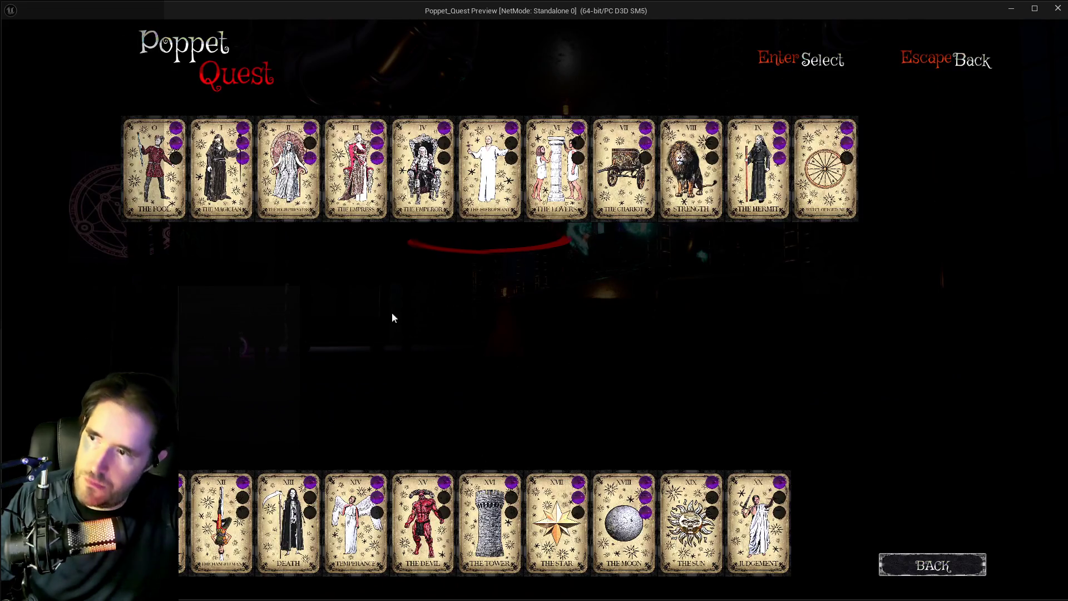
key("Escape")
key("w")
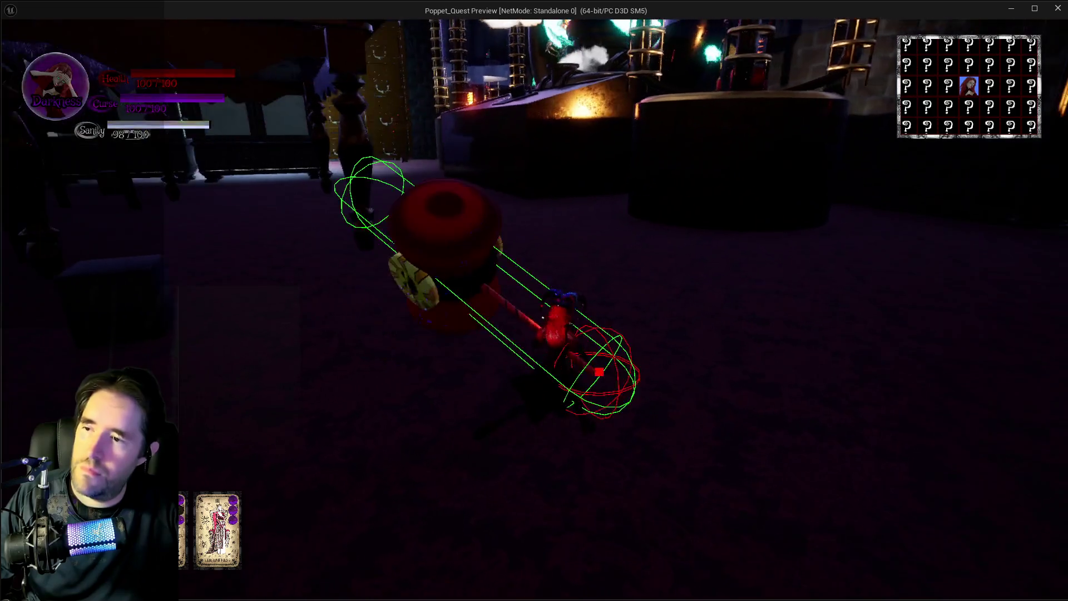
key("w")
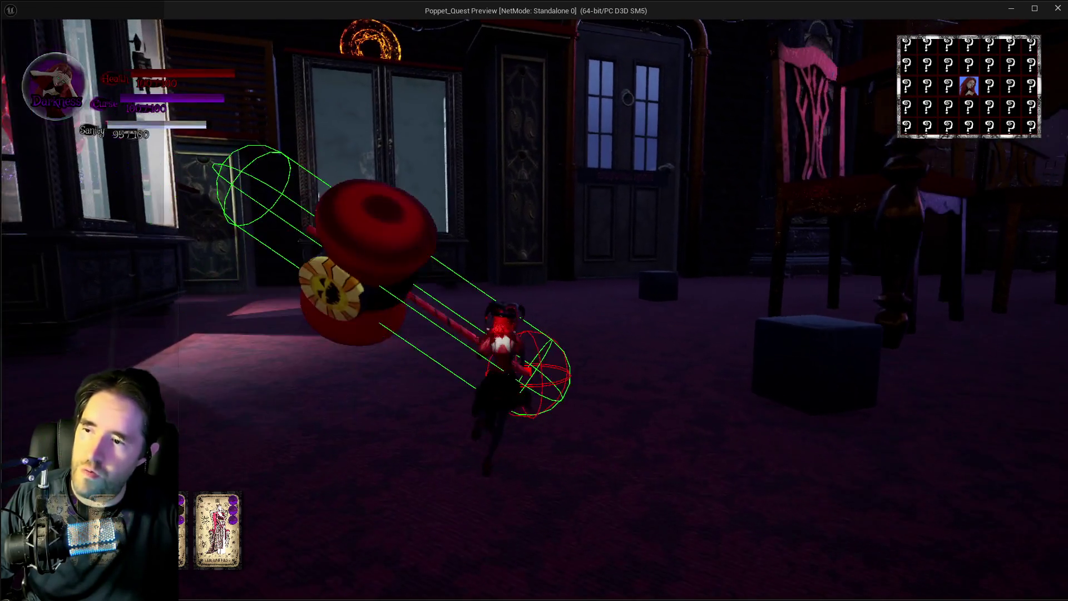
key("w")
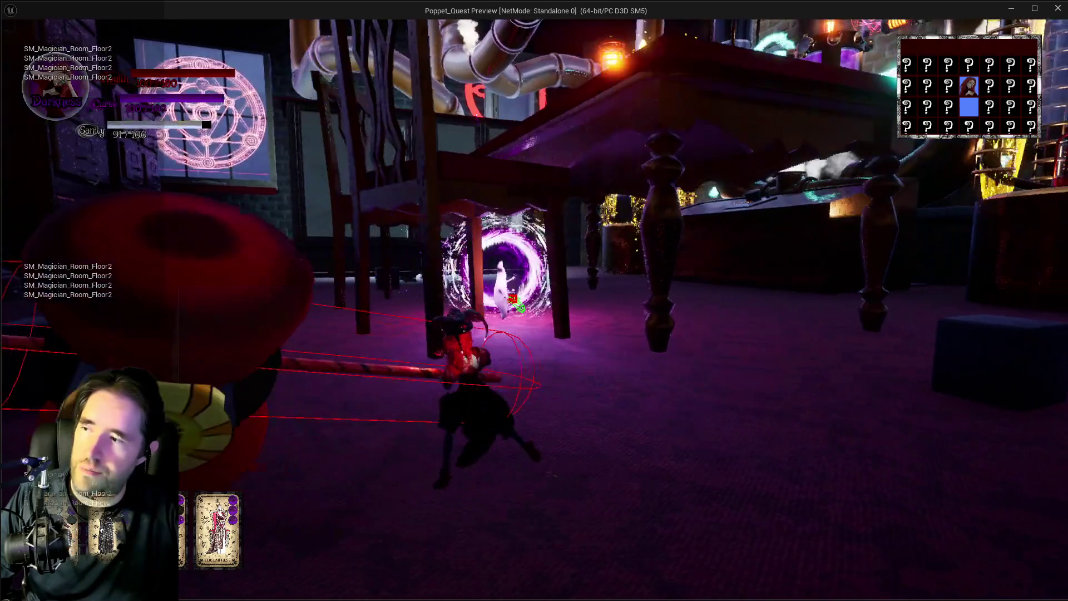
key("w")
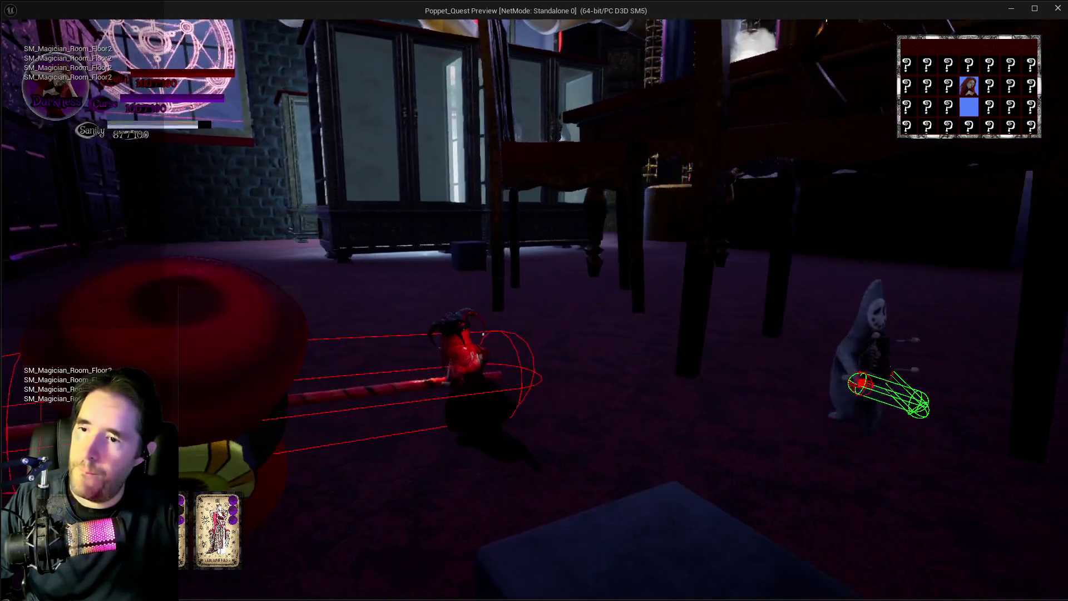
key("w")
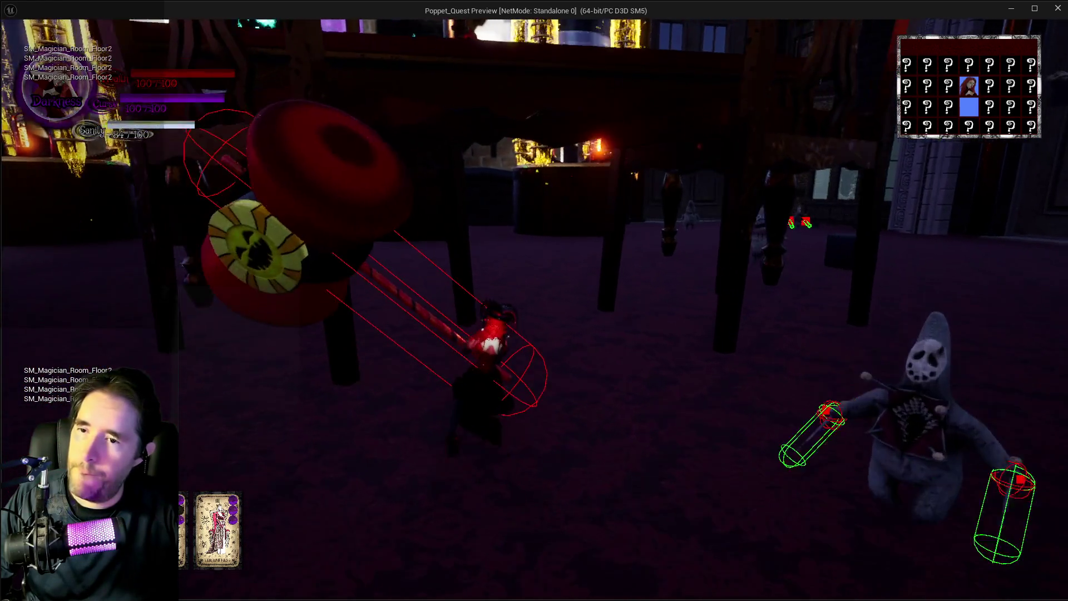
key("w")
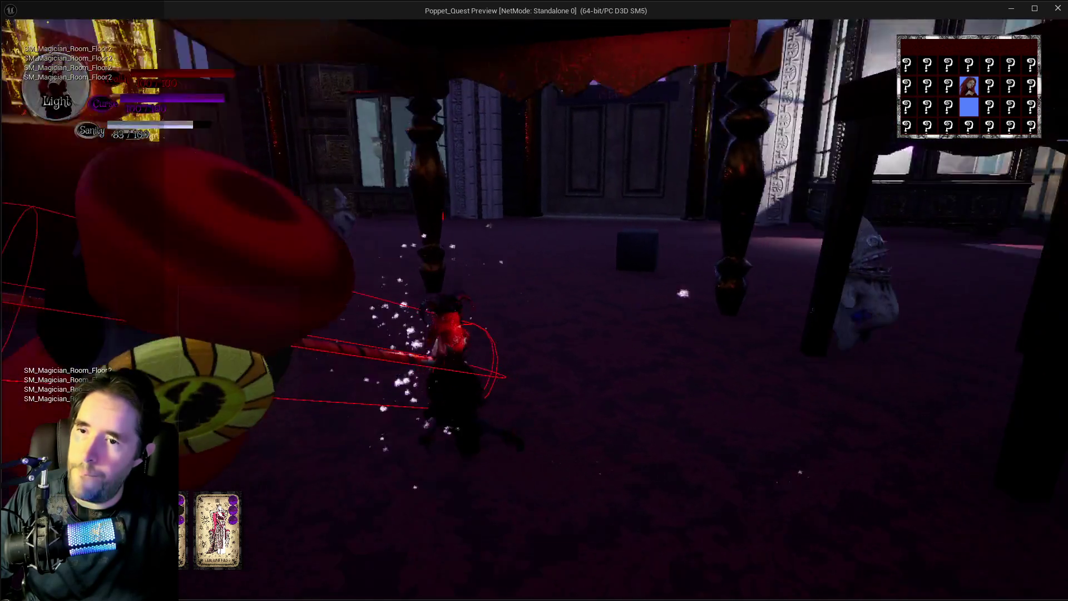
key("w")
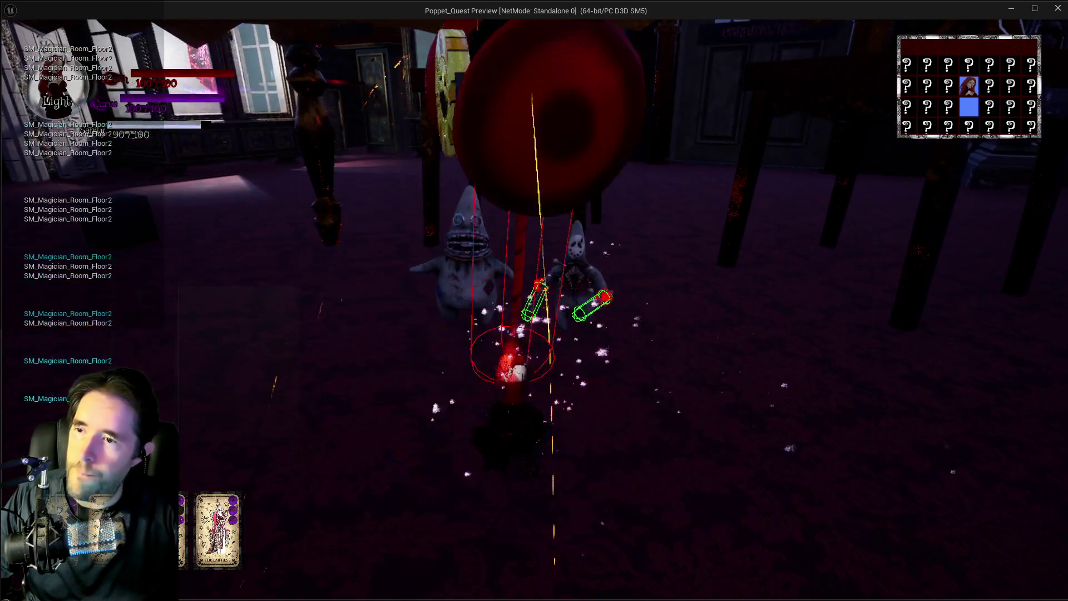
key("w")
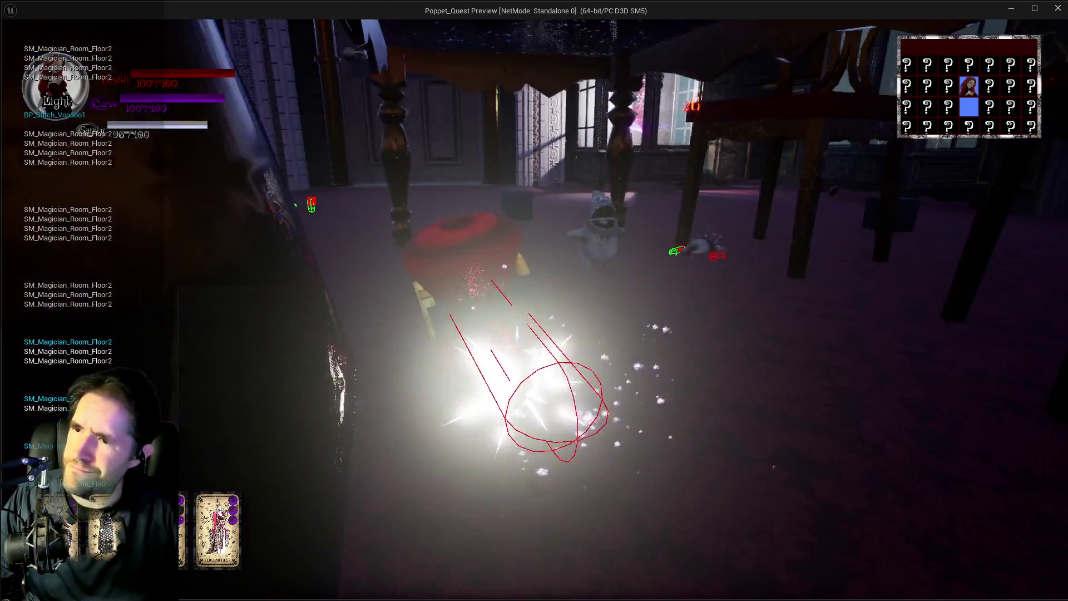
key("w")
key("w")
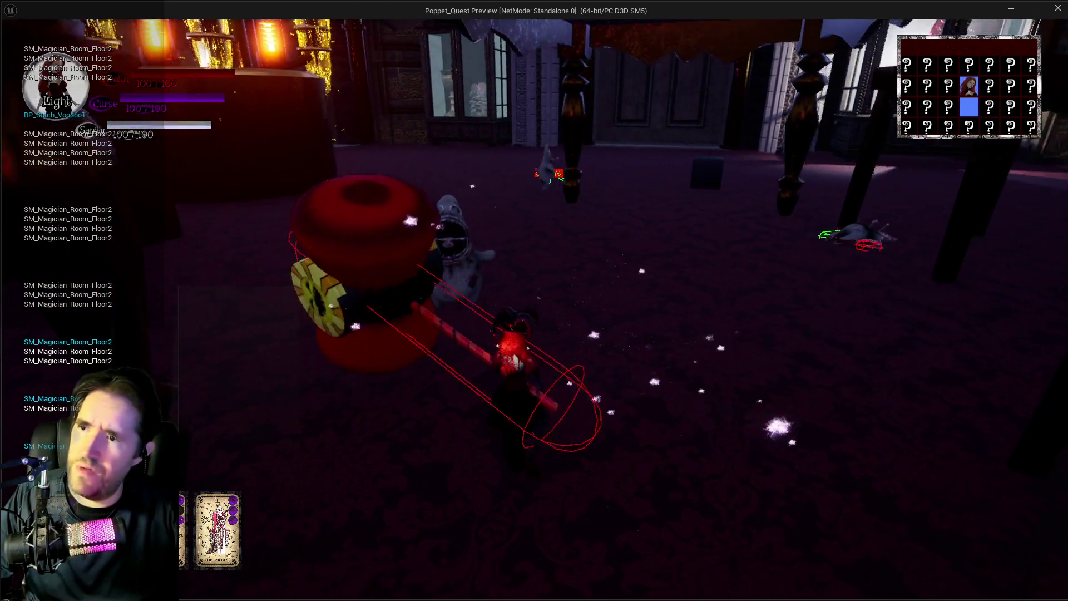
key("w")
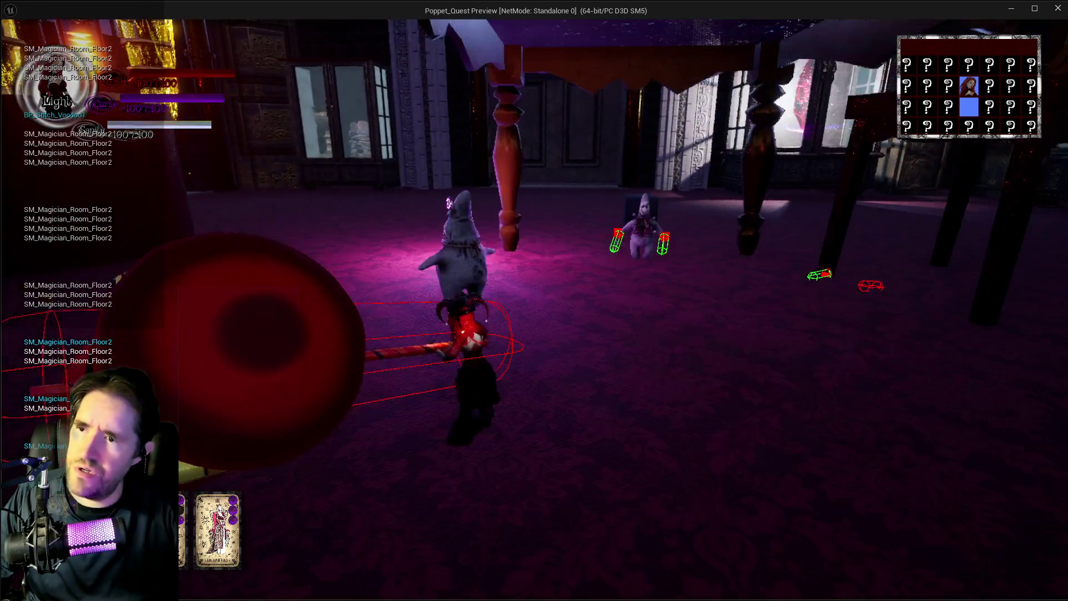
key("w")
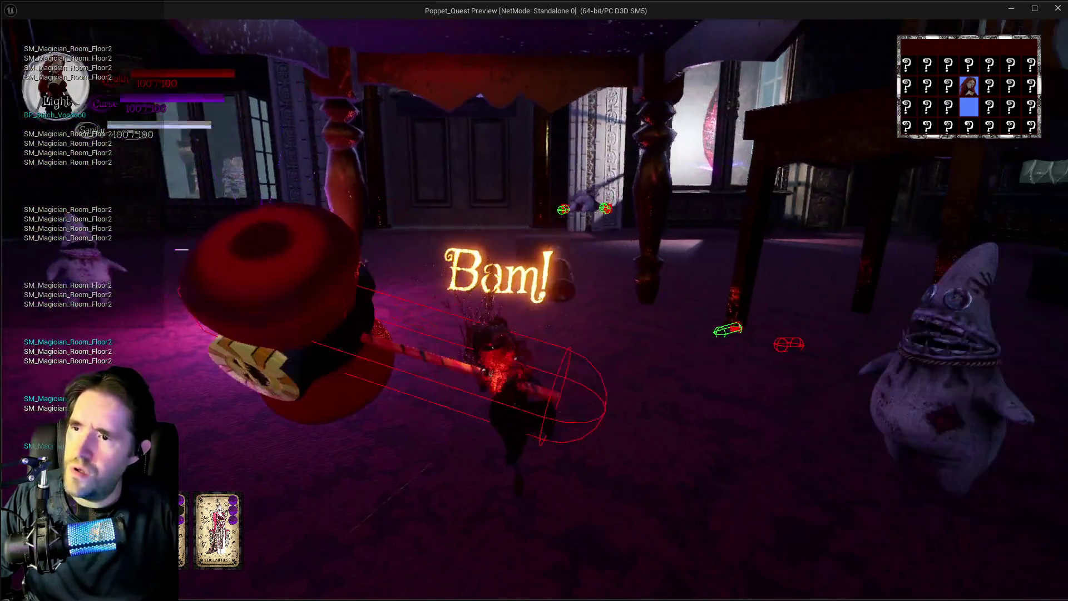
key("w")
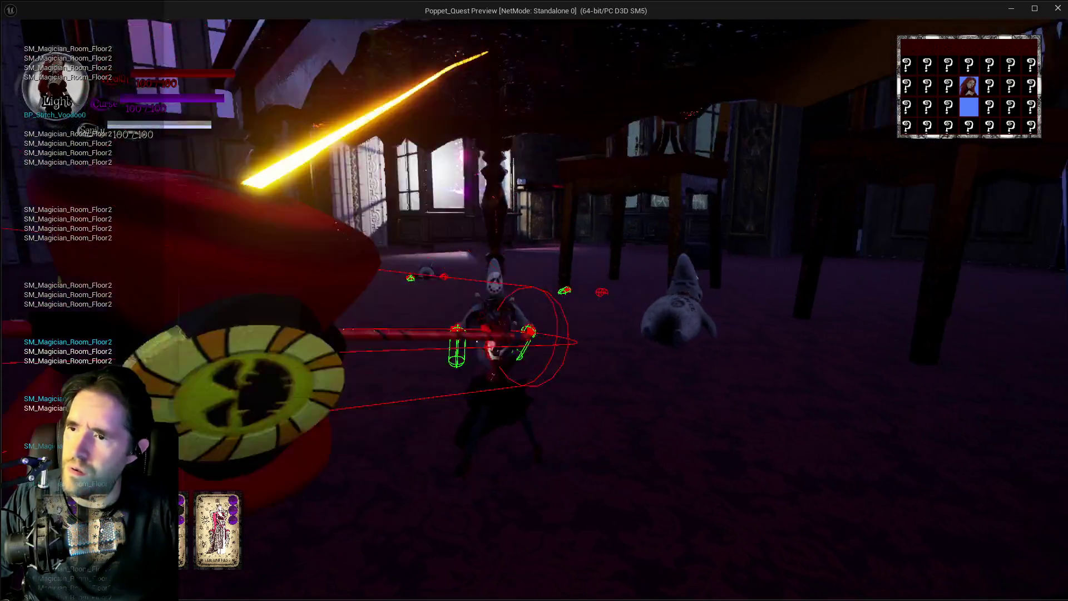
key("w")
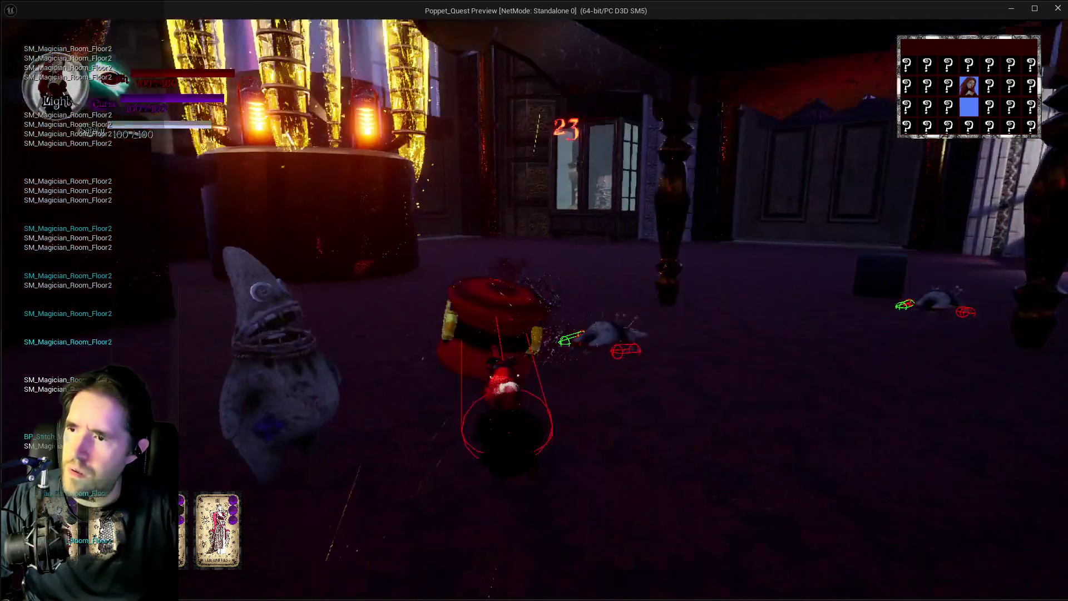
key("w")
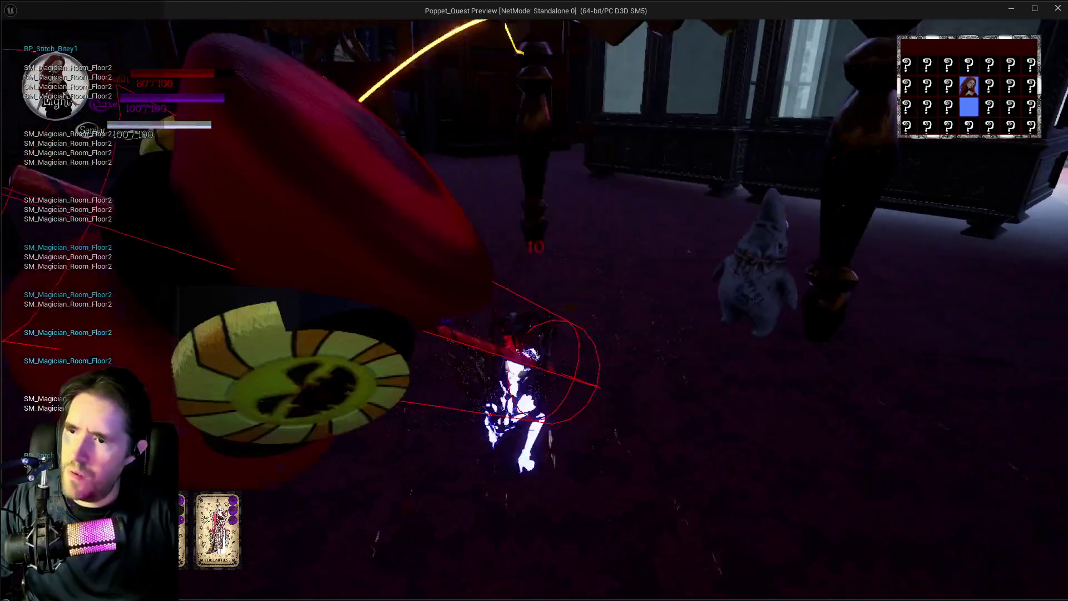
key("w")
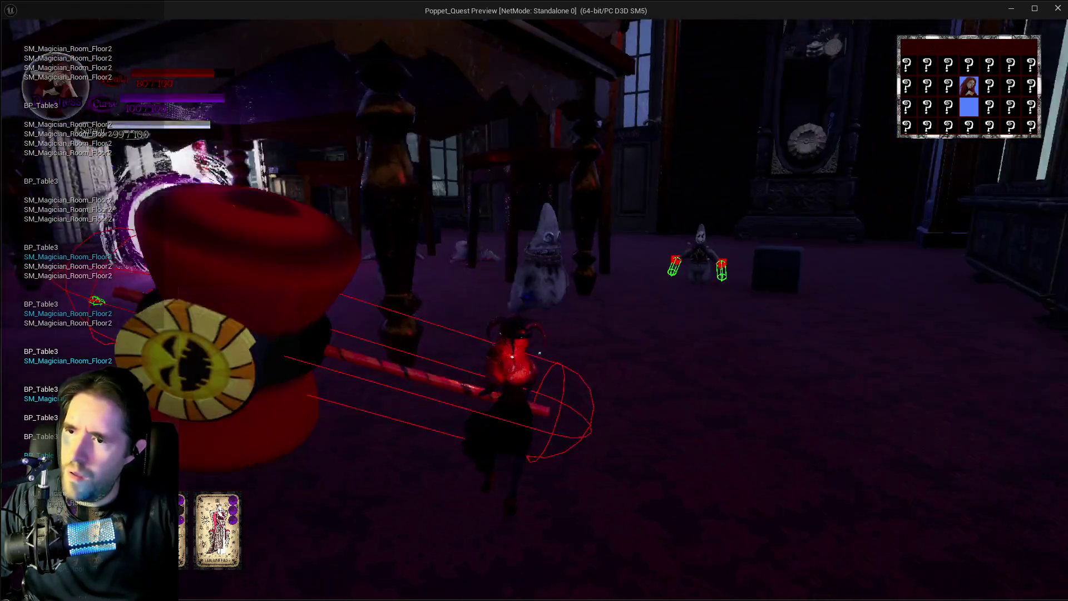
key("w")
key("w")
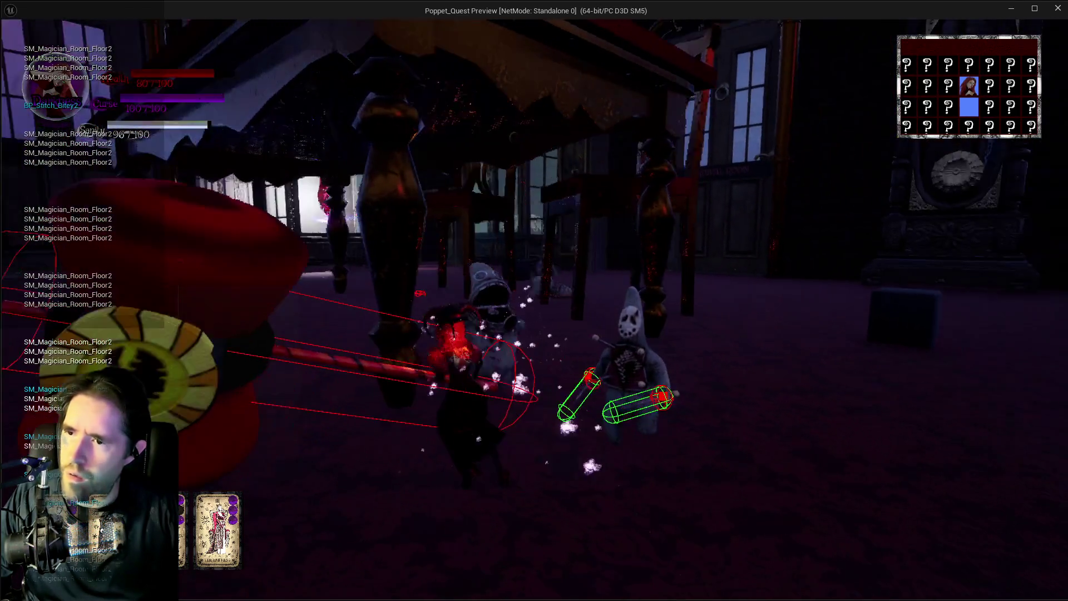
key("w")
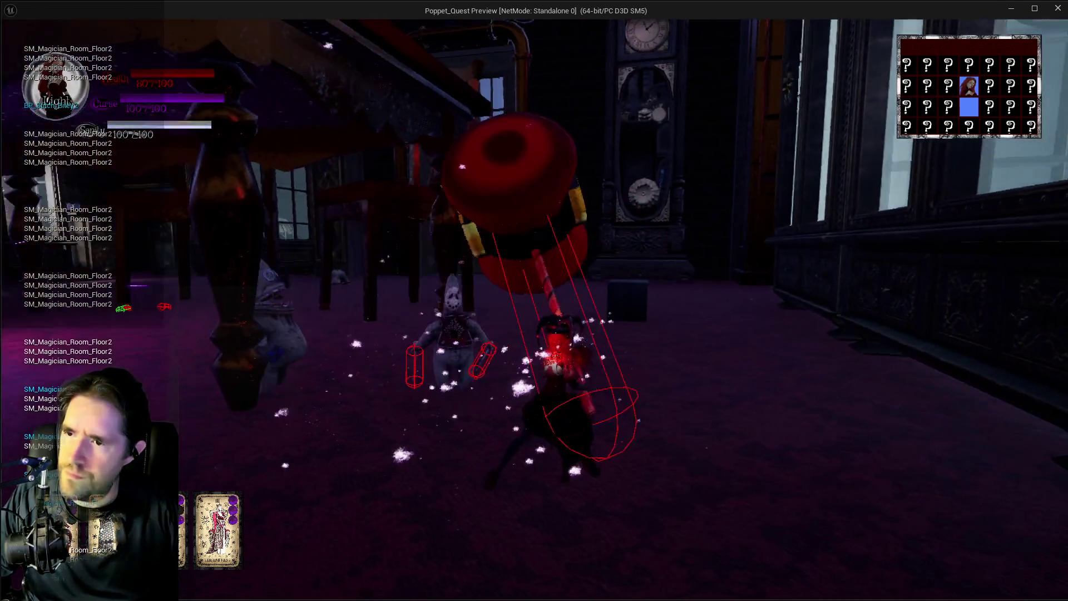
key("w")
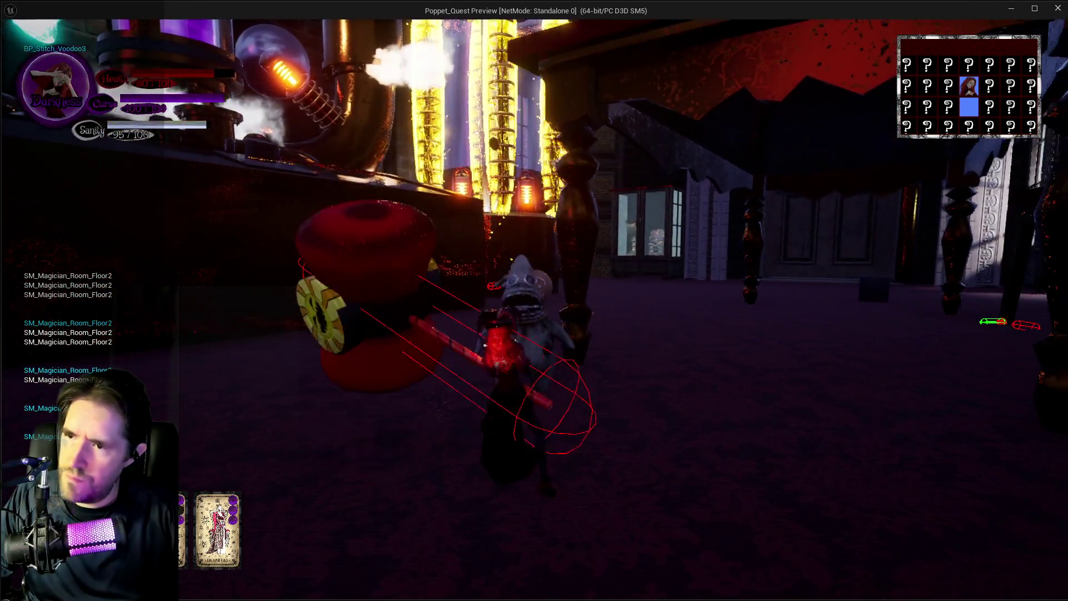
Step: Swing the hammer repeatedly at the dolls to trigger hit effects like Smack and Boom
left_click(534, 300)
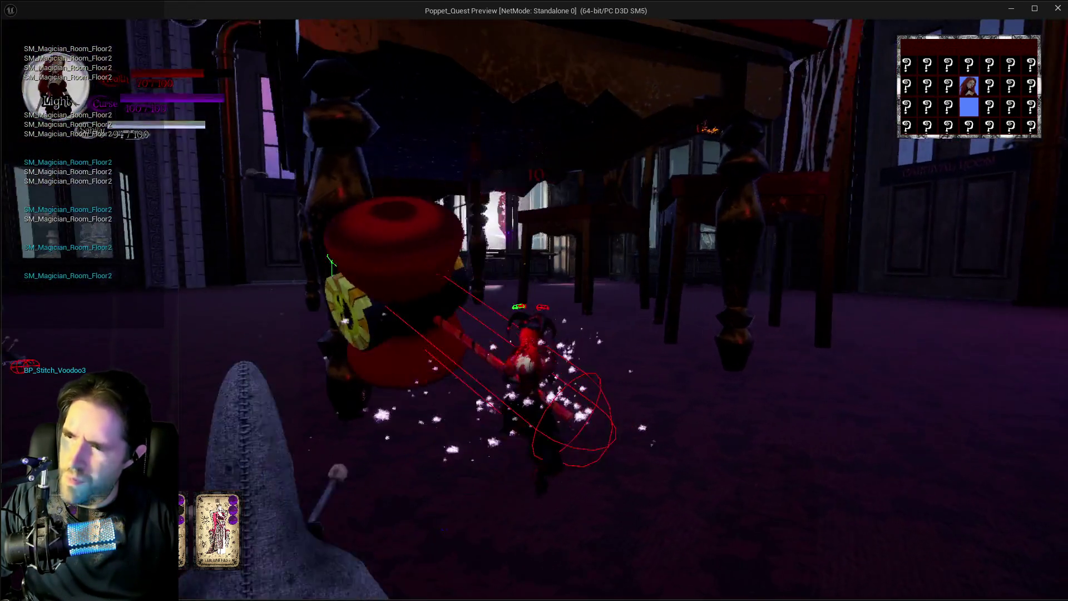
left_click(534, 300)
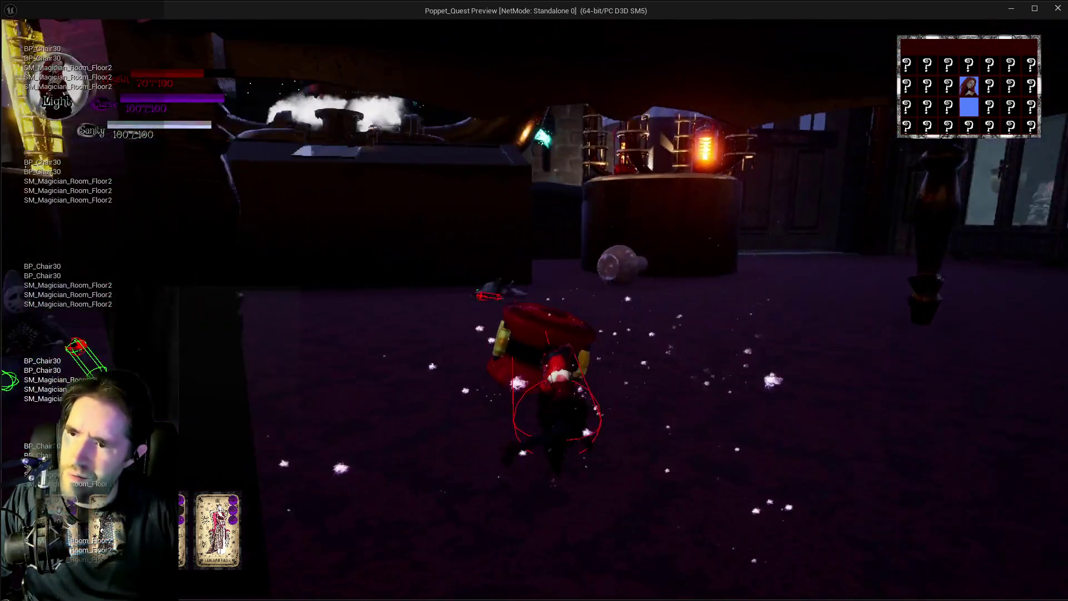
left_click(534, 301)
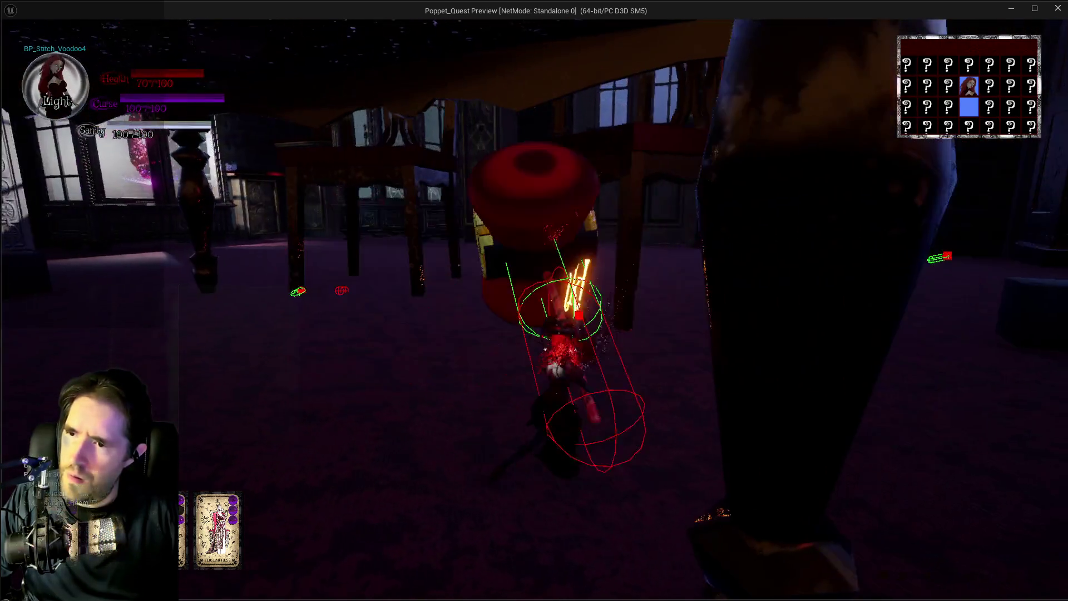
left_click(534, 300)
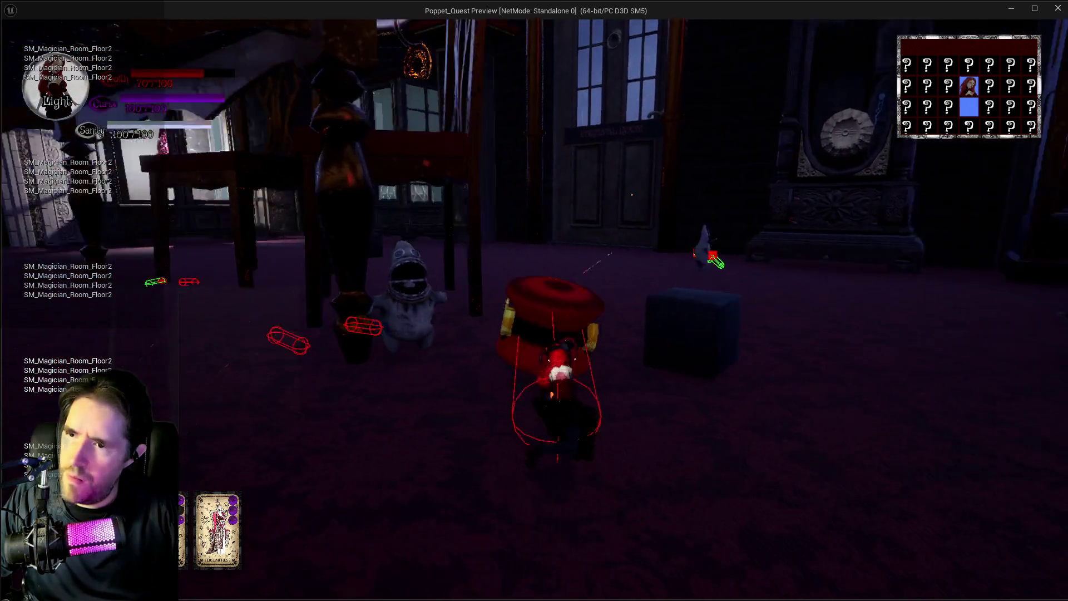
left_click(534, 300)
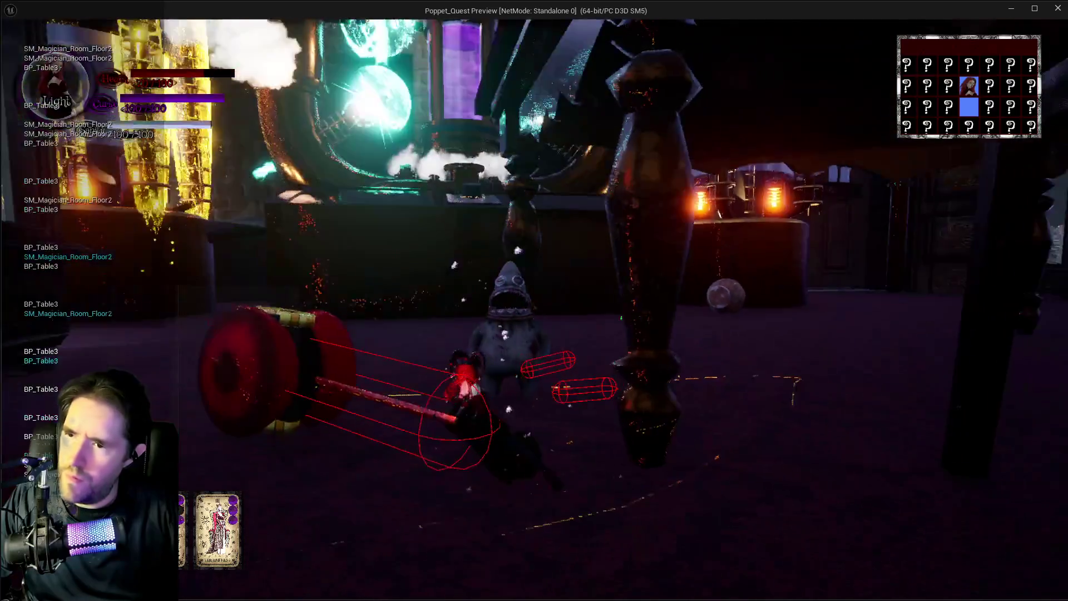
left_click(534, 300)
left_click(534, 300)
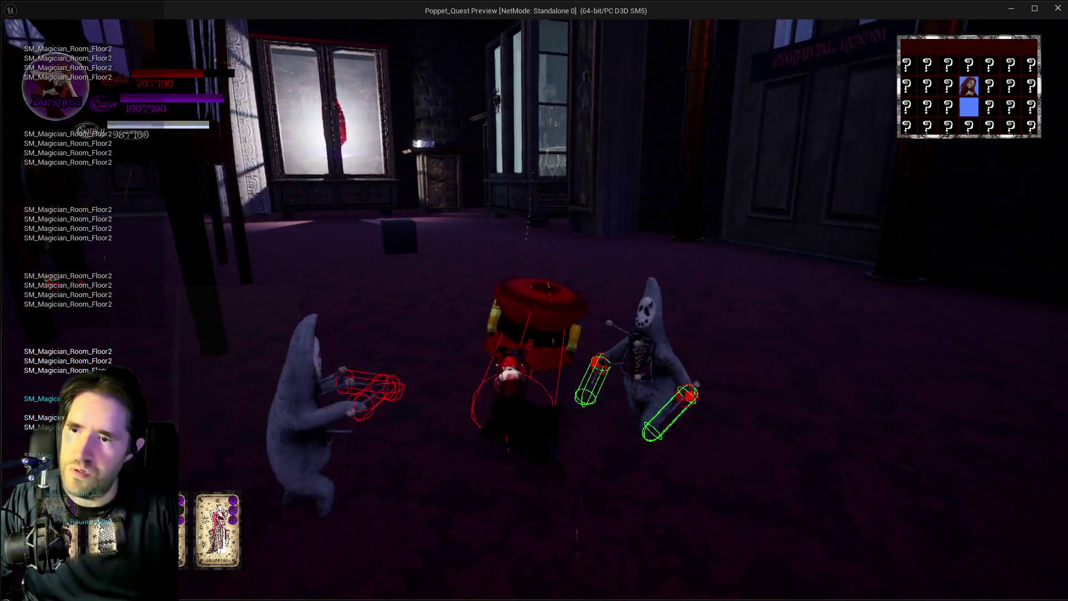
left_click(534, 301)
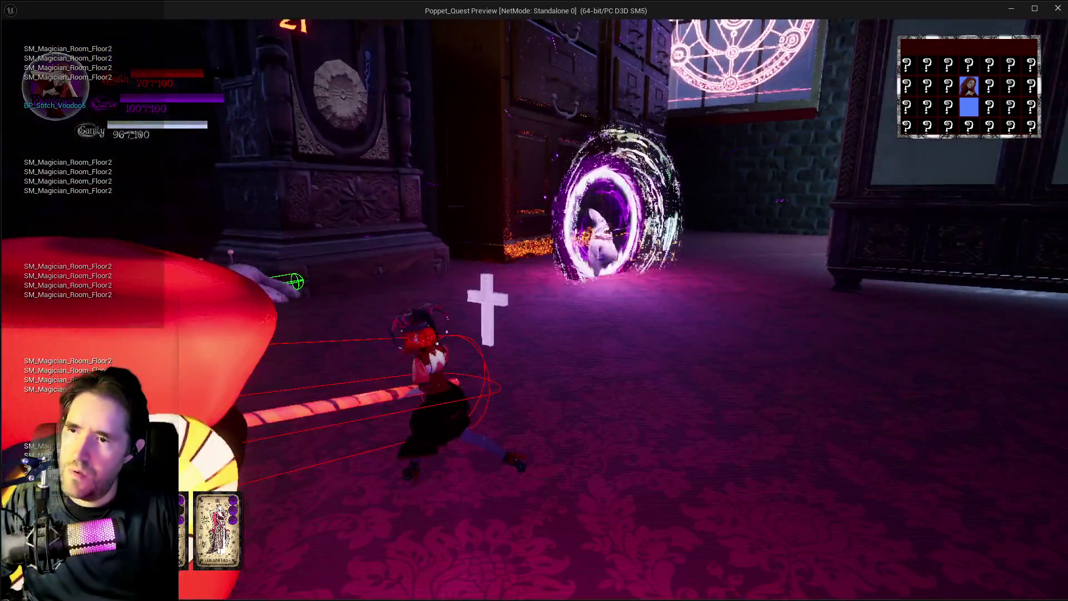
left_click(534, 300)
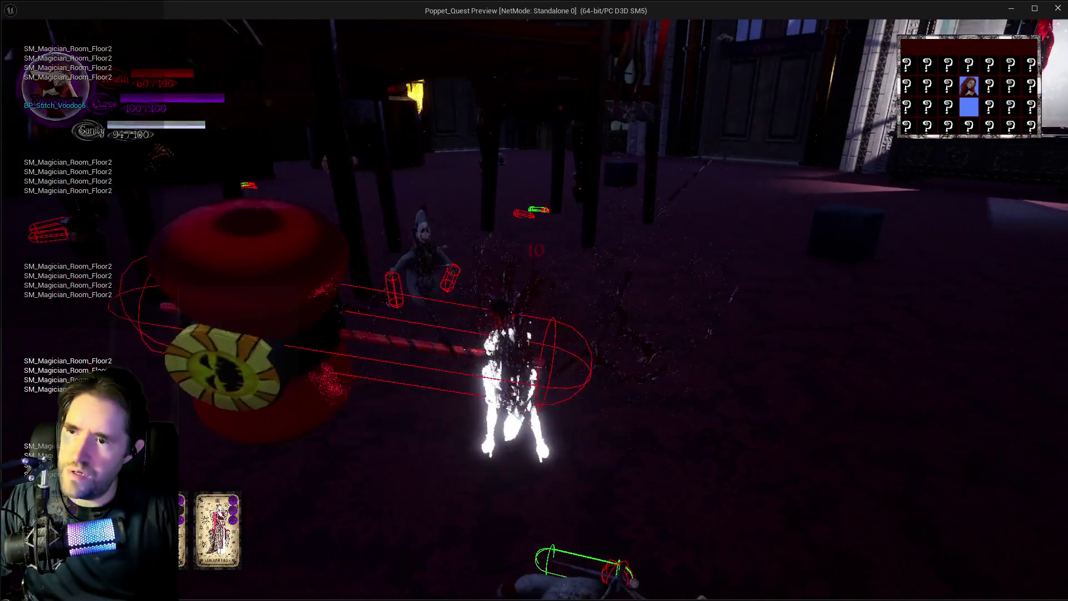
left_click(535, 300)
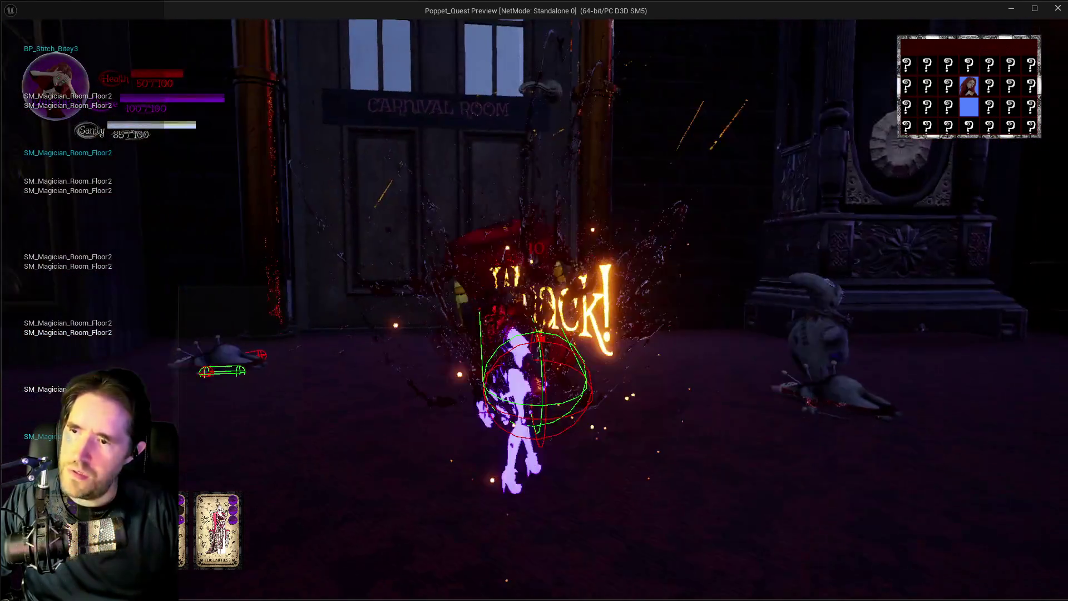
left_click(534, 301)
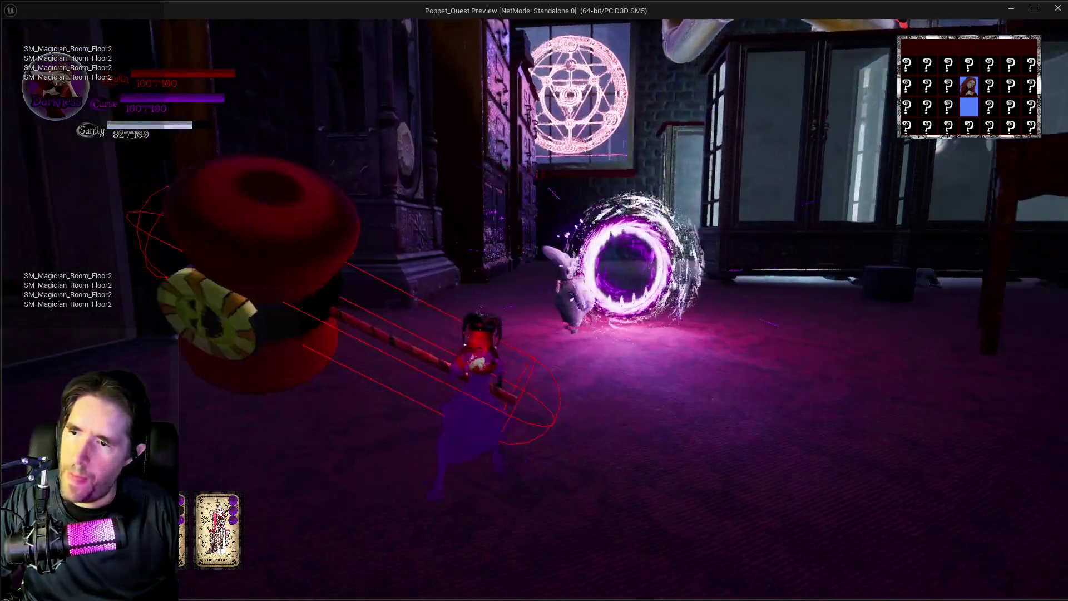
left_click(535, 301)
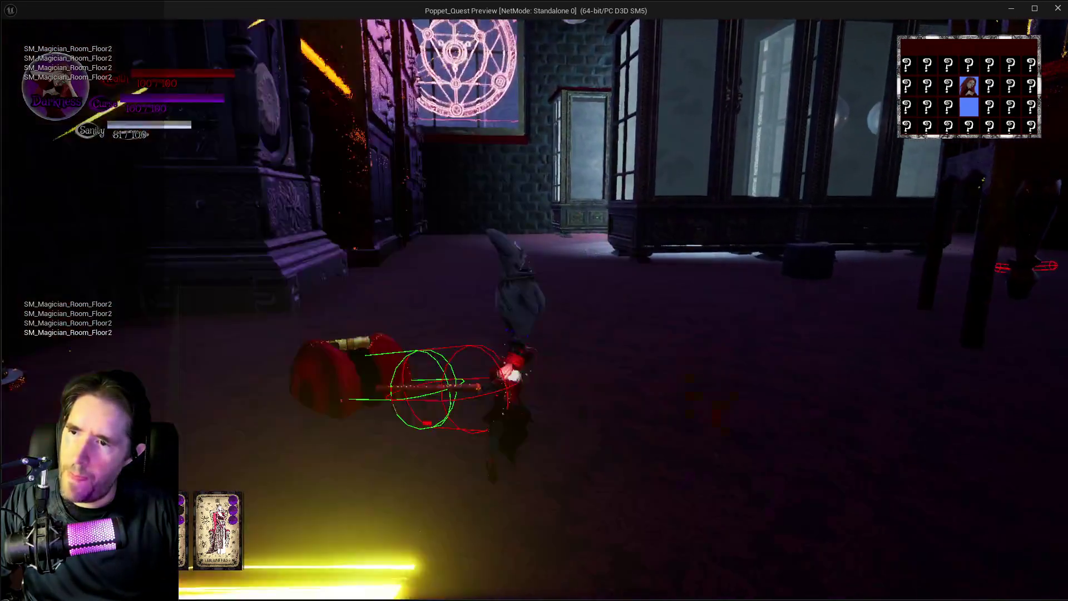
left_click(534, 301)
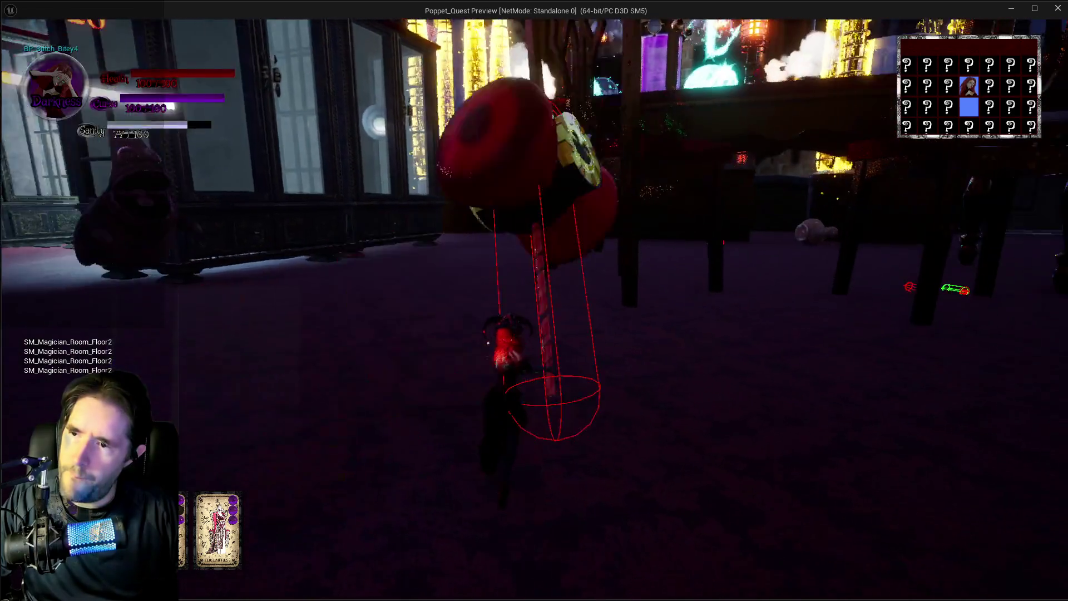
left_click(534, 301)
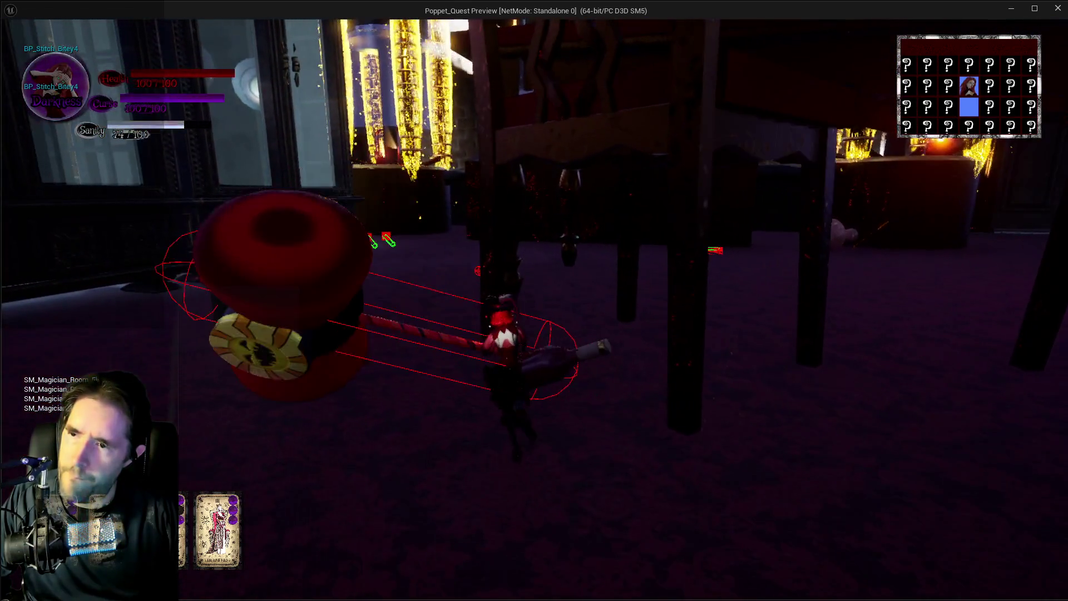
left_click(534, 301)
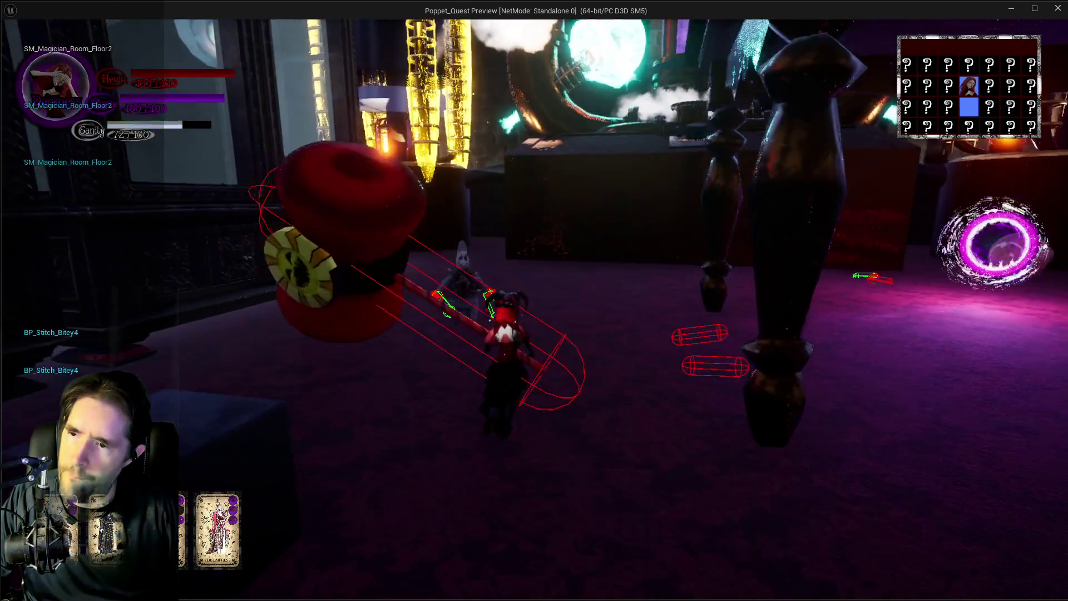
left_click(534, 300)
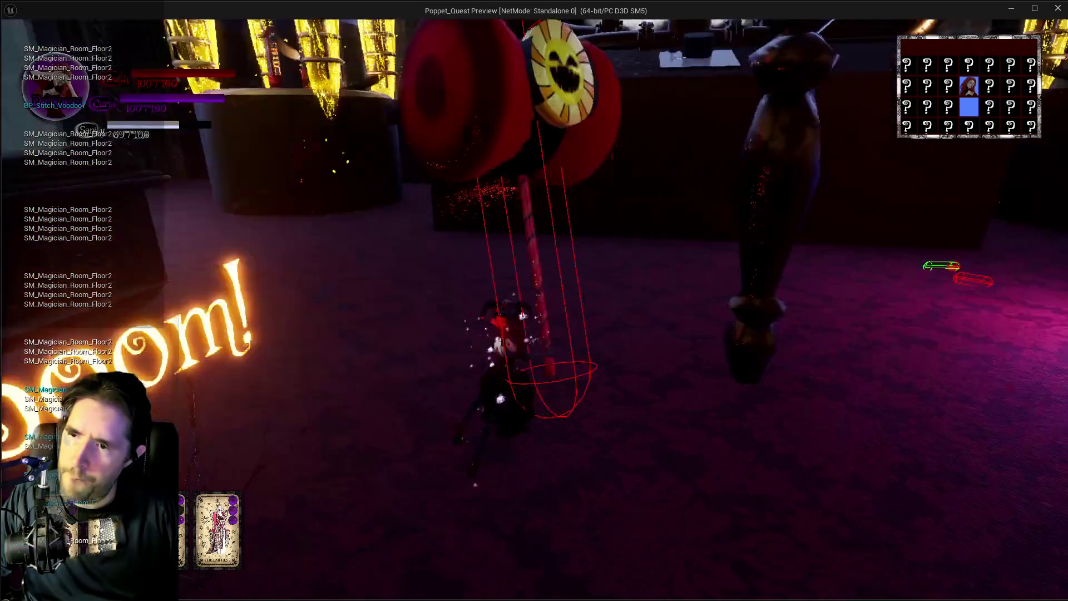
left_click(535, 301)
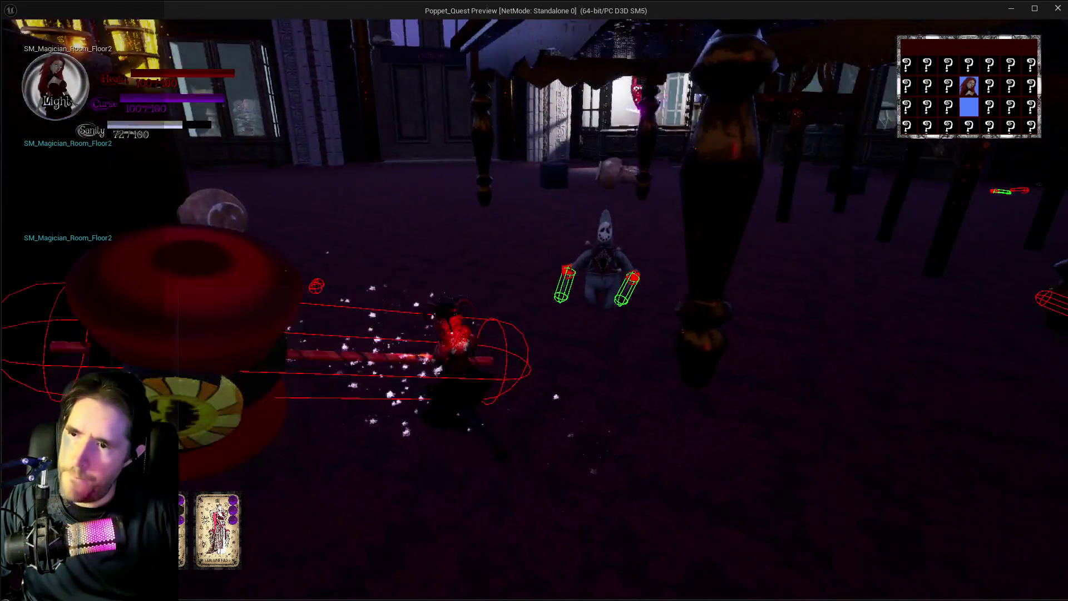
left_click(534, 301)
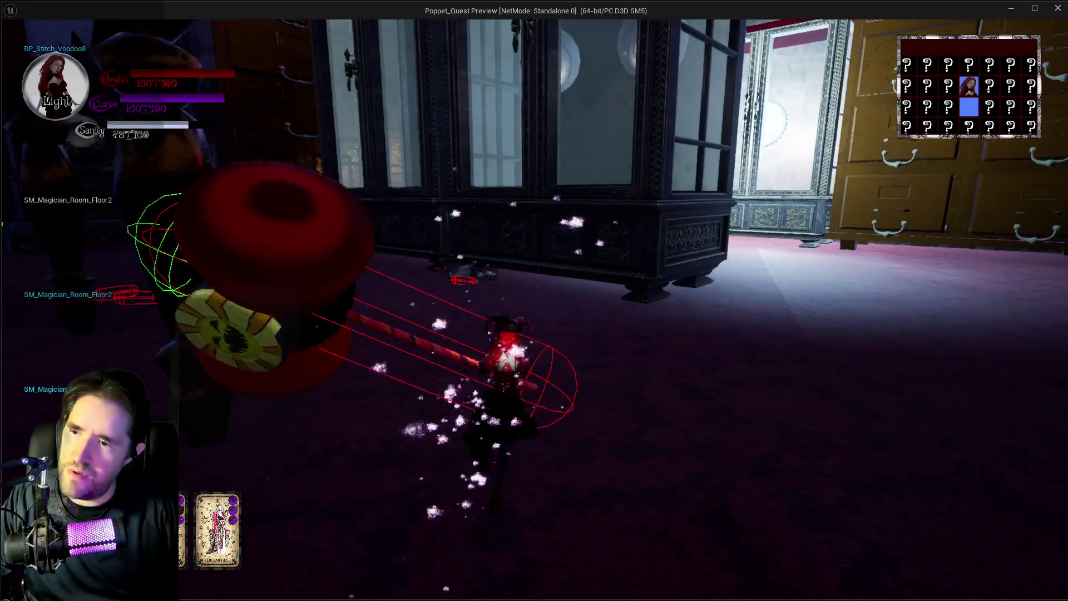
left_click(535, 301)
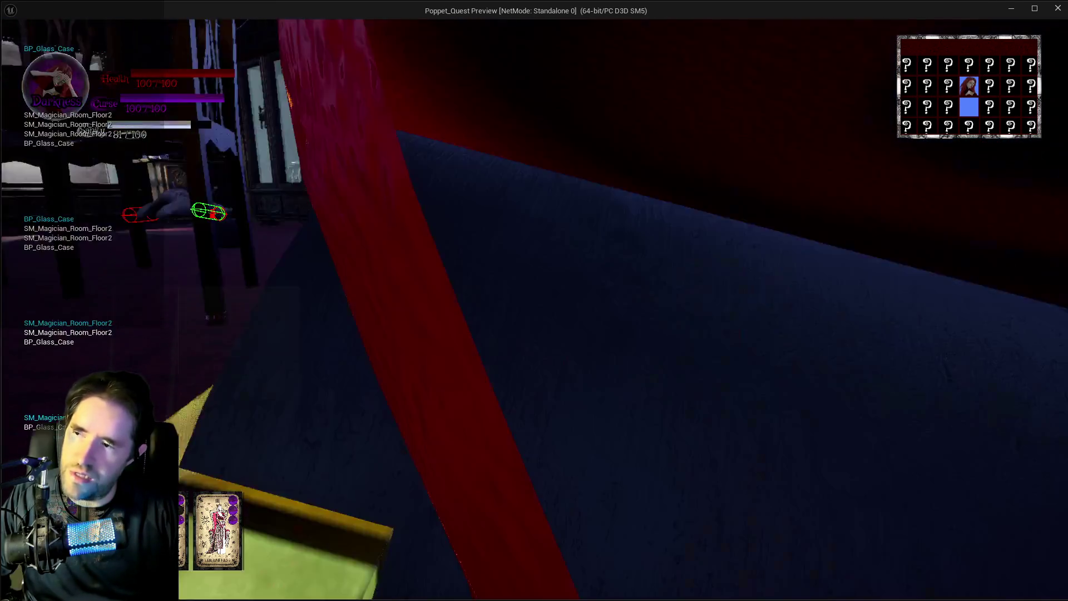
left_click(534, 301)
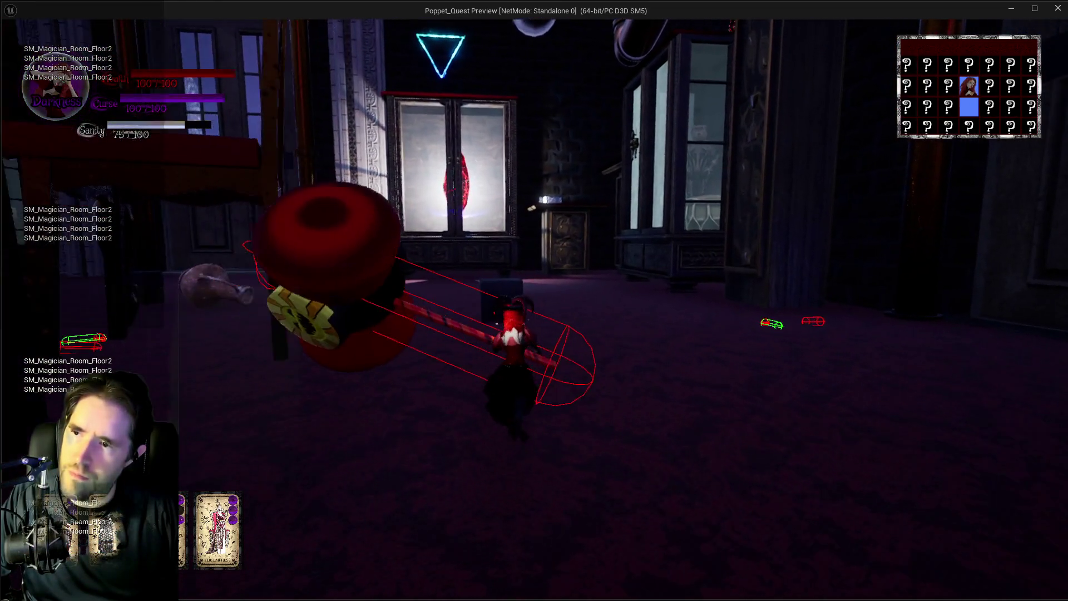
left_click(535, 301)
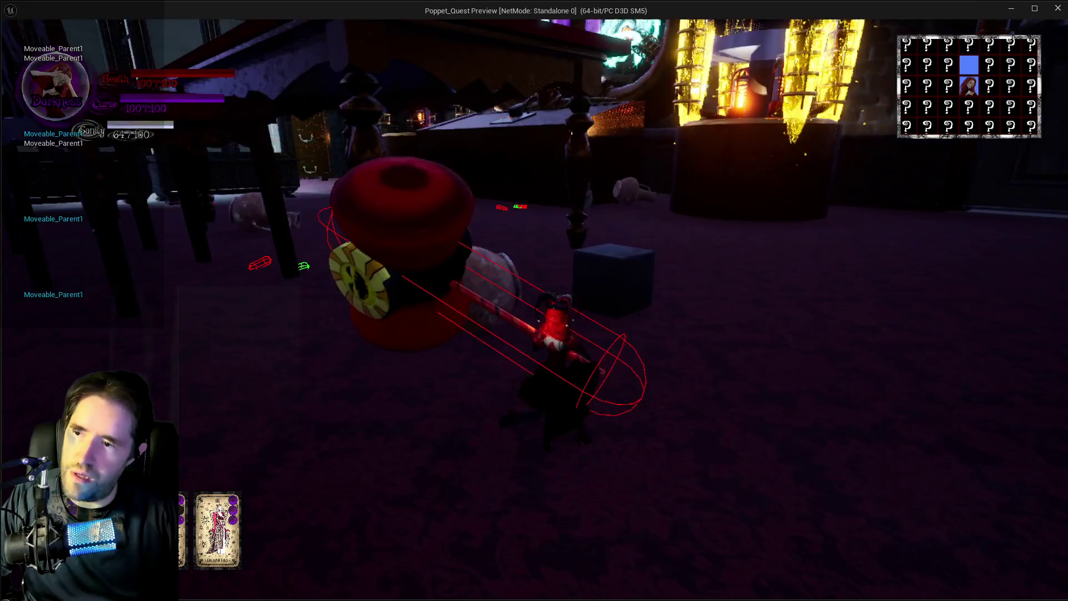
left_click(534, 300)
left_click(534, 301)
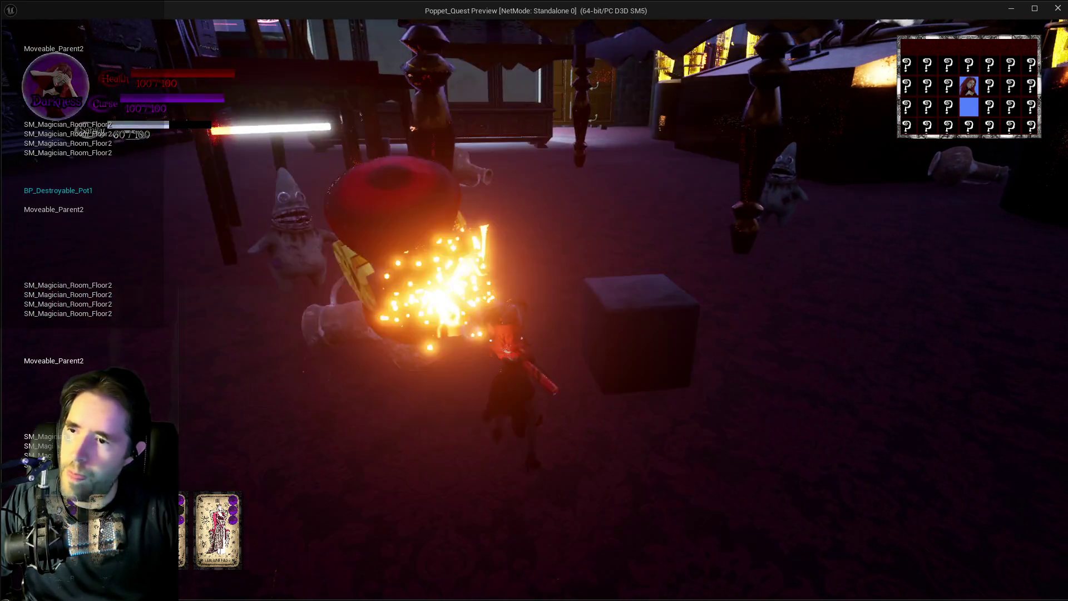
left_click(534, 301)
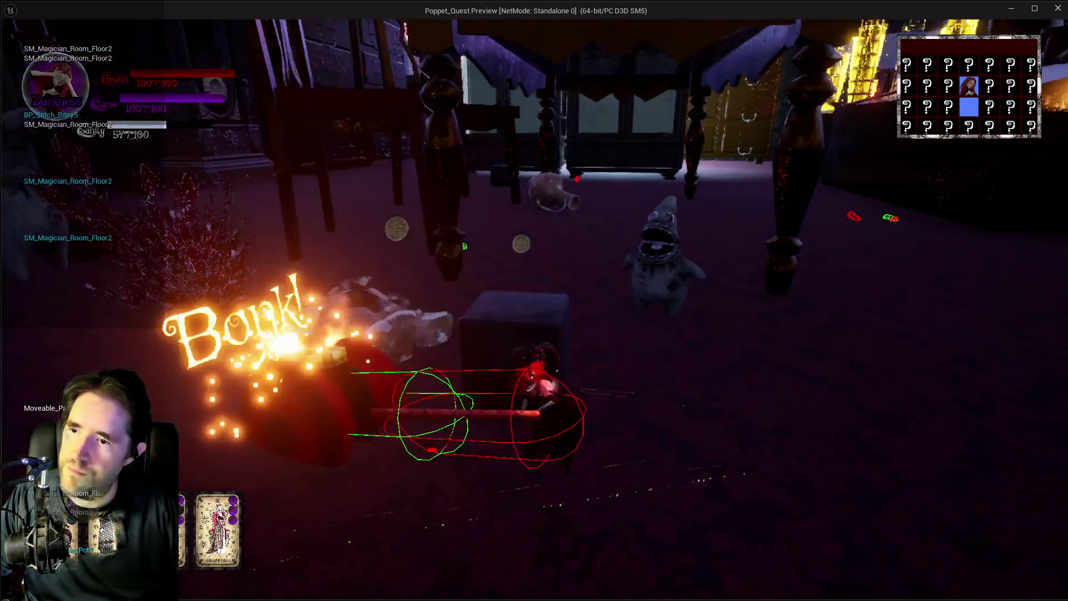
left_click(534, 301)
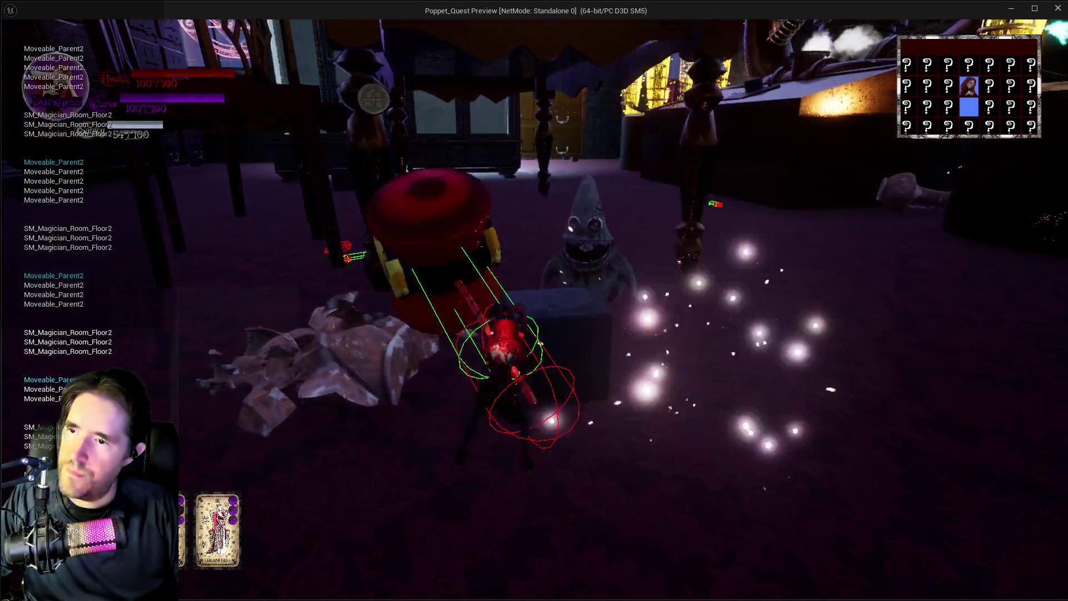
left_click(534, 300)
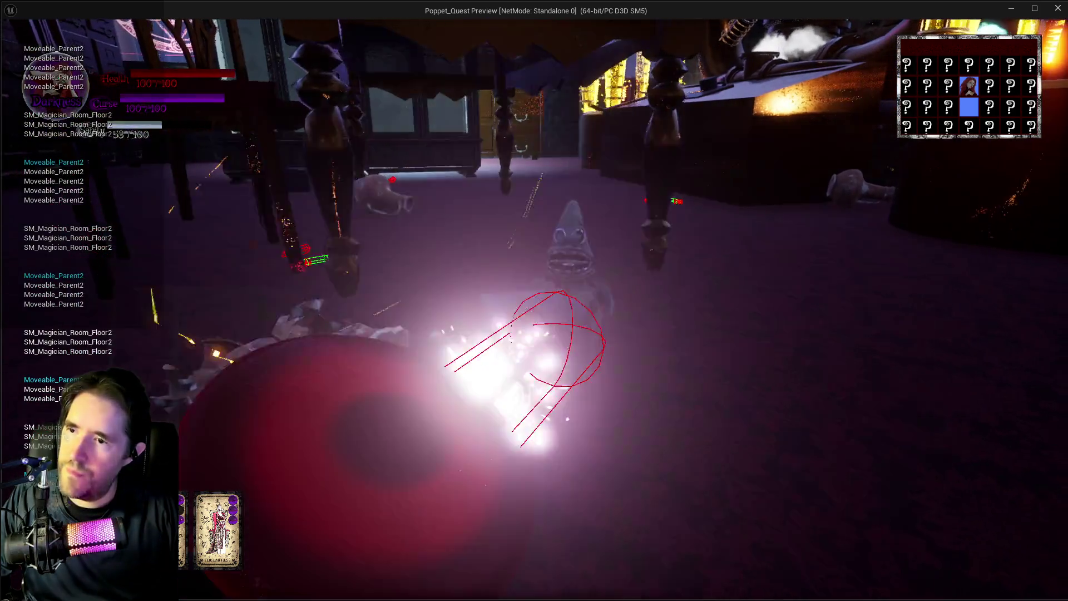
left_click(535, 301)
left_click(534, 300)
left_click(534, 301)
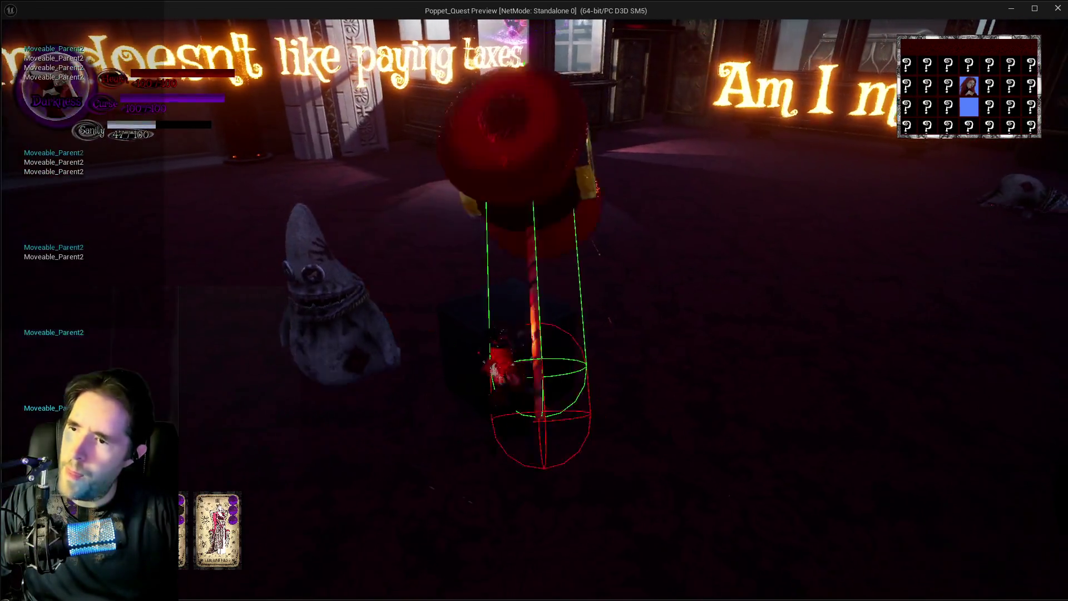
left_click(535, 300)
left_click(535, 301)
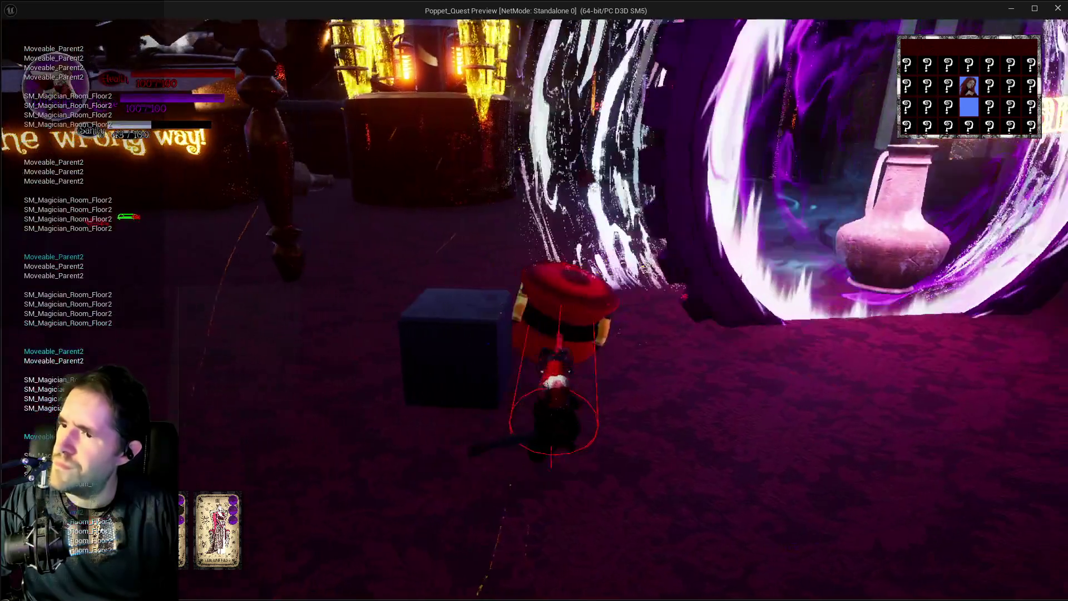
left_click(534, 301)
left_click(534, 300)
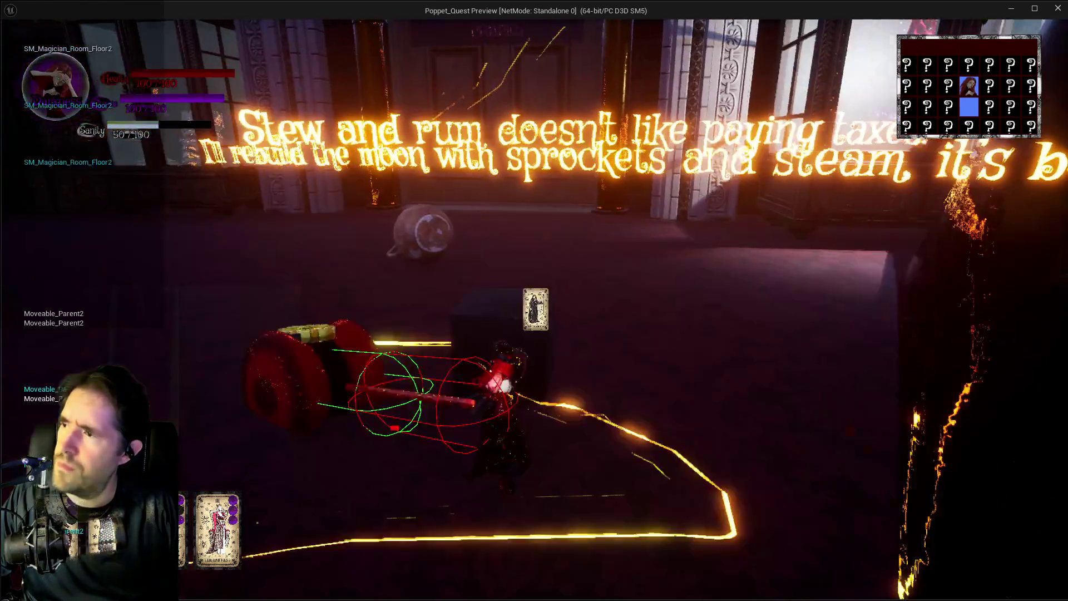
left_click(534, 301)
left_click(534, 300)
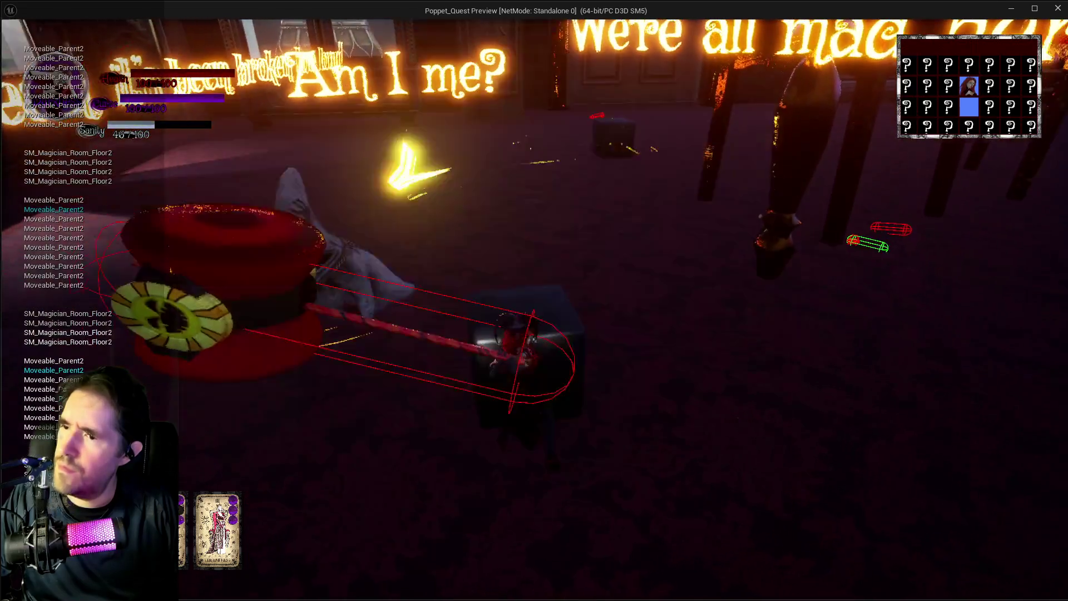
key("w")
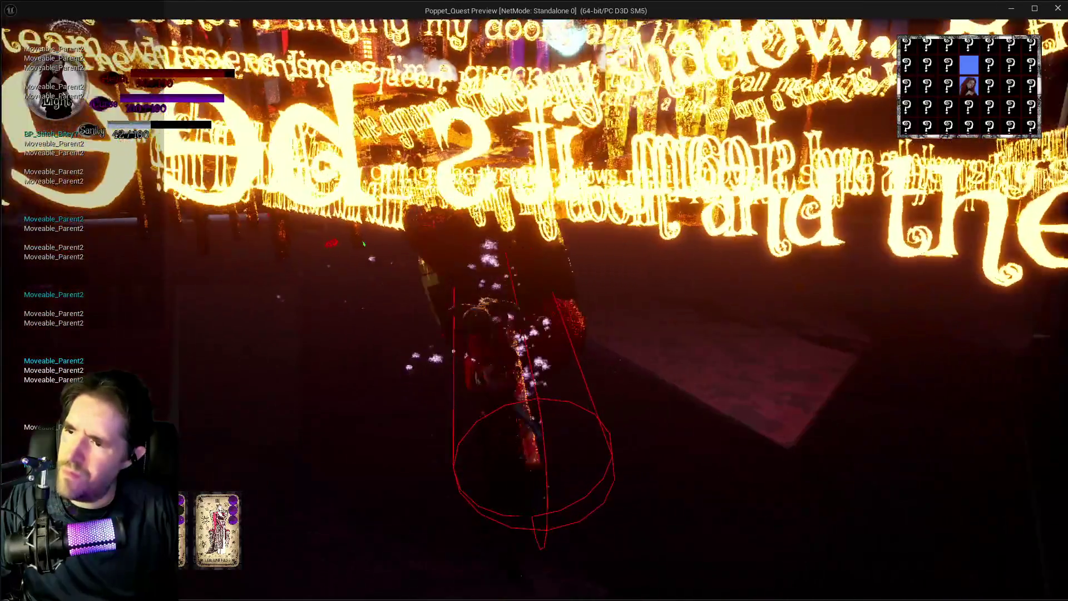
left_click(535, 301)
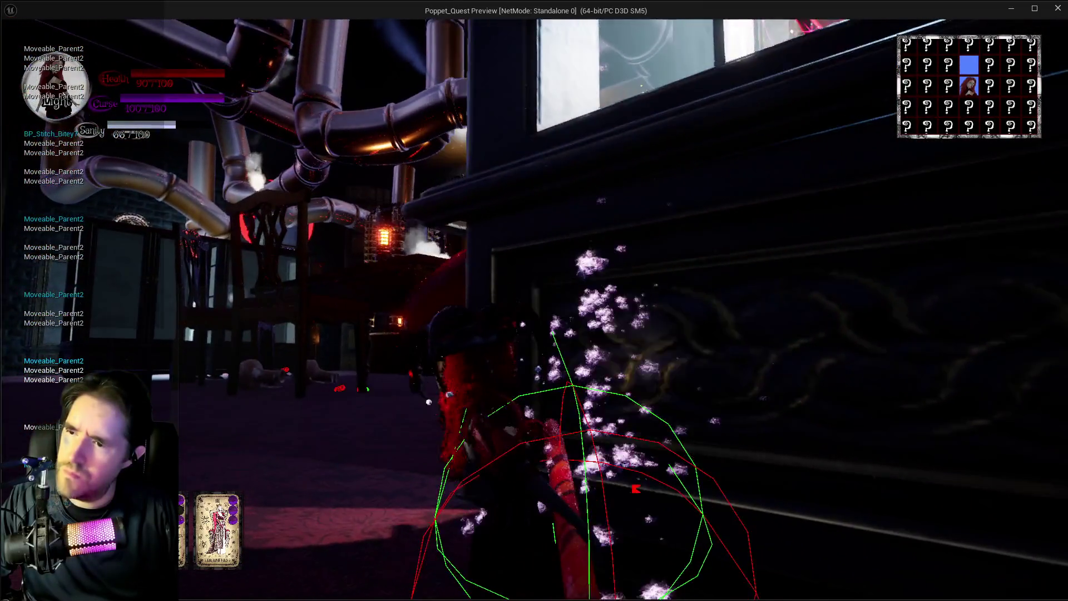
left_click(534, 300)
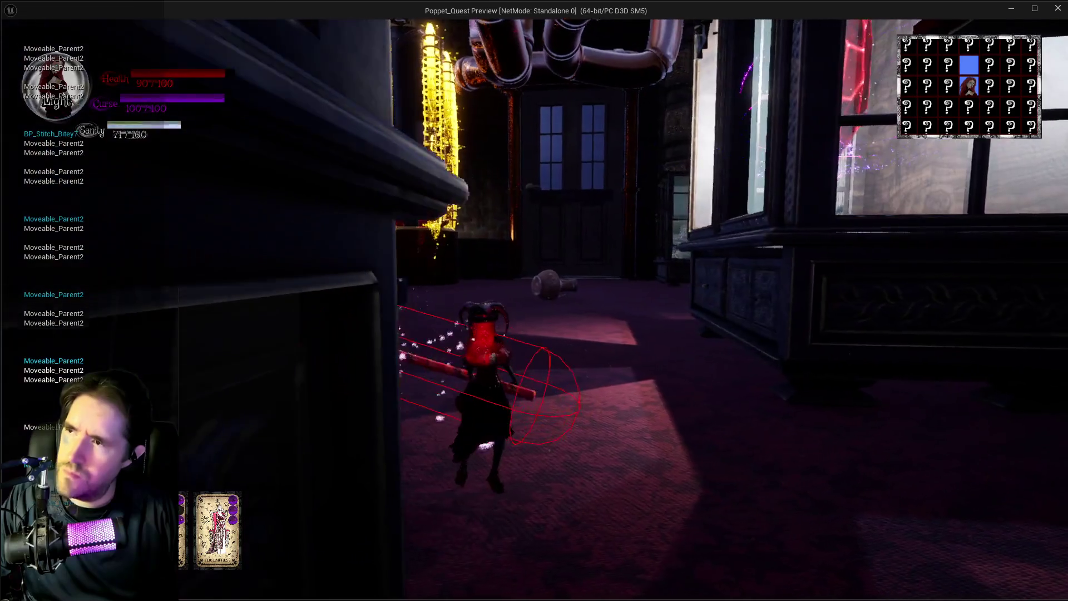
left_click(534, 301)
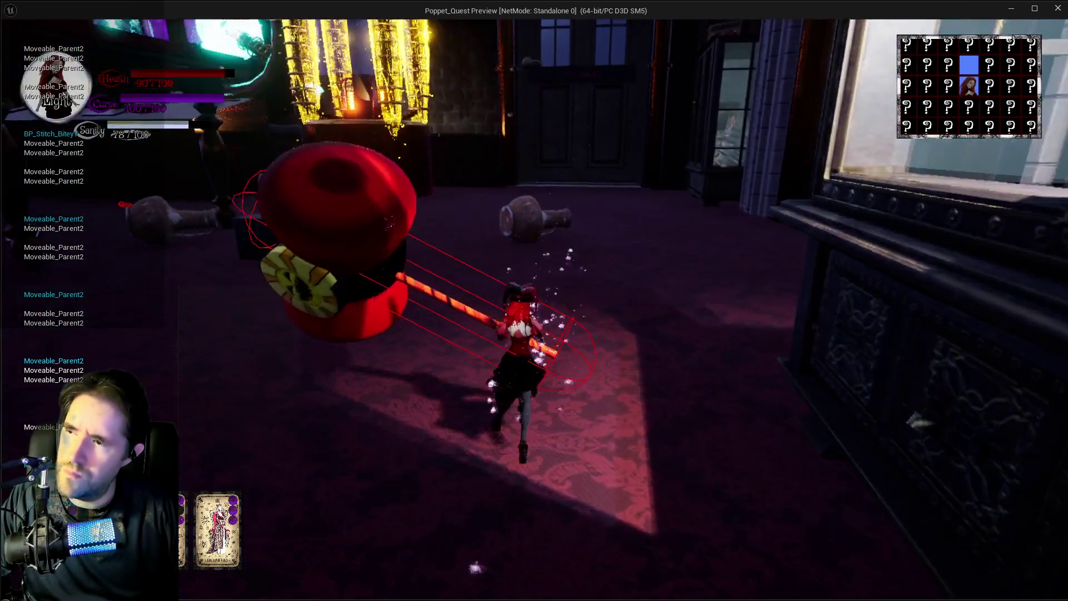
left_click(534, 300)
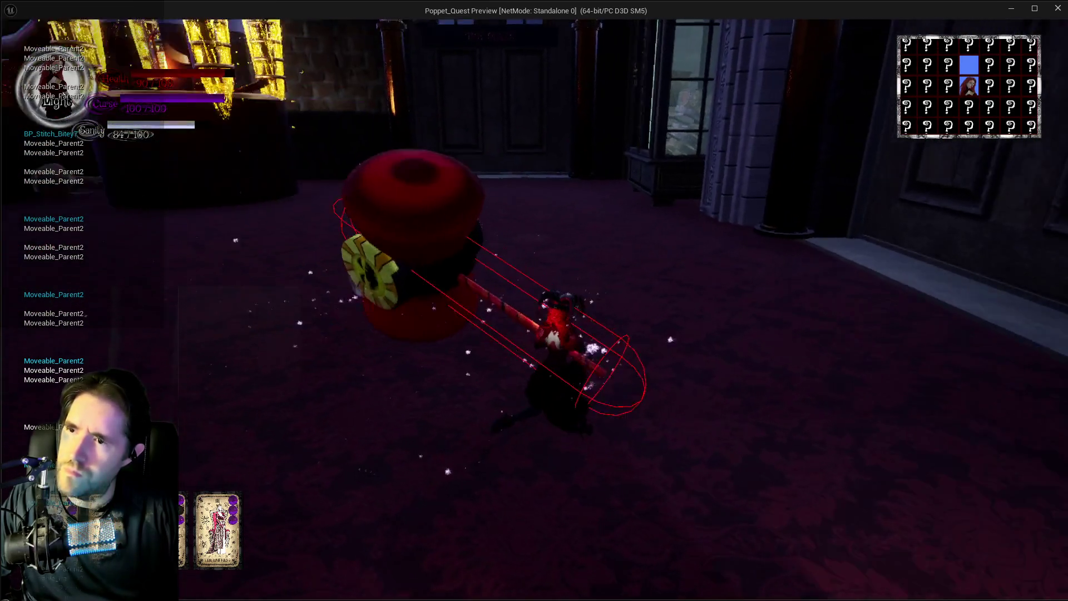
left_click(534, 300)
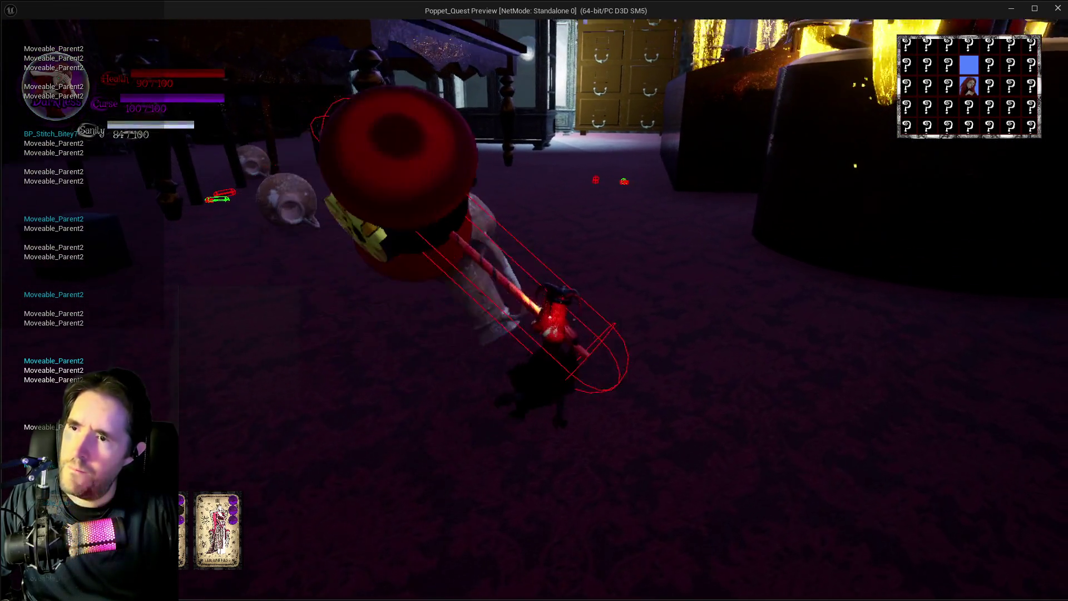
left_click(534, 300)
left_click(535, 301)
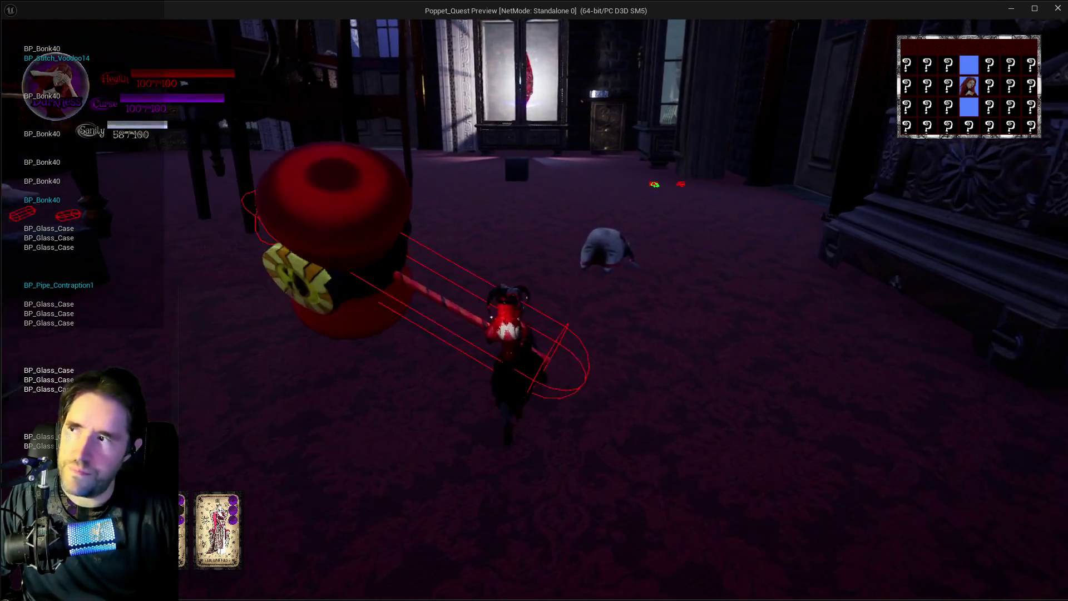
key("alt+Tab")
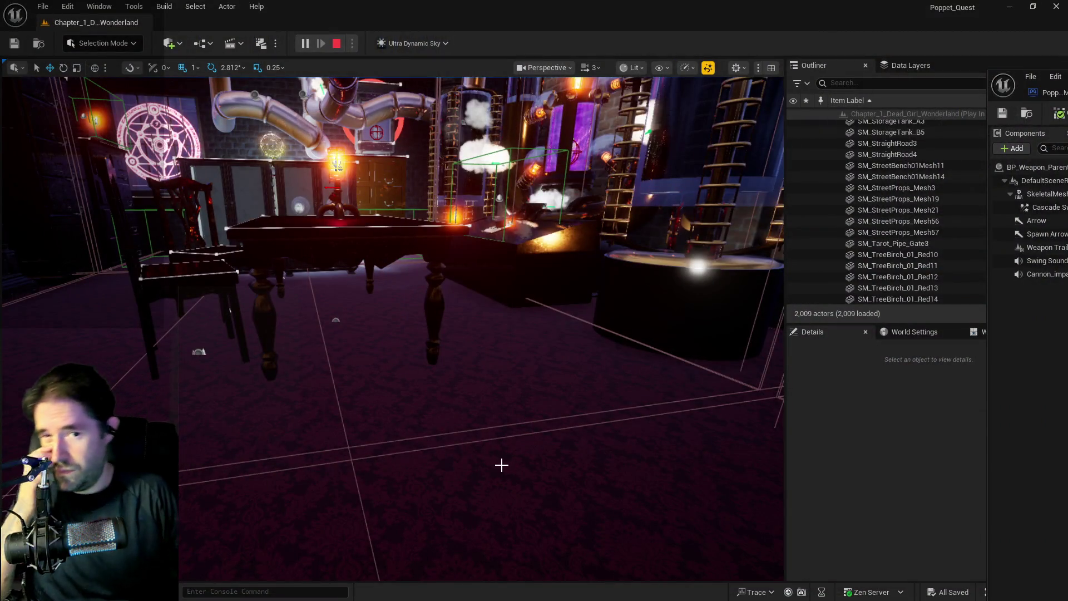
Step: Stop the playtest and bring BP_Weapon_Parent's blueprint editor up maximized
key("Escape")
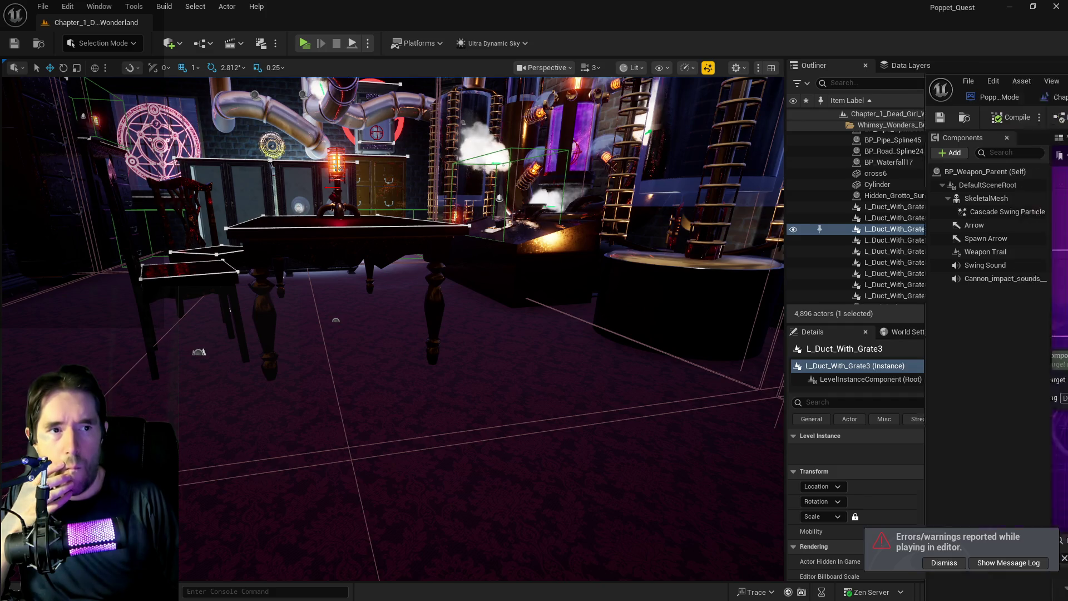
key("alt+Tab")
double_click(540, 201)
scroll(321, 278, "down", 1)
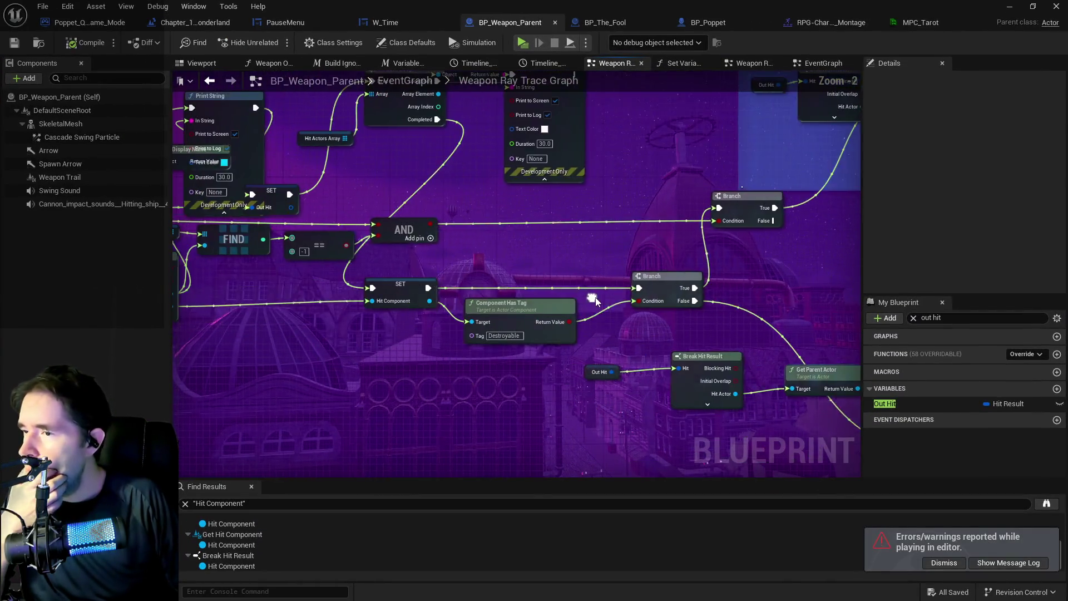
Step: Connect the upper Branch's False and True outputs to the SET node
left_click_drag(623, 239, 384, 238)
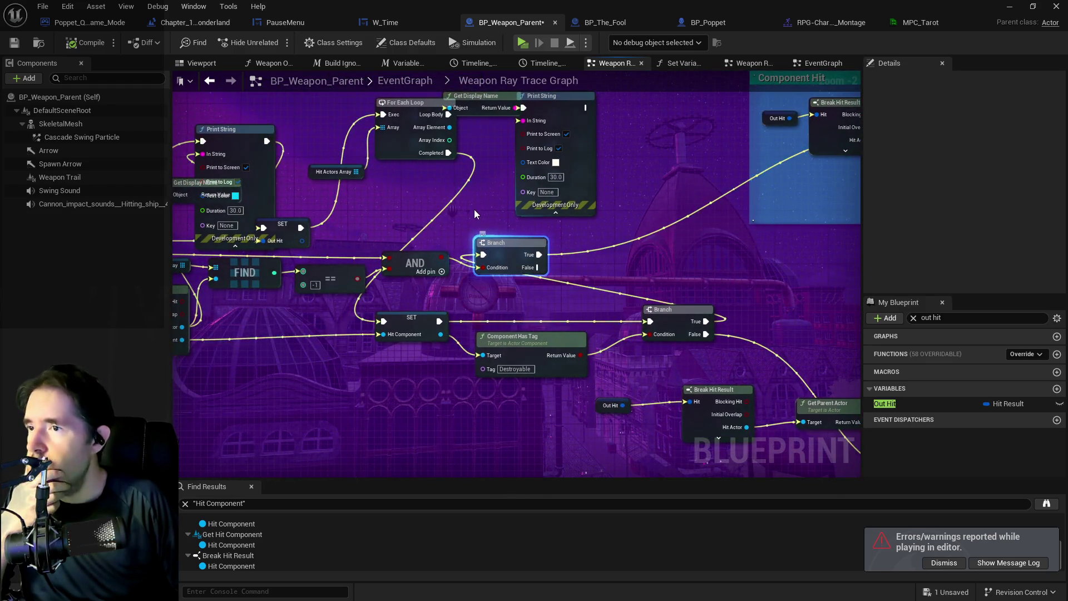
mouse_move(471, 160)
left_mouse_down()
mouse_move(504, 244)
mouse_move(455, 218)
mouse_move(513, 258)
left_mouse_up()
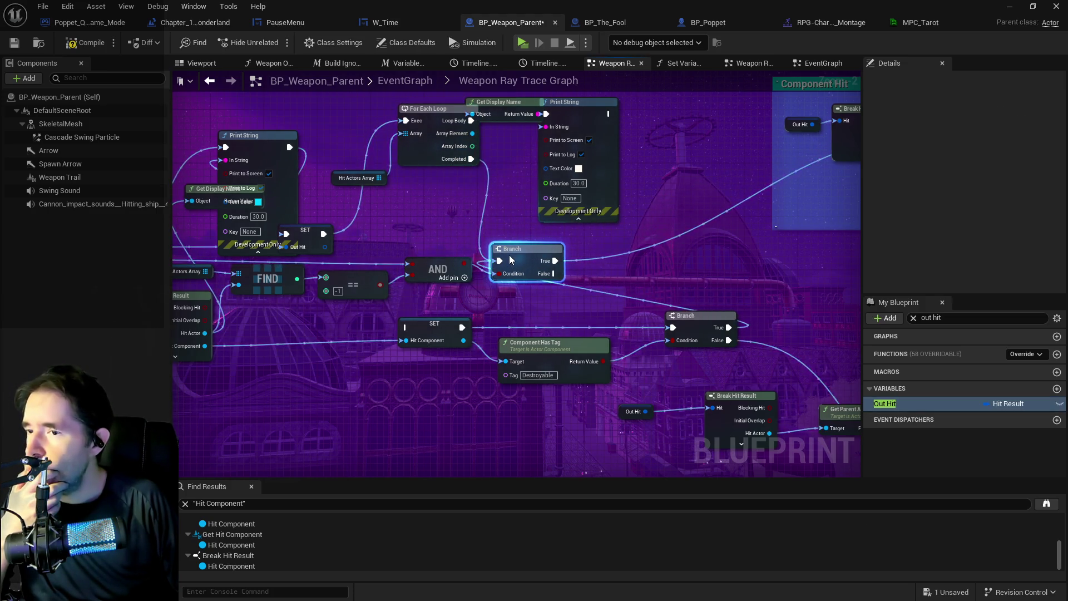
left_click_drag(513, 299, 405, 329)
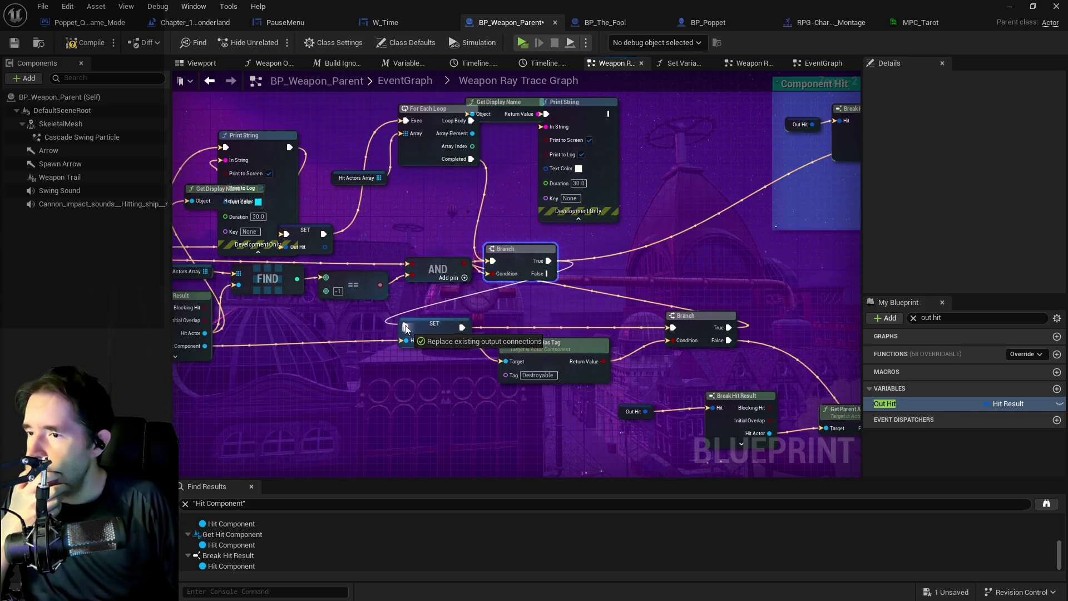
left_click_drag(517, 249, 531, 256)
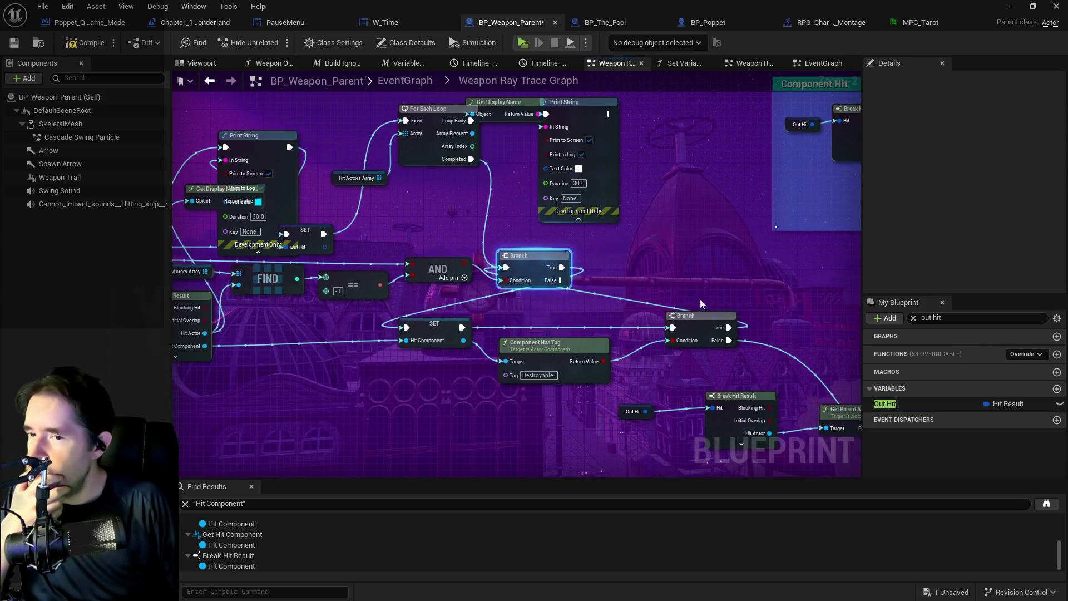
left_click_drag(724, 329, 448, 337)
mouse_move(504, 194)
left_mouse_down()
mouse_move(557, 145)
mouse_move(670, 143)
left_mouse_up()
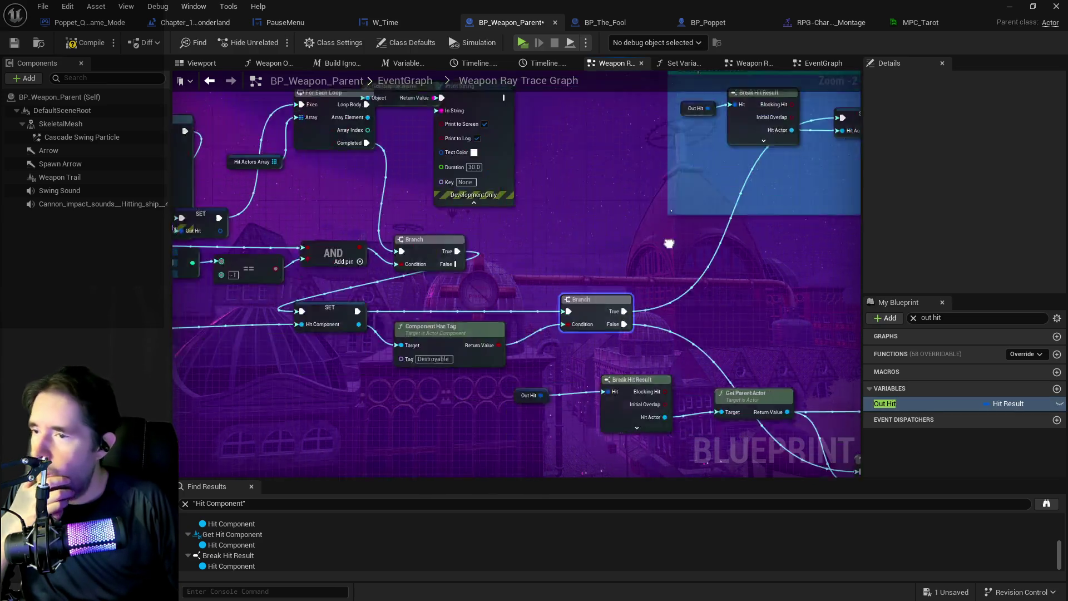
left_click_drag(190, 296, 421, 262)
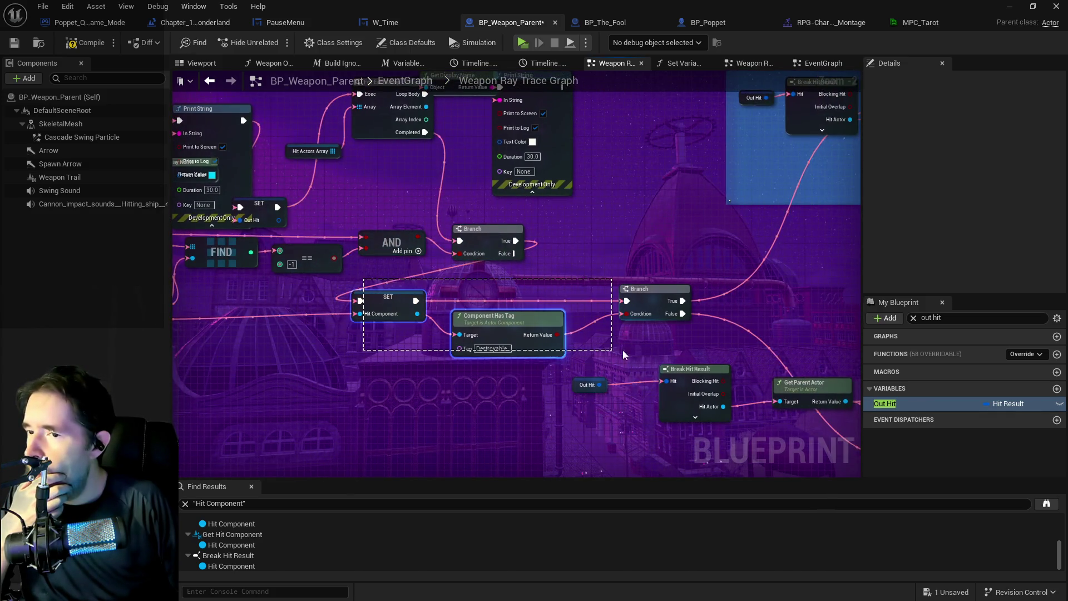
Step: Shift the SET, Component Has Tag and Branch nodes right and reposition Print String and Get Display Name
left_click_drag(623, 355, 623, 354)
left_click_drag(647, 296, 832, 292)
mouse_move(495, 232)
left_mouse_down()
mouse_move(501, 226)
mouse_move(483, 216)
mouse_move(760, 231)
left_mouse_up()
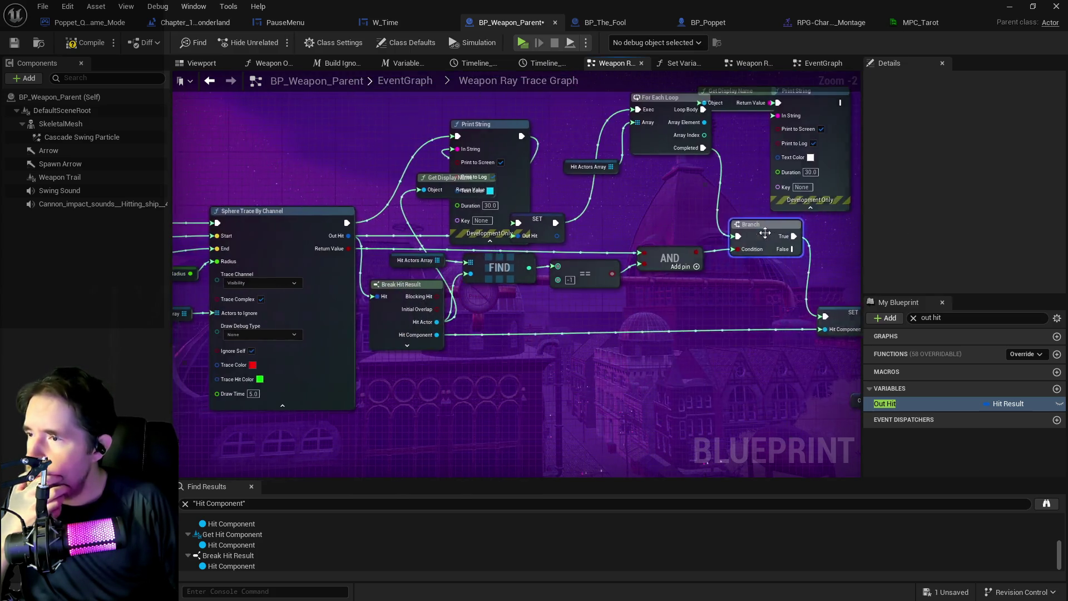
left_click_drag(492, 143, 526, 115)
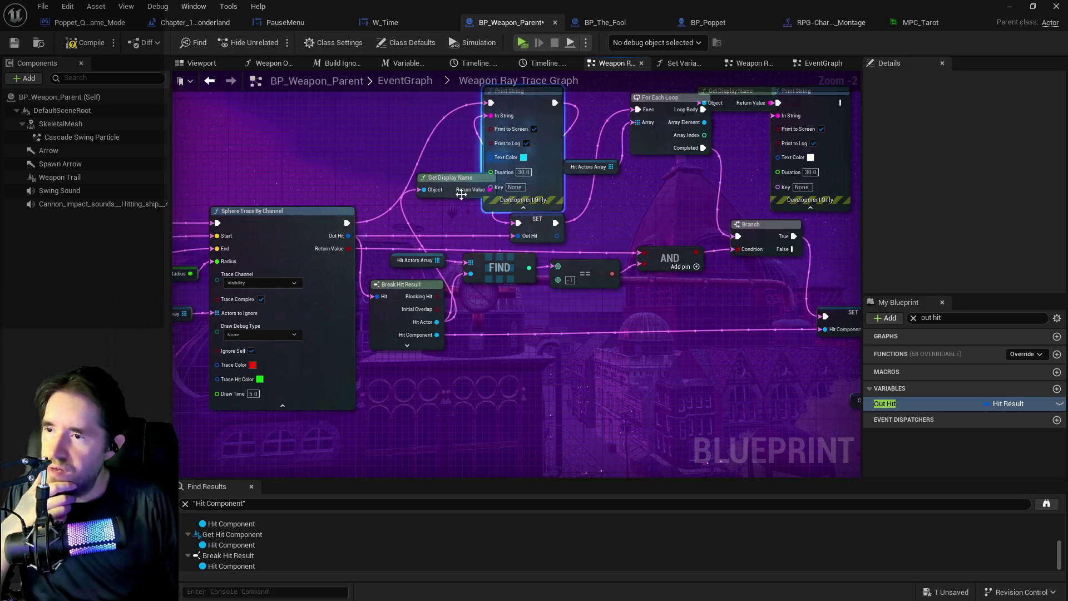
left_click_drag(442, 174, 400, 153)
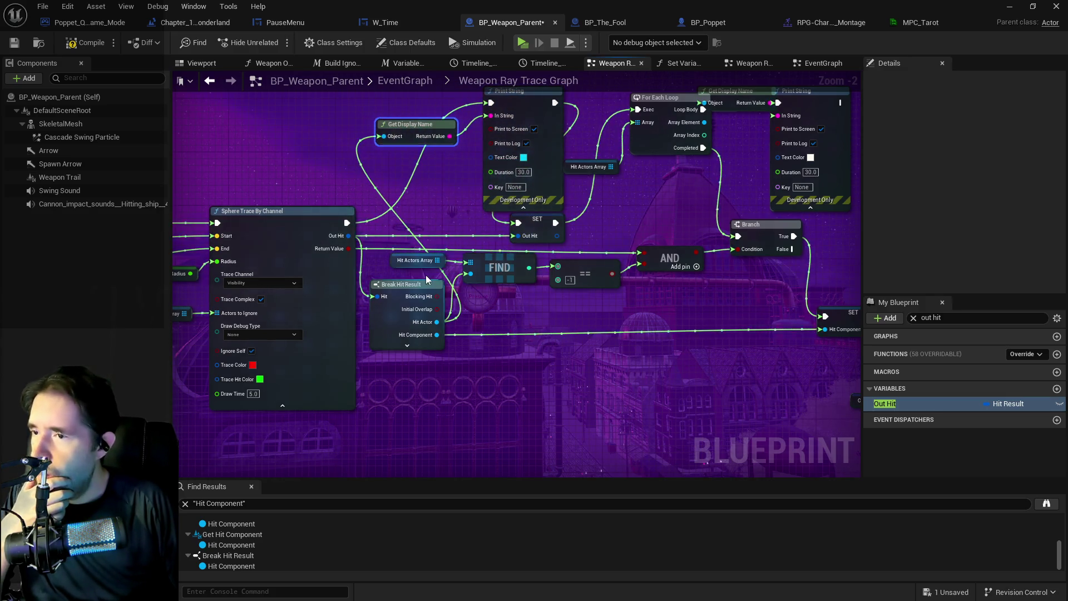
left_click_drag(403, 320, 265, 324)
mouse_move(556, 312)
left_mouse_down()
mouse_move(406, 289)
mouse_move(365, 315)
mouse_move(450, 295)
left_mouse_up()
scroll(408, 286, "down", 2)
scroll(422, 352, "down", 2)
mouse_move(420, 350)
left_mouse_down()
mouse_move(657, 296)
mouse_move(732, 292)
mouse_move(422, 245)
mouse_move(68, 245)
left_mouse_up()
left_click_drag(397, 247, 175, 263)
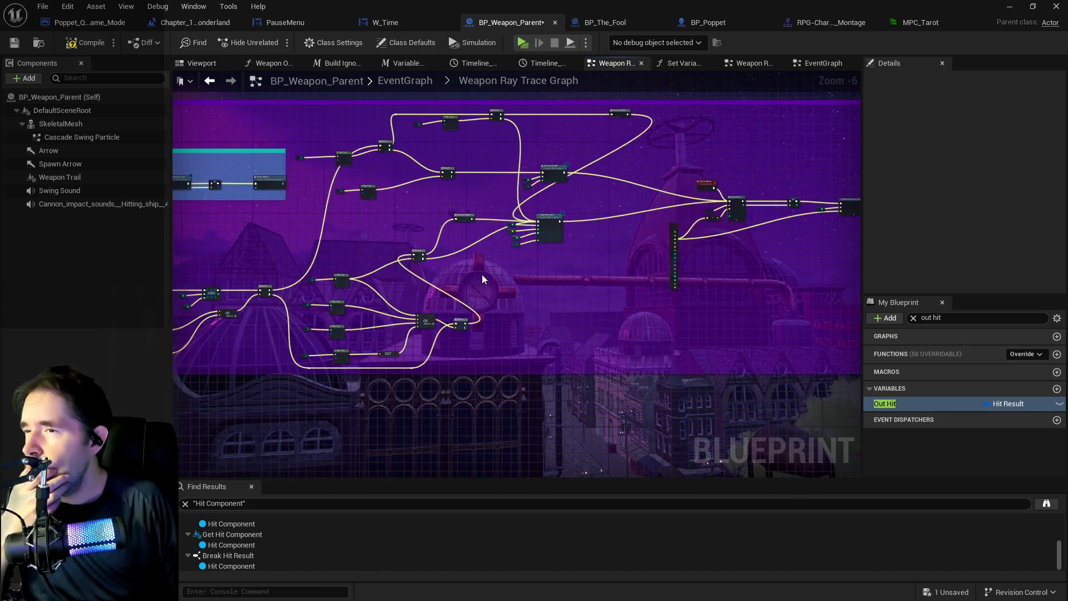
left_click_drag(497, 279, 186, 281)
mouse_move(374, 293)
left_mouse_down()
mouse_move(477, 277)
mouse_move(498, 301)
left_mouse_up()
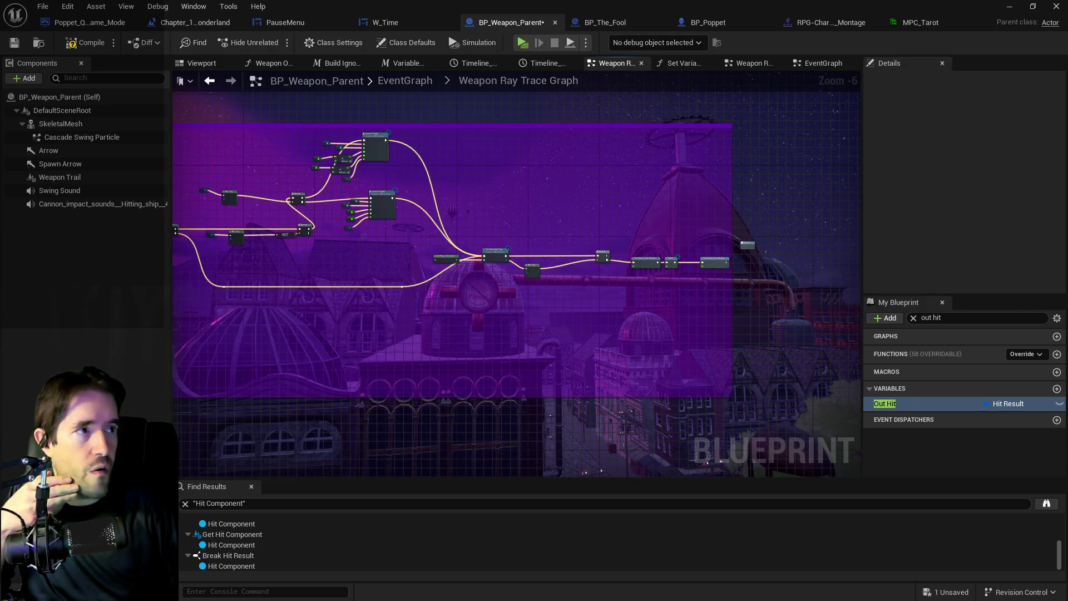
mouse_move(682, 381)
left_mouse_down()
mouse_move(646, 348)
mouse_move(303, 324)
left_mouse_up()
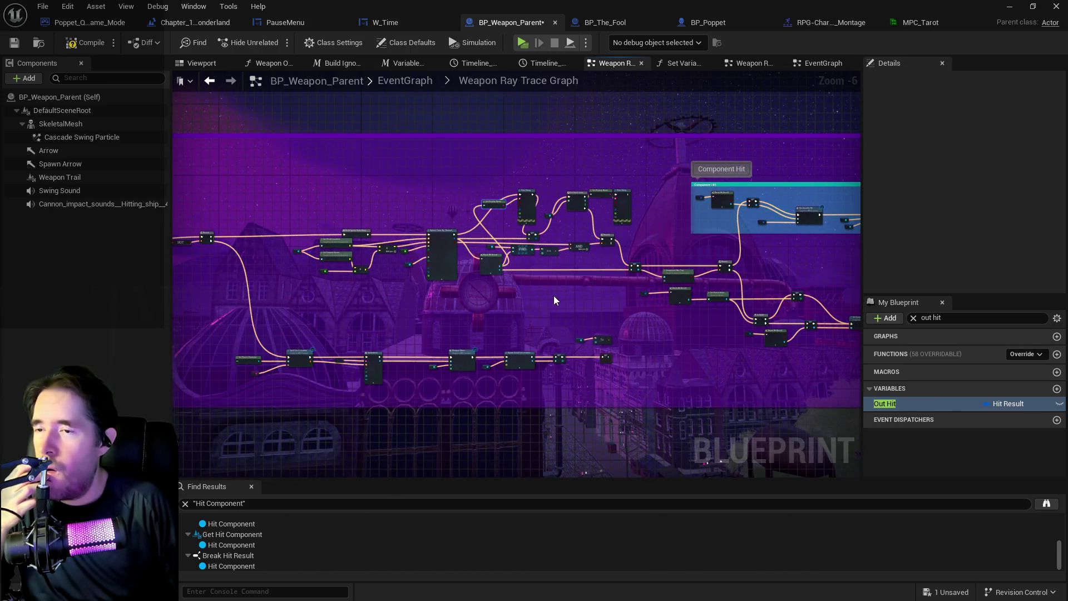
scroll(554, 295, "up", 1)
scroll(526, 311, "down", 1)
left_click_drag(527, 312, 308, 293)
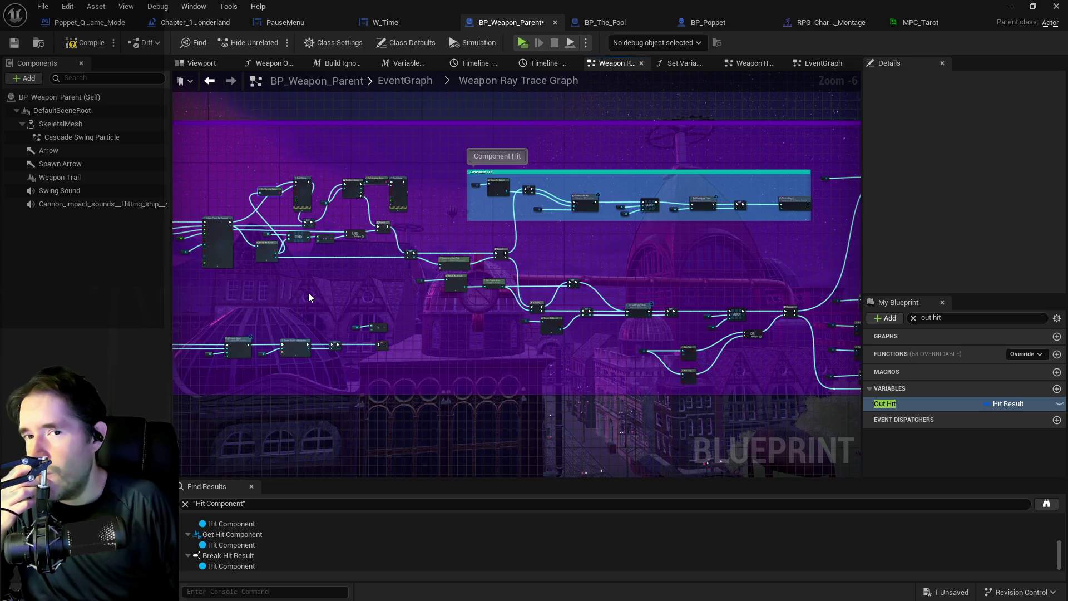
left_click_drag(309, 293, 734, 253)
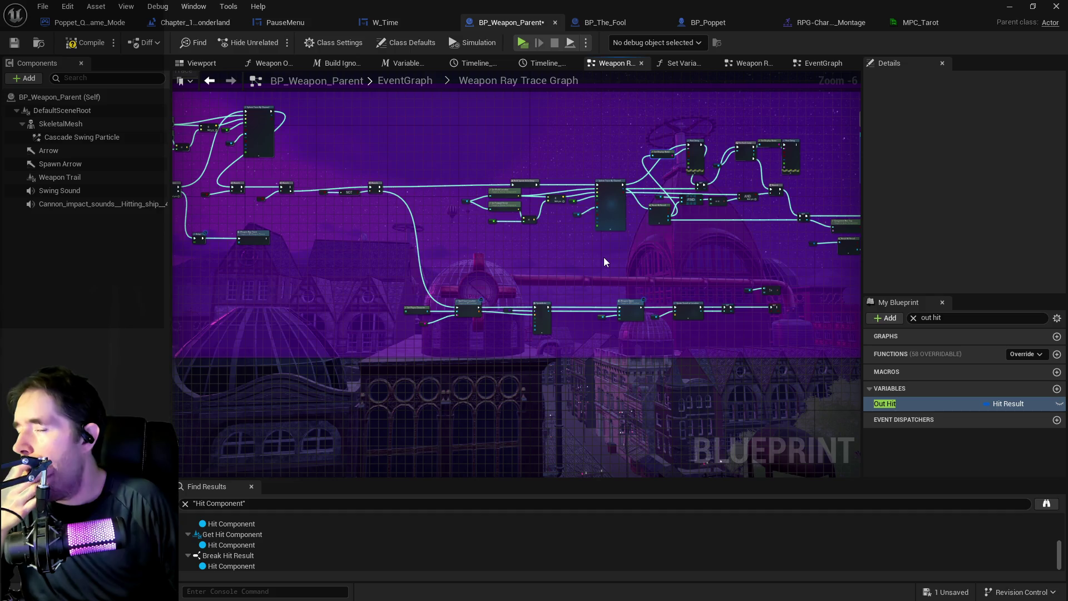
left_click_drag(603, 257, 435, 247)
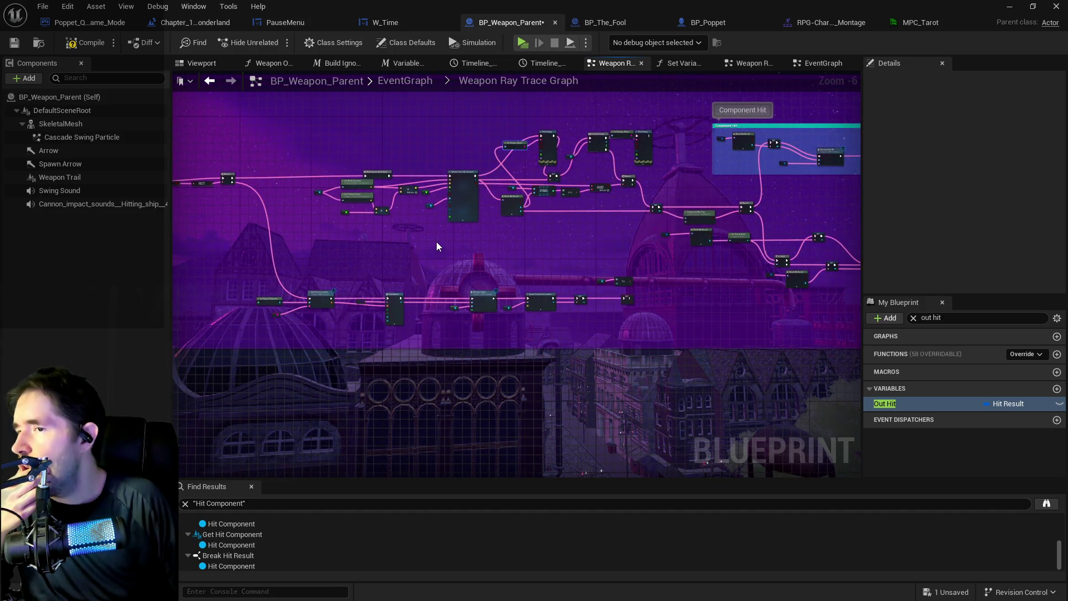
mouse_move(505, 233)
left_mouse_down()
mouse_move(298, 239)
mouse_move(352, 295)
mouse_move(296, 285)
left_mouse_up()
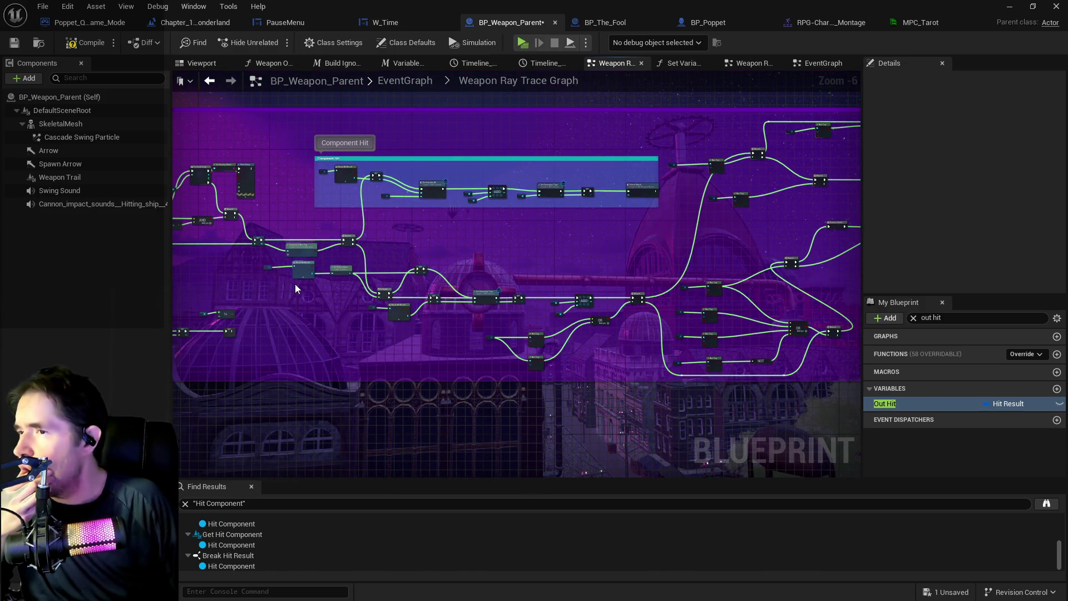
left_click_drag(294, 284, 286, 251)
scroll(549, 281, "up", 1)
left_click_drag(549, 281, 549, 233)
scroll(434, 208, "up", 2)
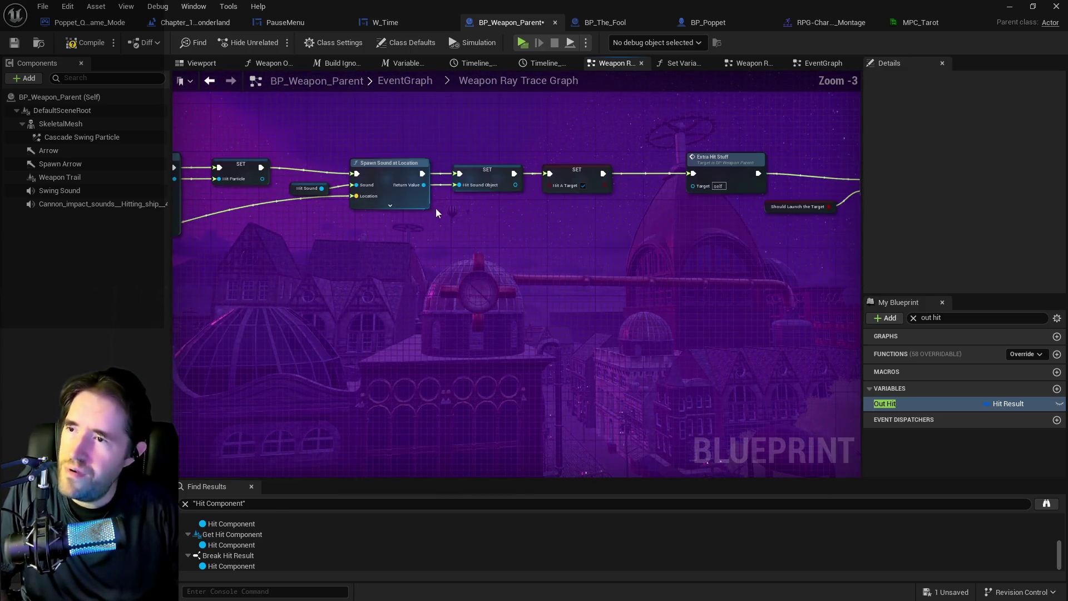
left_click_drag(435, 209, 269, 267)
mouse_move(518, 278)
left_mouse_down()
mouse_move(178, 309)
mouse_move(506, 316)
left_mouse_up()
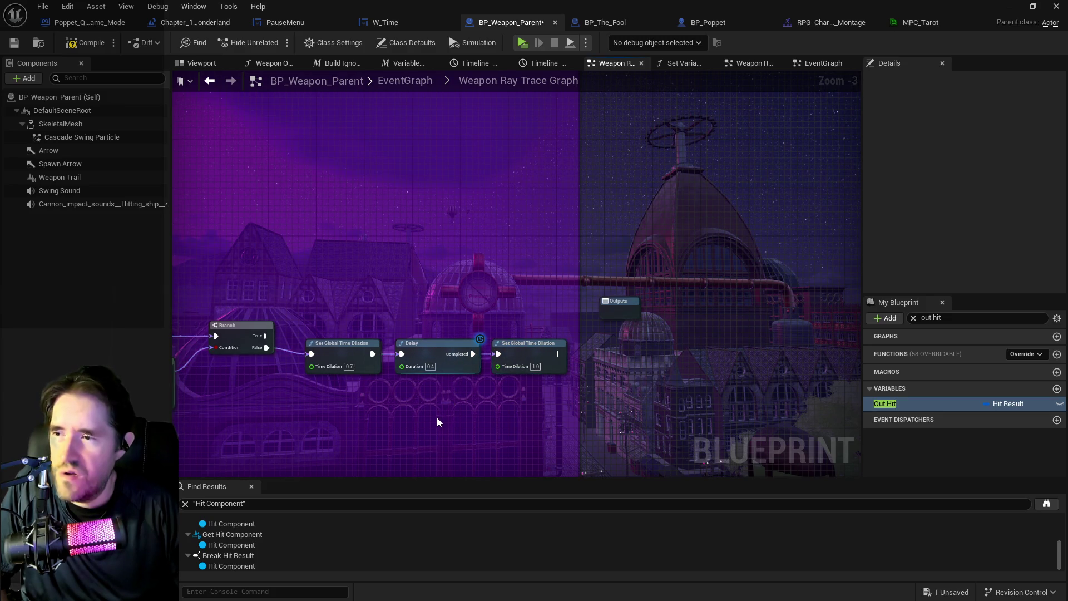
scroll(434, 419, "down", 1)
left_click_drag(434, 419, 457, 534)
mouse_move(390, 356)
left_mouse_down()
mouse_move(410, 432)
mouse_move(635, 409)
mouse_move(693, 364)
mouse_move(477, 250)
mouse_move(613, 305)
mouse_move(577, 279)
mouse_move(626, 360)
left_mouse_up()
scroll(626, 359, "up", 2)
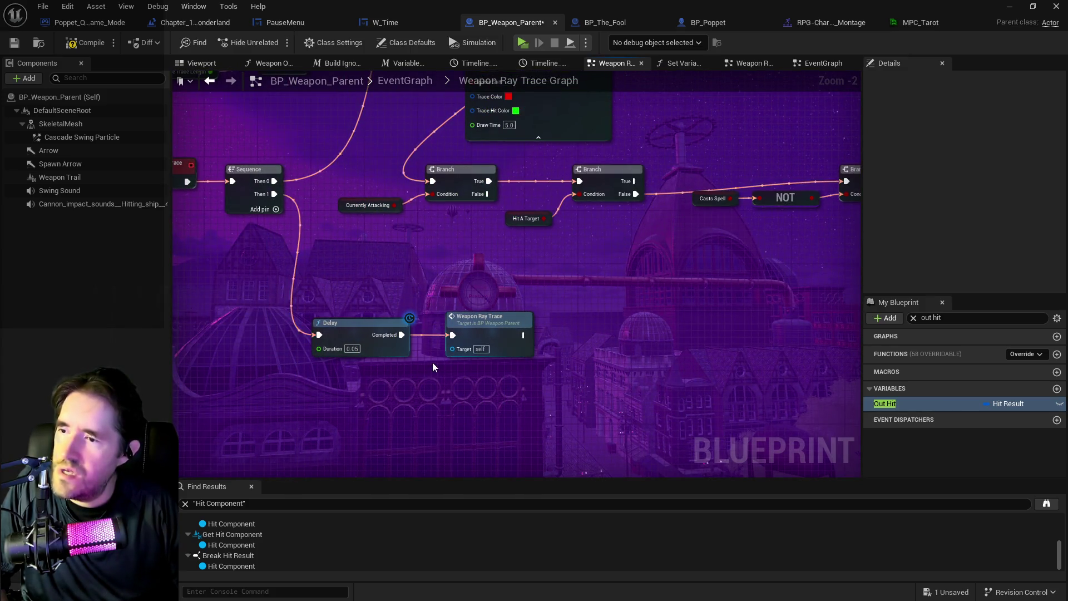
left_click_drag(523, 415, 332, 478)
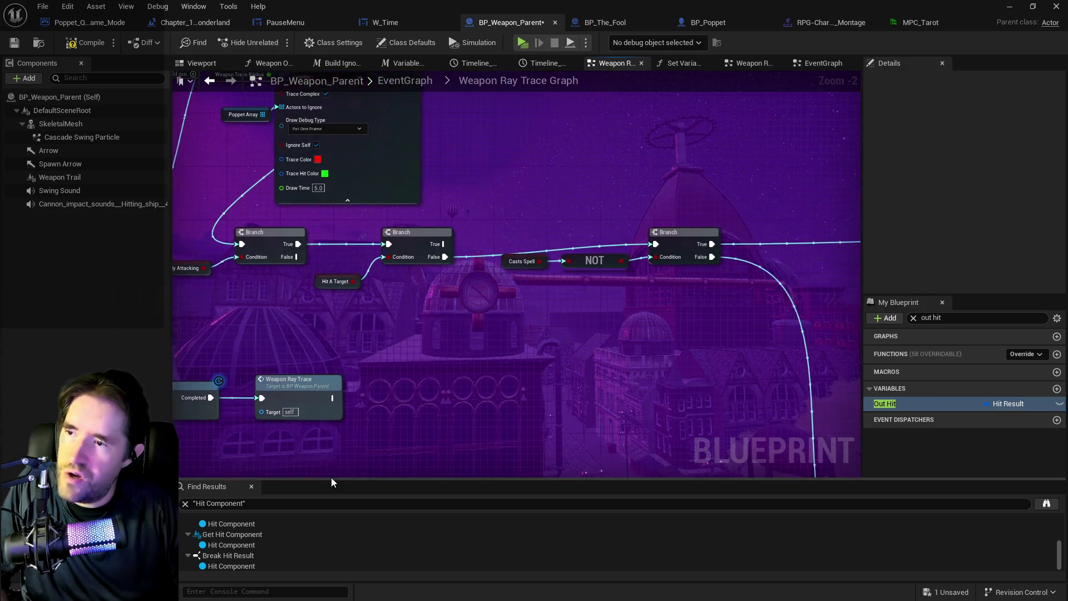
left_click_drag(411, 392, 529, 360)
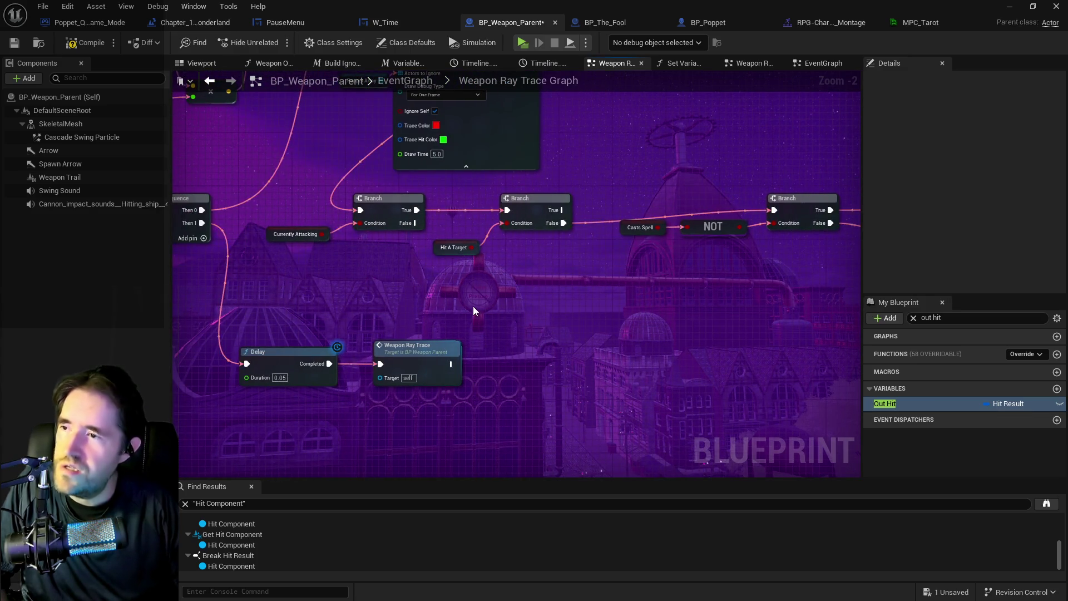
scroll(223, 275, "down", 1)
mouse_move(316, 259)
left_mouse_down()
mouse_move(223, 275)
mouse_move(464, 291)
mouse_move(219, 287)
left_mouse_up()
Step: Find all references to Hit A Target and jump to its getter in the graph
left_click(237, 278)
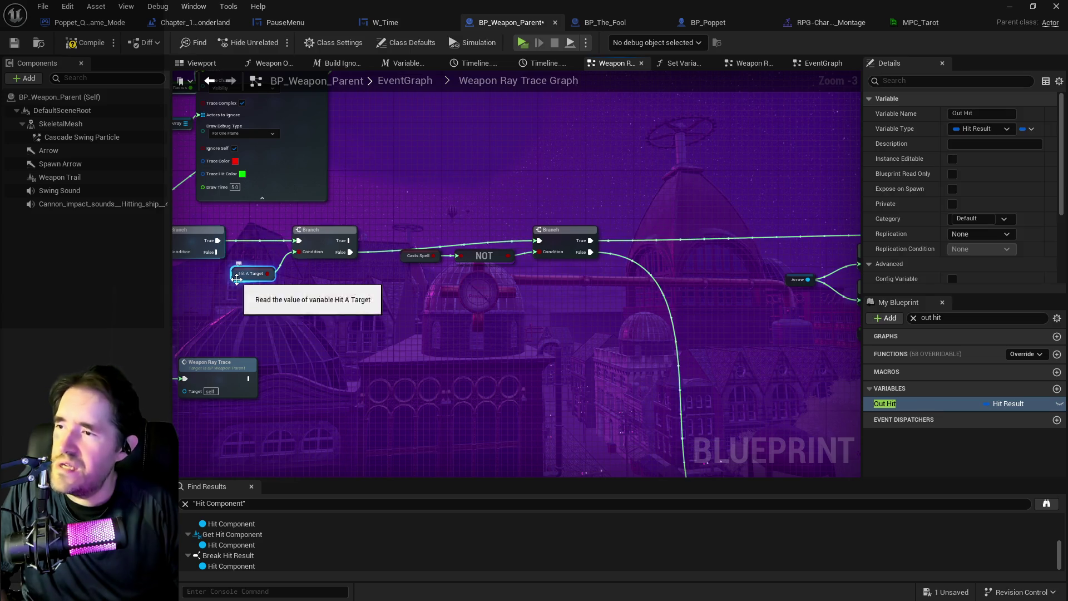
right_click(238, 281)
mouse_move(312, 386)
left_click(426, 392)
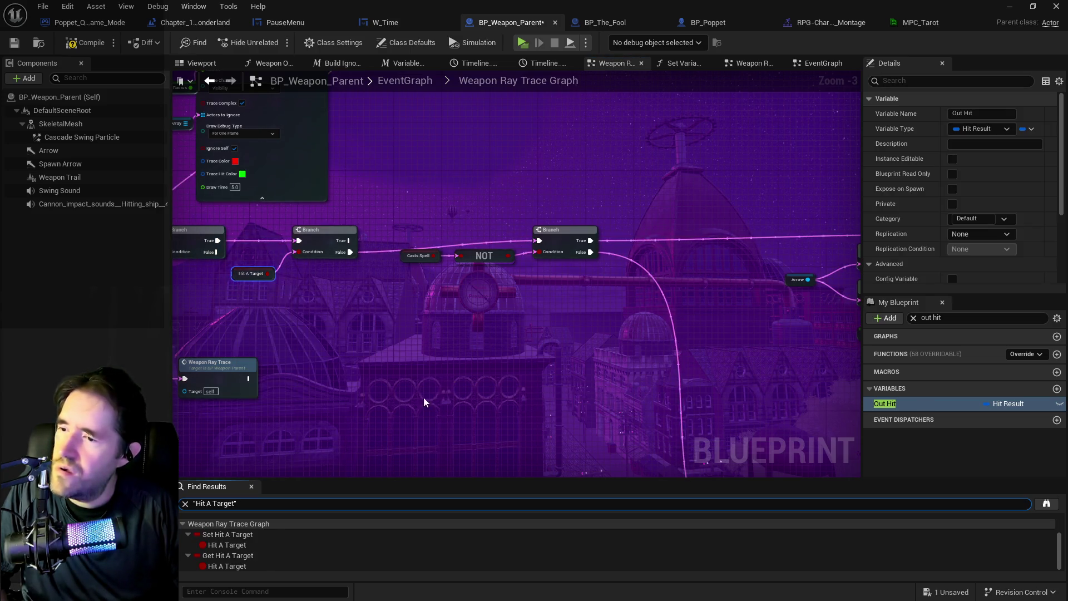
left_click(243, 545)
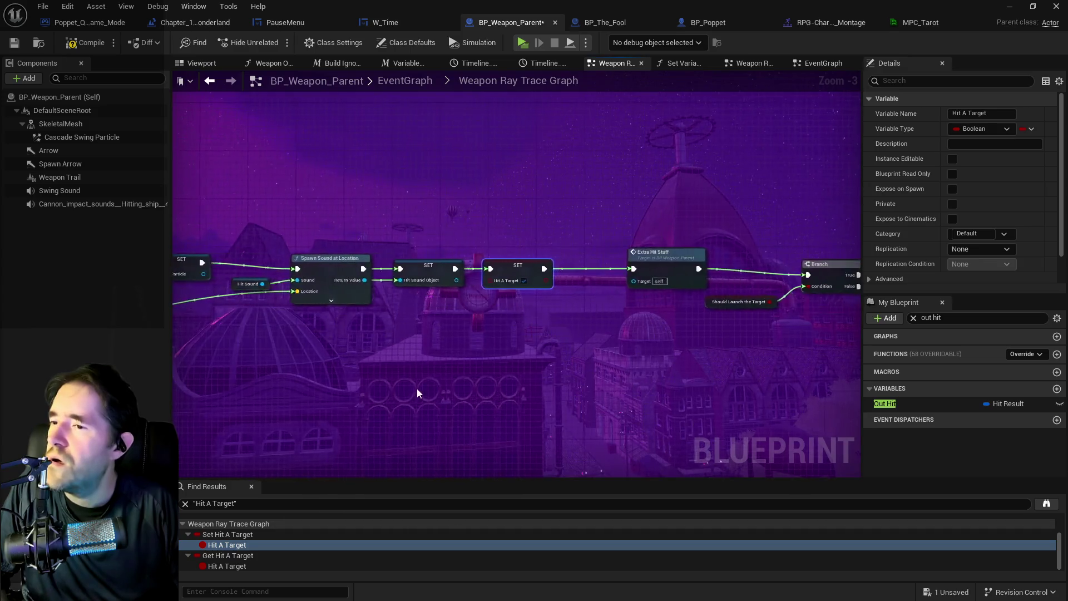
left_click_drag(419, 391, 612, 389)
left_click(227, 544)
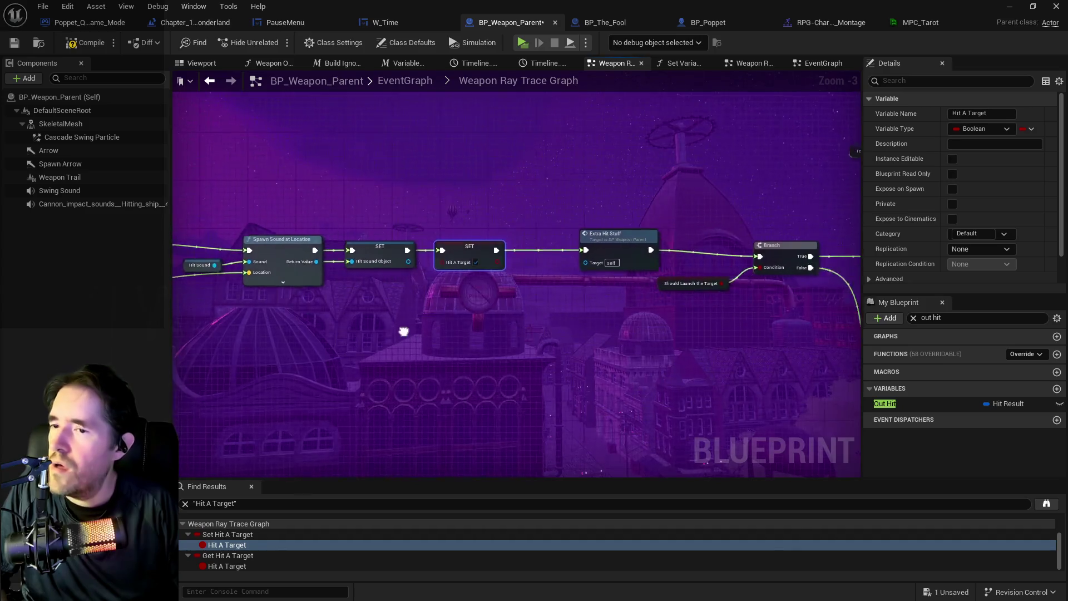
left_click(228, 566)
left_click_drag(437, 404, 217, 421)
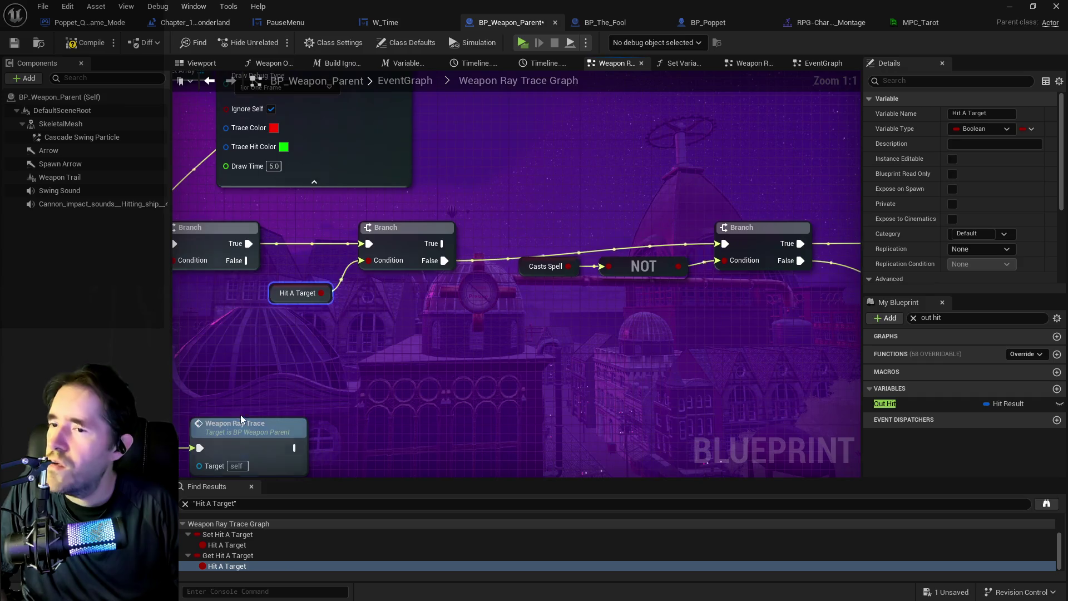
scroll(283, 391, "down", 1)
Step: Wire the first Branch's True straight to the third Branch, move the Hit A Target branch lower, and save
left_click_drag(252, 262, 525, 271)
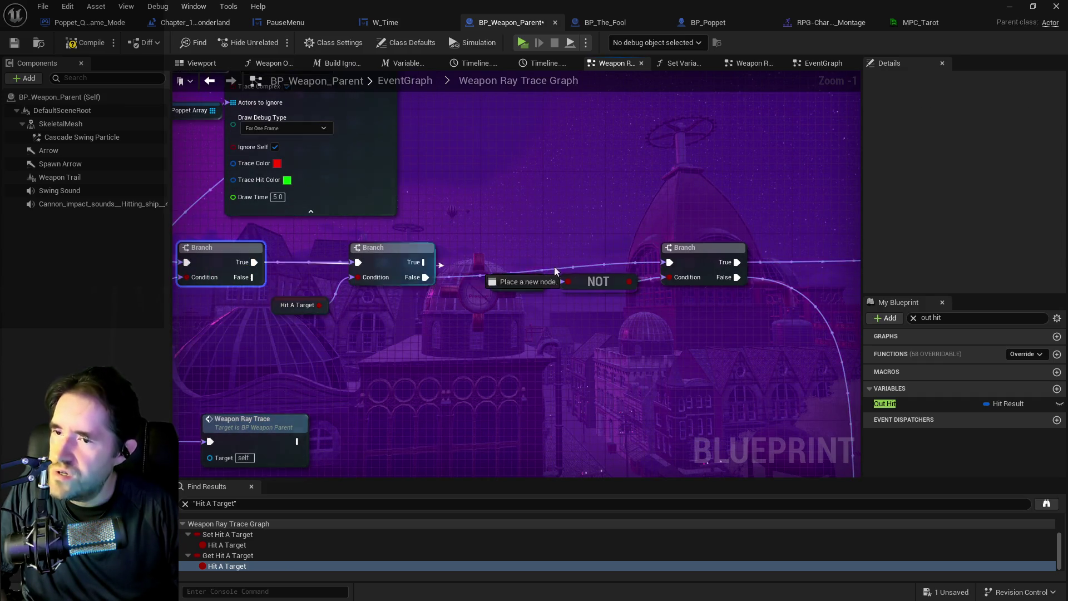
left_click_drag(682, 266, 676, 263)
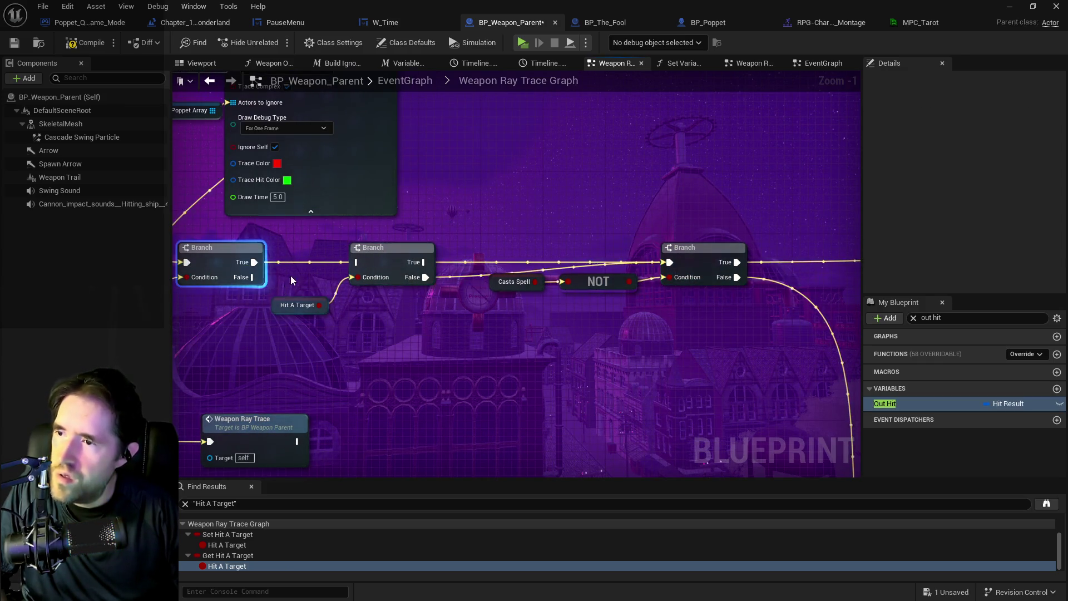
left_click_drag(356, 319, 356, 319)
mouse_move(402, 272)
left_mouse_down()
mouse_move(387, 332)
mouse_move(363, 334)
mouse_move(660, 324)
left_mouse_up()
mouse_move(522, 247)
left_mouse_down()
mouse_move(372, 275)
mouse_move(489, 266)
mouse_move(487, 277)
left_mouse_up()
left_click_drag(242, 348, 262, 252)
left_click_drag(426, 404, 178, 397)
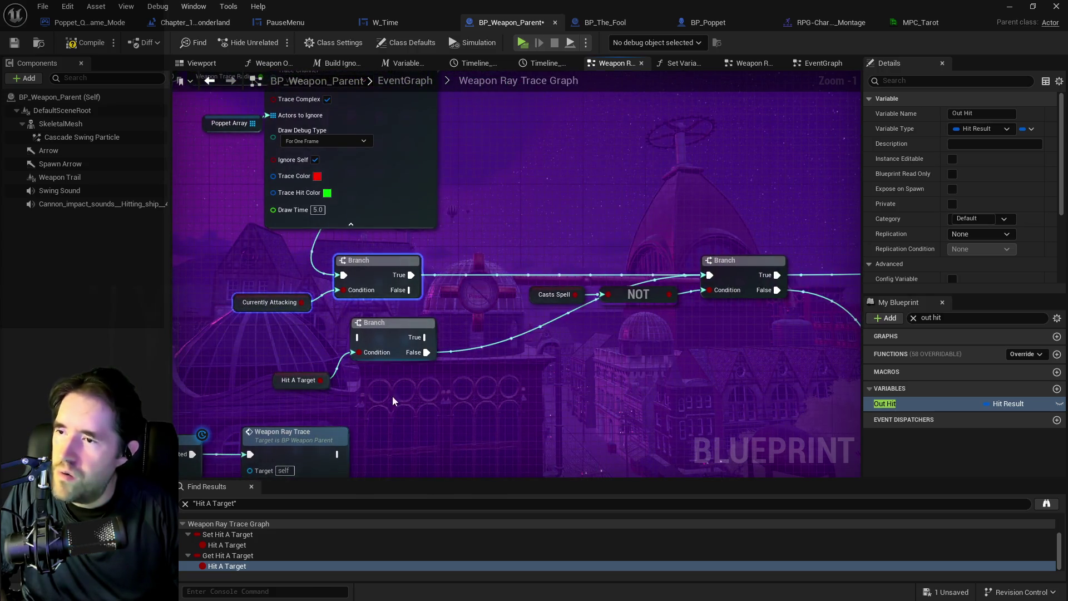
key("ctrl+s")
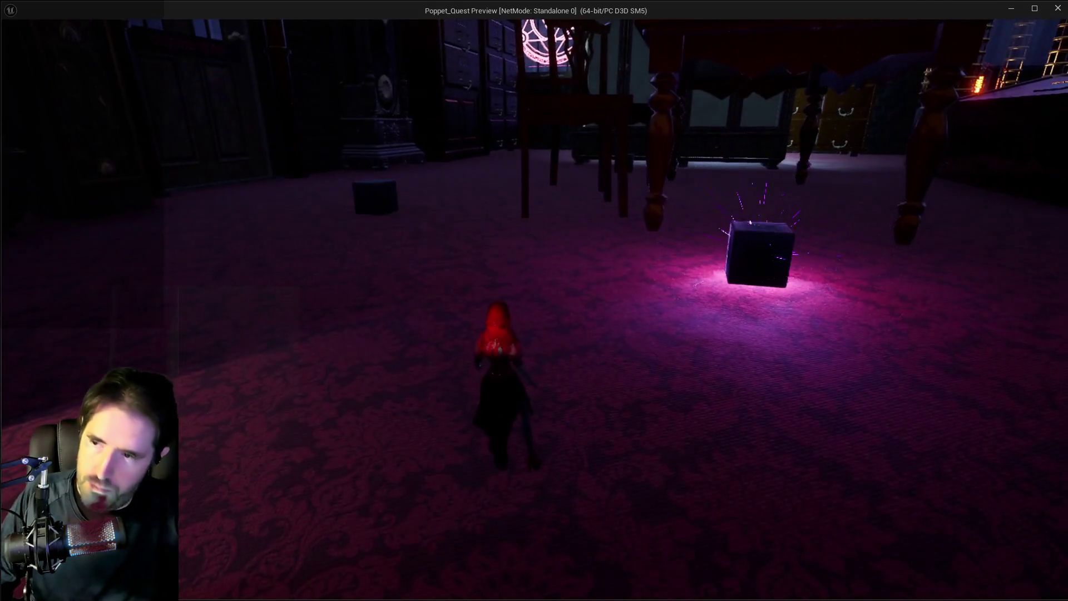
Step: Move the character to test the hammer attack, then stop the game preview
key("w")
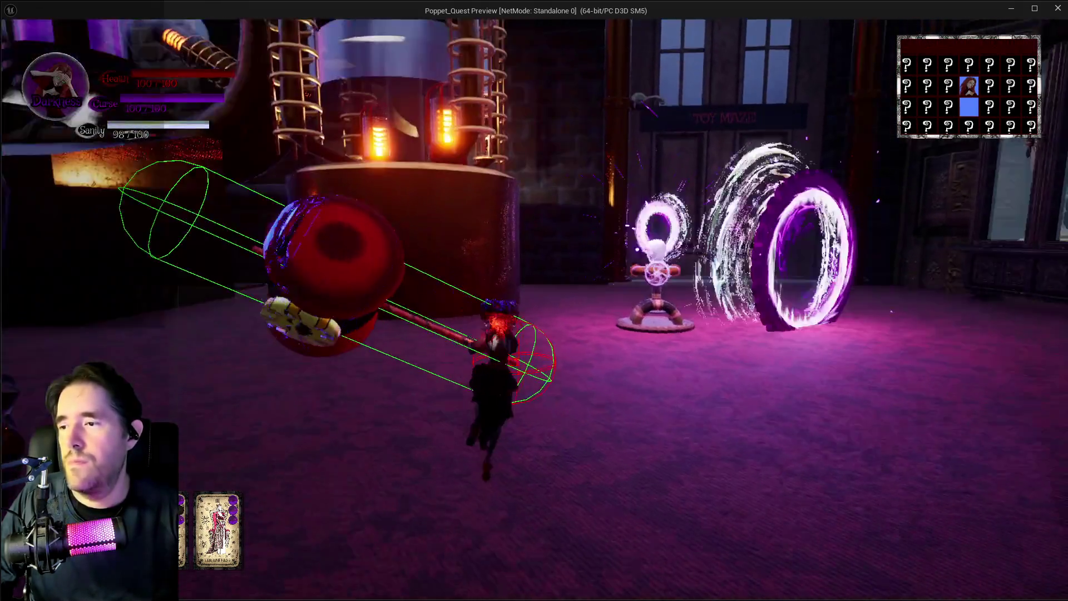
key("Escape")
Step: Pan along the trace graph from the gameplay tag checks to the Target Damaged node
left_click_drag(575, 249, 405, 306)
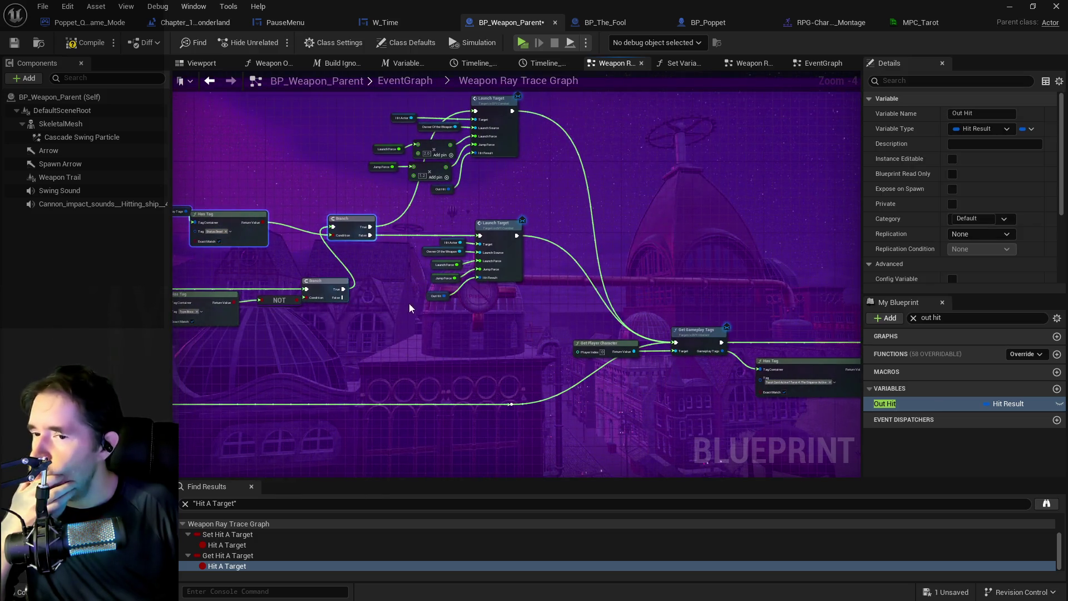
left_click_drag(728, 431, 331, 357)
scroll(423, 339, "up", 1)
mouse_move(414, 355)
left_mouse_down()
mouse_move(716, 353)
mouse_move(770, 363)
left_mouse_up()
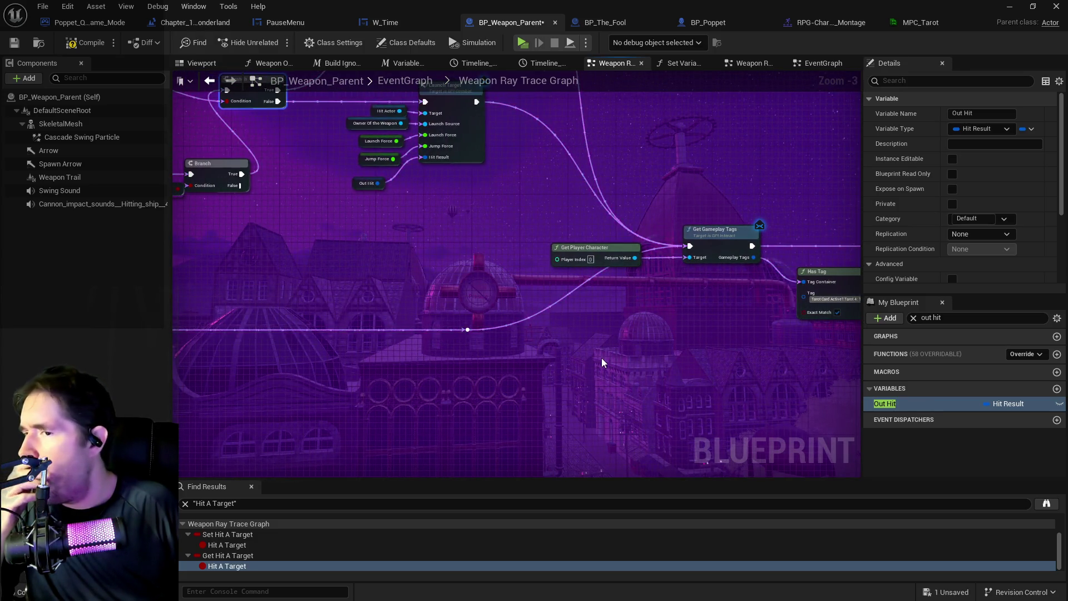
scroll(602, 363, "down", 1)
mouse_move(602, 363)
left_mouse_down()
mouse_move(255, 329)
mouse_move(499, 319)
mouse_move(290, 315)
left_mouse_up()
scroll(483, 317, "up", 2)
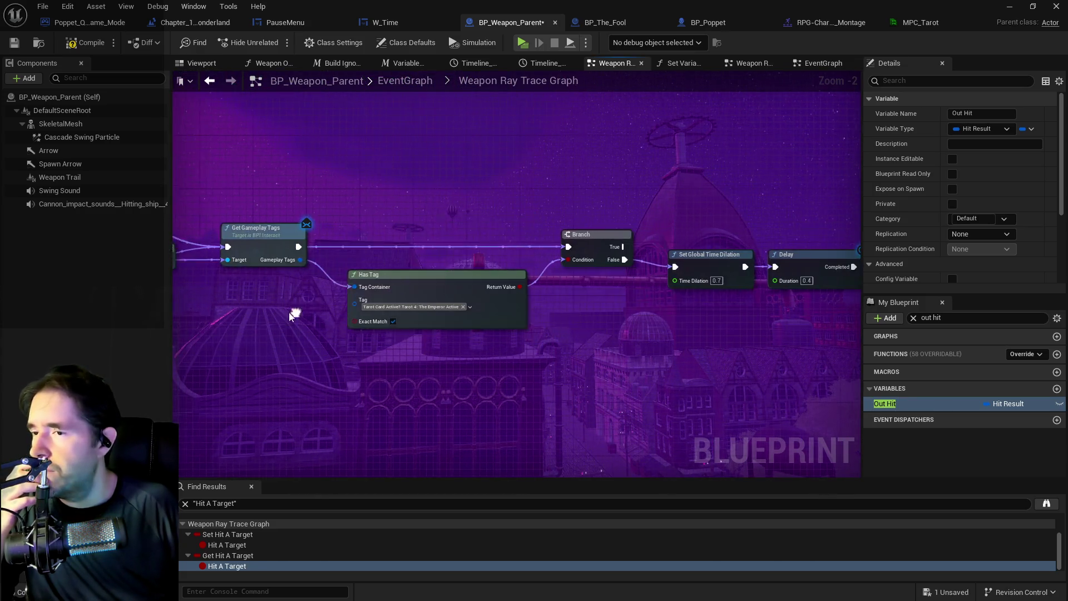
left_click_drag(534, 341, 648, 341)
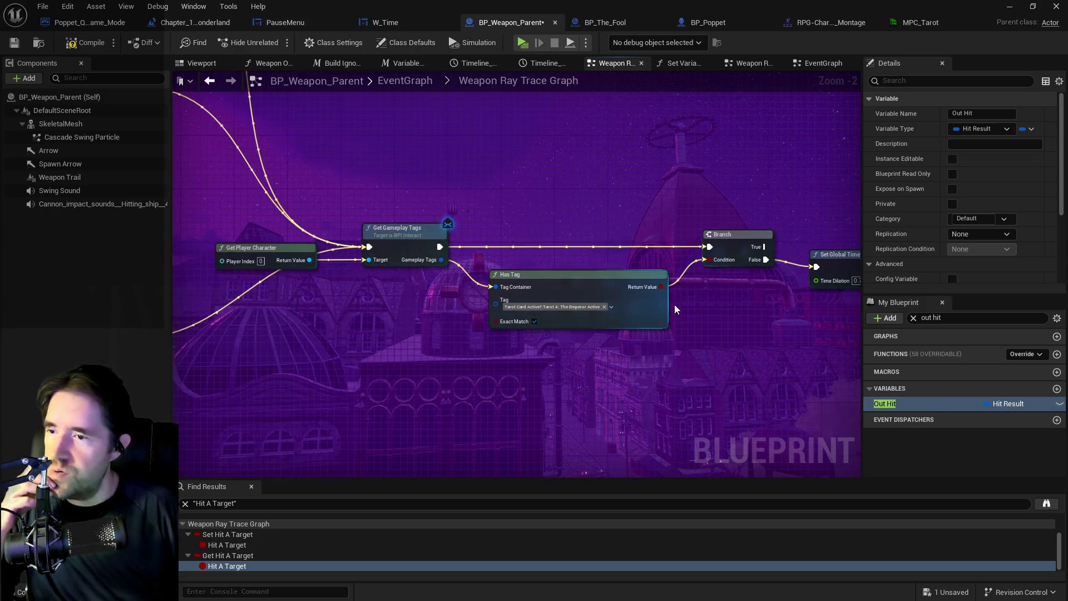
left_click_drag(672, 307, 329, 310)
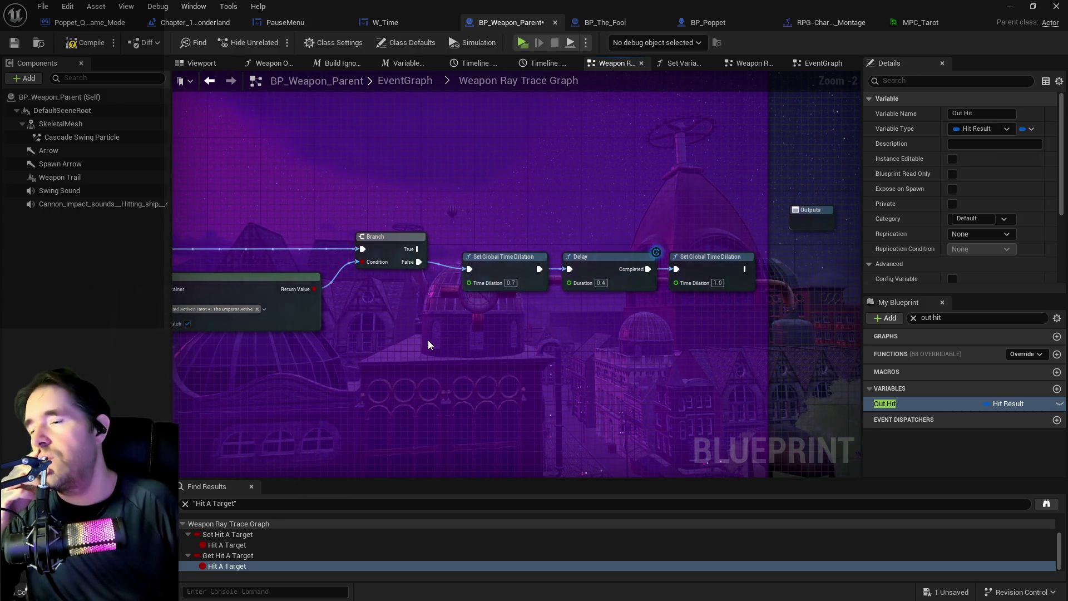
scroll(428, 345, "down", 3)
mouse_move(429, 345)
left_mouse_down()
mouse_move(530, 301)
mouse_move(245, 316)
left_mouse_up()
scroll(530, 301, "up", 2)
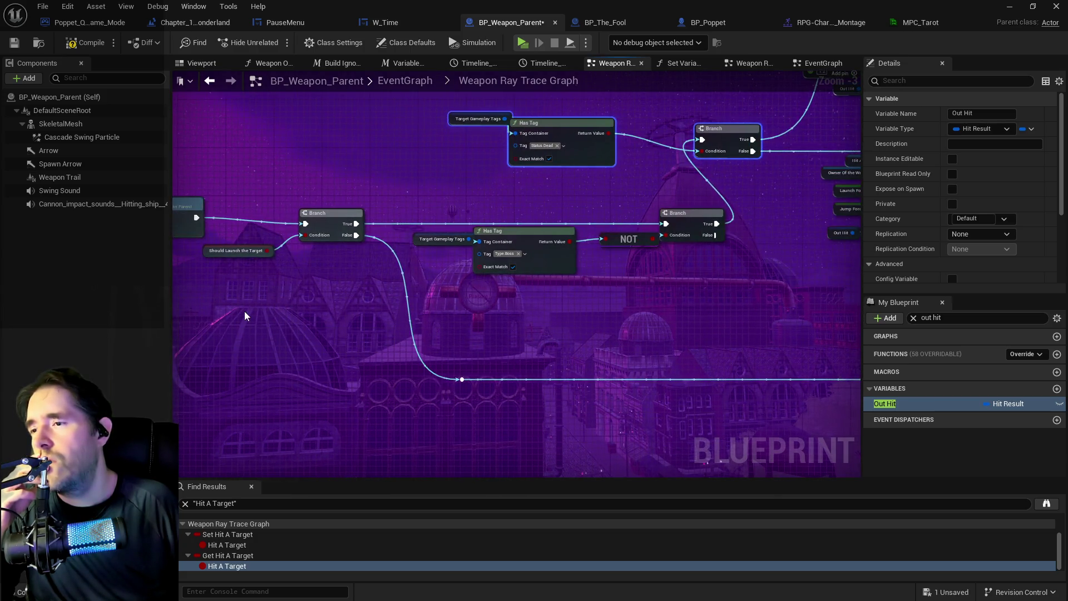
left_click_drag(469, 318, 255, 354)
left_click_drag(332, 389, 557, 339)
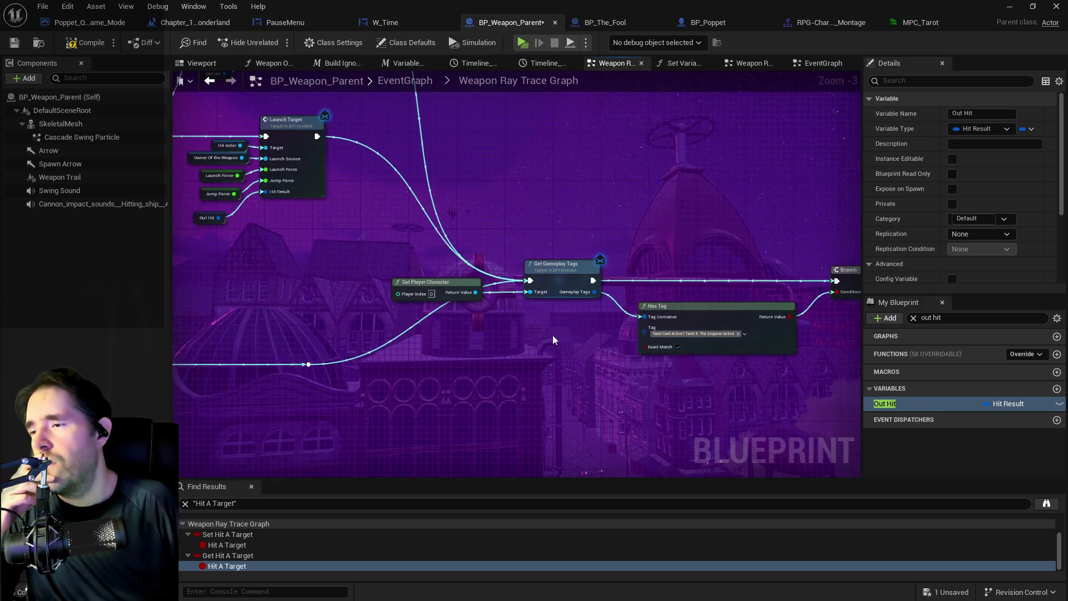
scroll(482, 375, "down", 5)
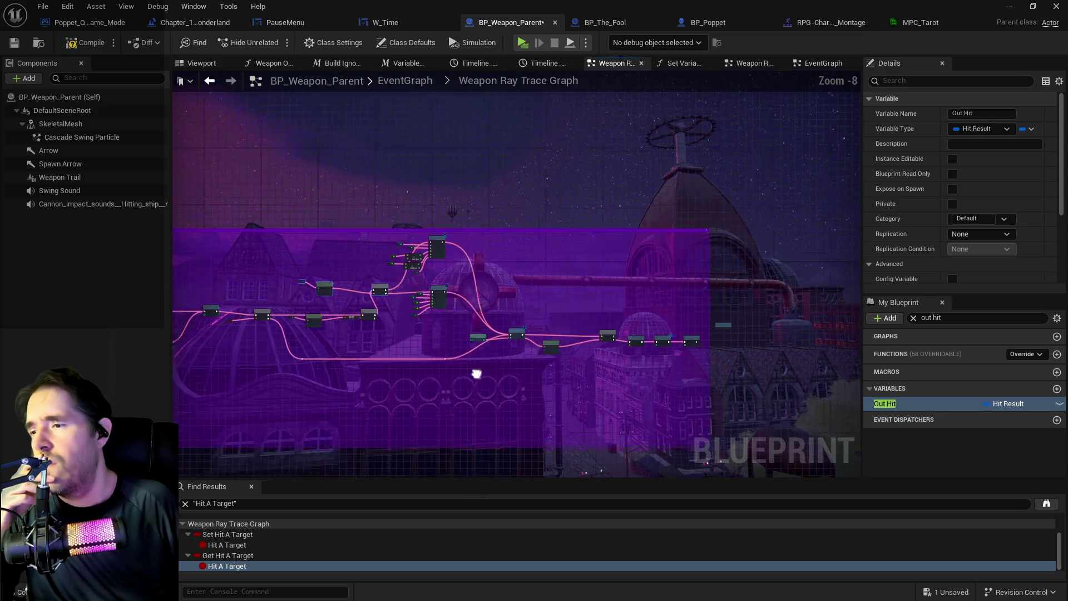
scroll(537, 316, "up", 3)
left_click_drag(623, 311, 444, 325)
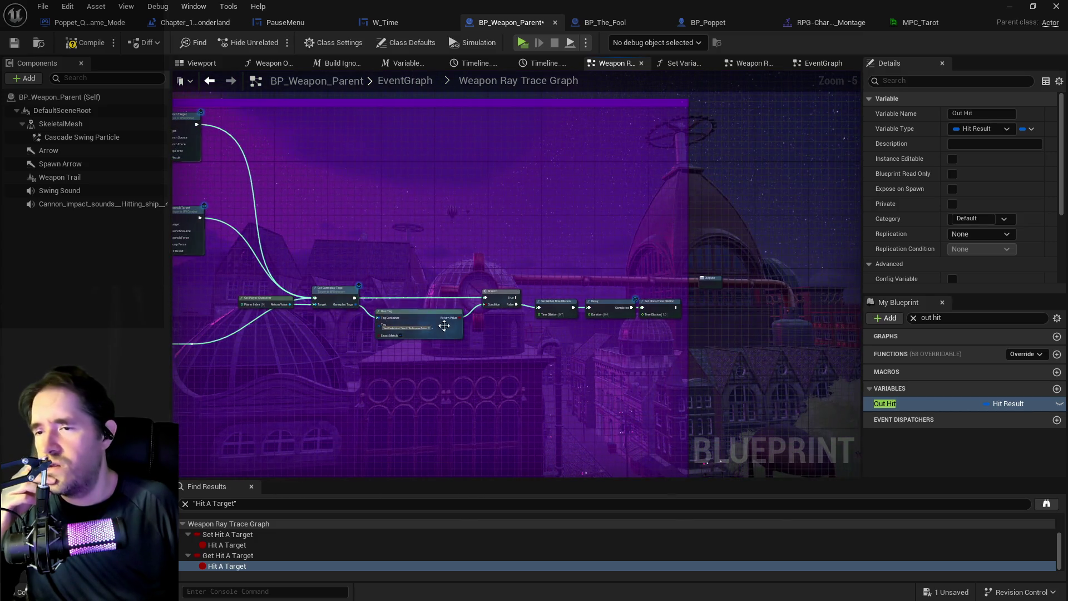
left_click_drag(506, 342, 594, 373)
left_click_drag(361, 326, 124, 293)
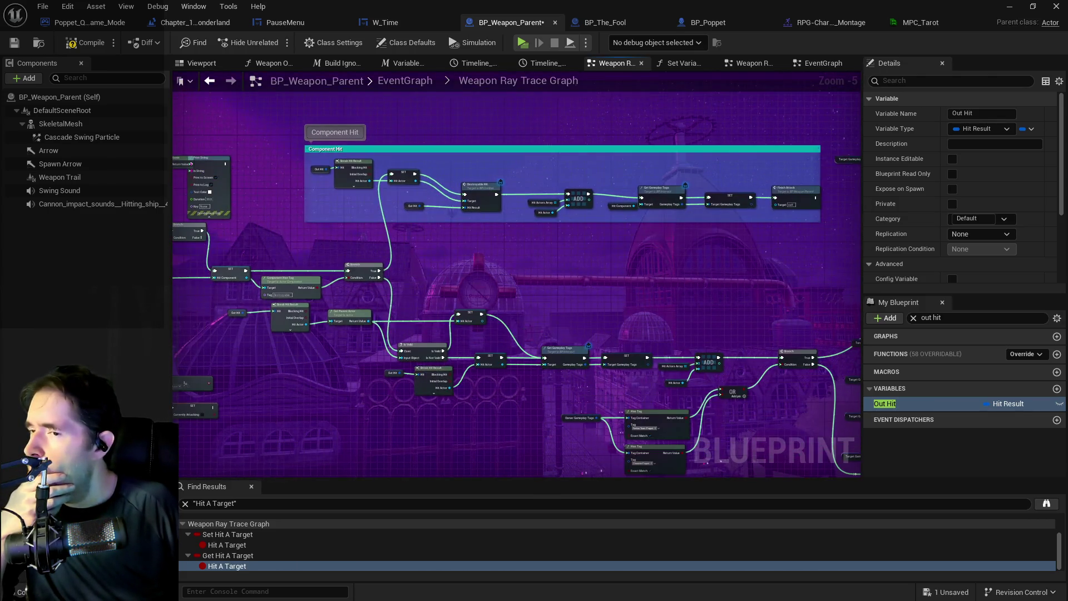
mouse_move(517, 278)
left_mouse_down()
mouse_move(506, 248)
mouse_move(368, 192)
mouse_move(196, 159)
left_mouse_up()
left_click_drag(500, 251, 373, 267)
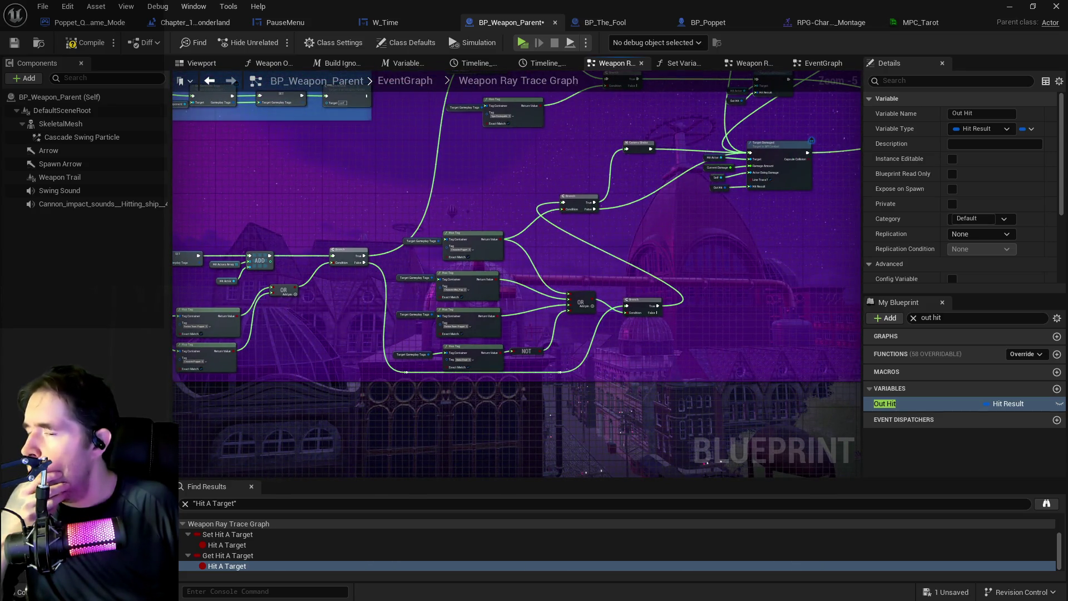
mouse_move(493, 243)
left_mouse_down()
mouse_move(217, 444)
mouse_move(206, 346)
left_mouse_up()
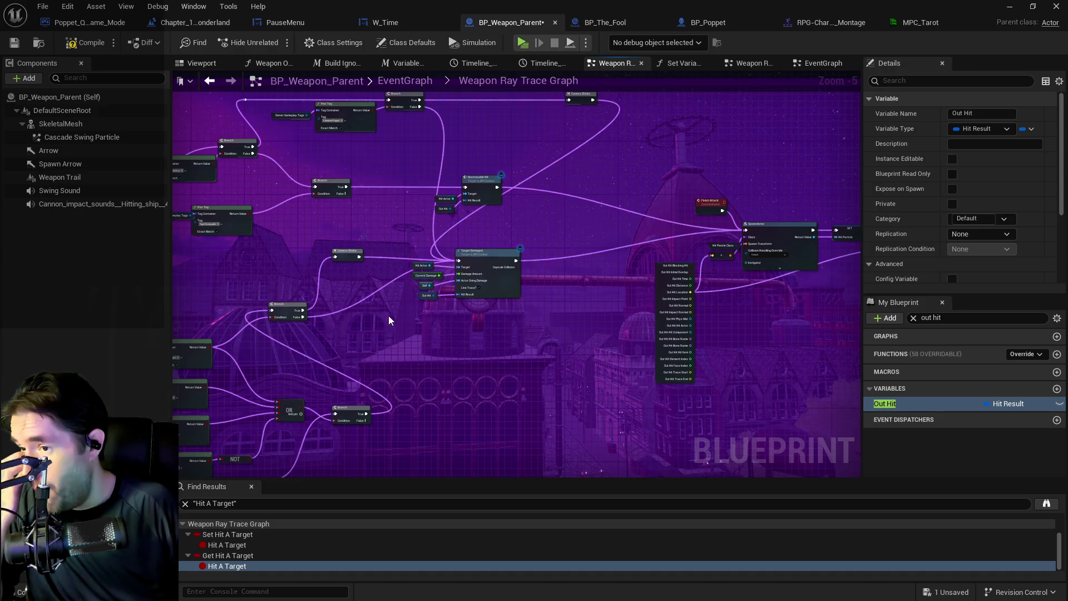
scroll(389, 320, "up", 2)
left_click_drag(393, 386, 328, 482)
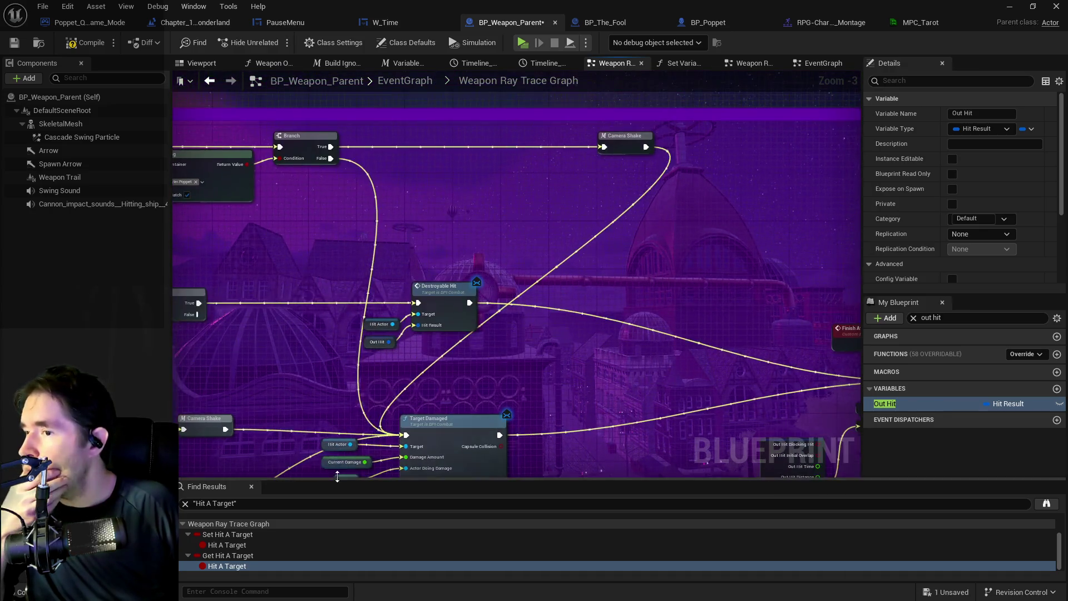
mouse_move(369, 416)
left_mouse_down()
mouse_move(363, 365)
mouse_move(444, 325)
left_mouse_up()
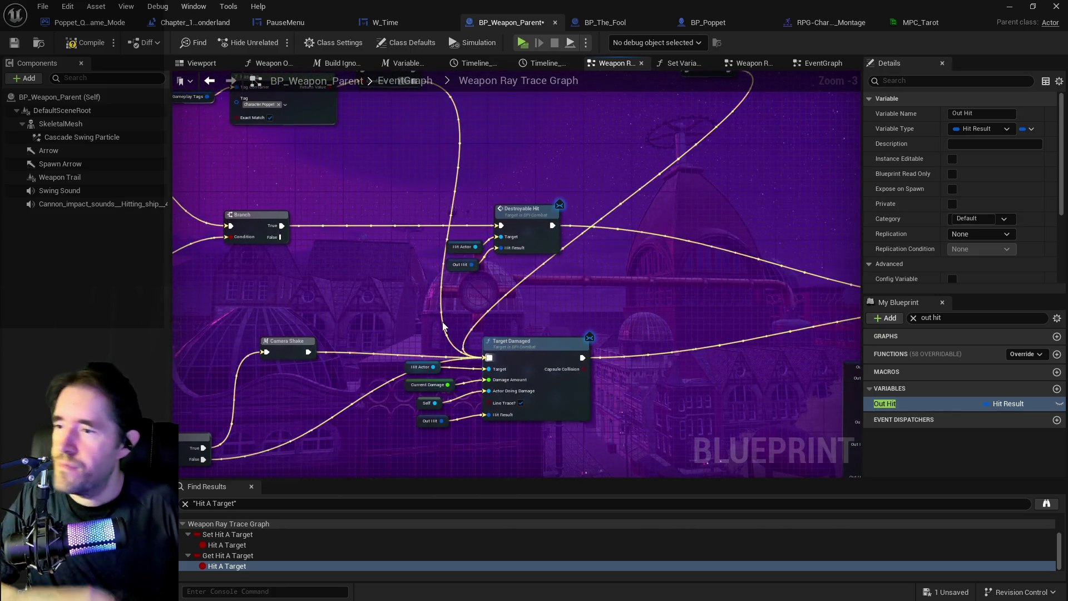
Step: Paste a copy of Target Damaged with its four input variables beside Camera Shake, and save
left_click(529, 356)
mouse_move(647, 260)
left_mouse_down()
mouse_move(508, 326)
mouse_move(416, 399)
left_mouse_up()
key("ctrl+v")
mouse_move(695, 222)
left_mouse_down()
mouse_move(670, 239)
mouse_move(699, 219)
mouse_move(693, 214)
left_mouse_up()
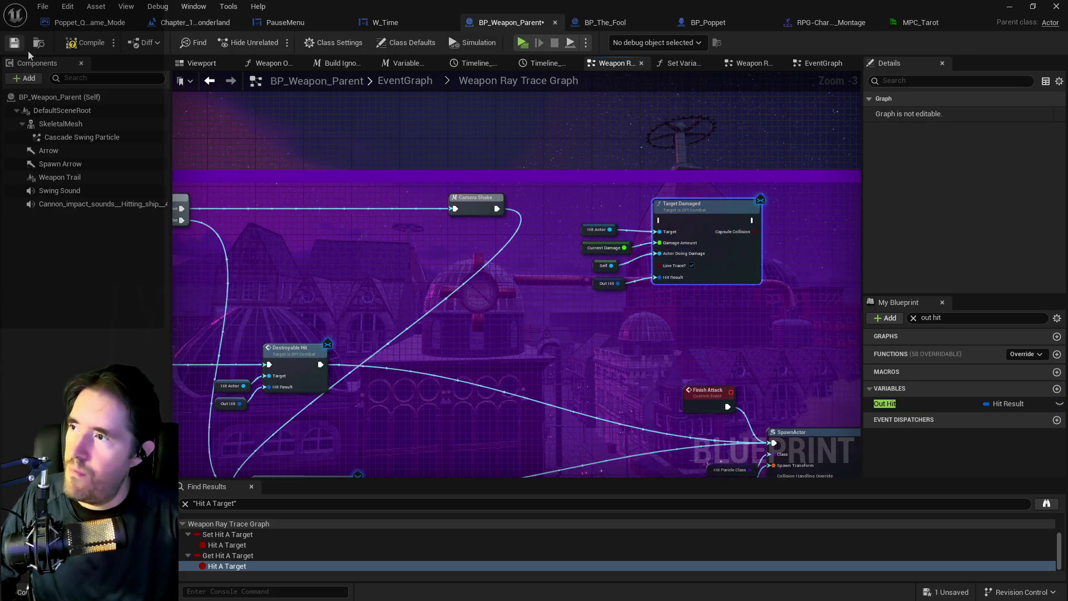
left_click(15, 42)
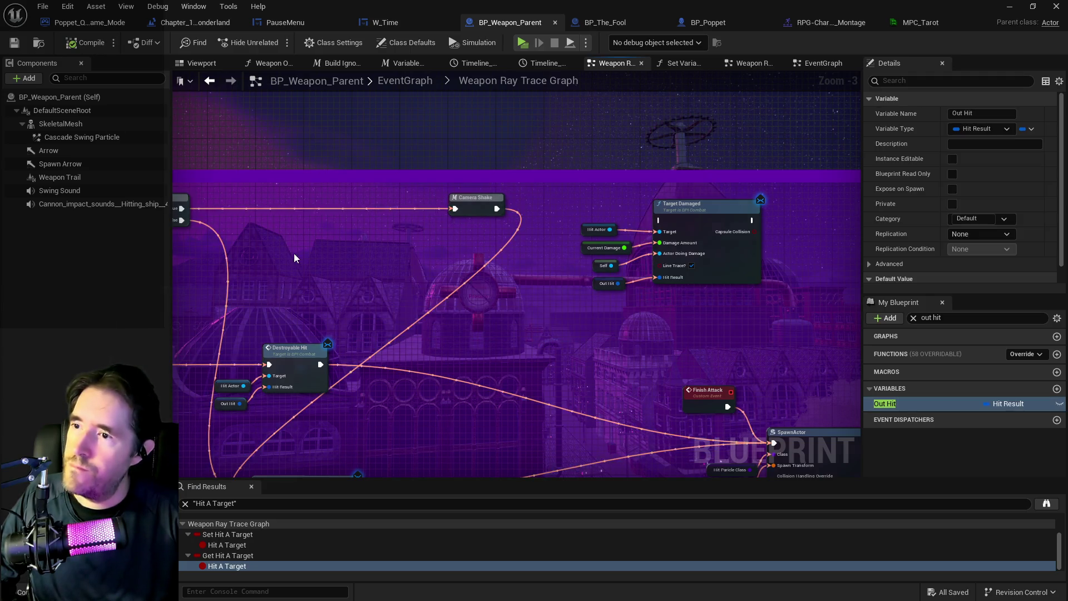
Step: Wire Camera Shake's exec and the Branch True output into the copied Target Damaged
left_click(403, 143)
left_click_drag(416, 141, 578, 153)
mouse_move(499, 229)
left_mouse_down()
mouse_move(578, 167)
mouse_move(637, 148)
mouse_move(542, 226)
mouse_move(443, 215)
left_mouse_up()
left_click_drag(371, 135, 661, 221)
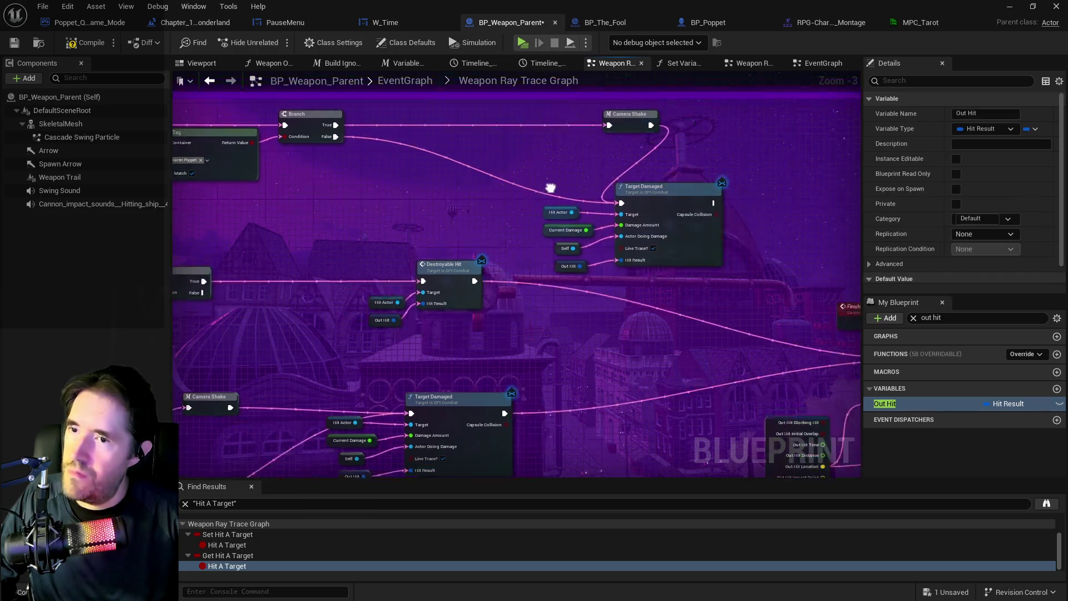
left_click_drag(491, 188, 587, 163)
left_click(587, 163)
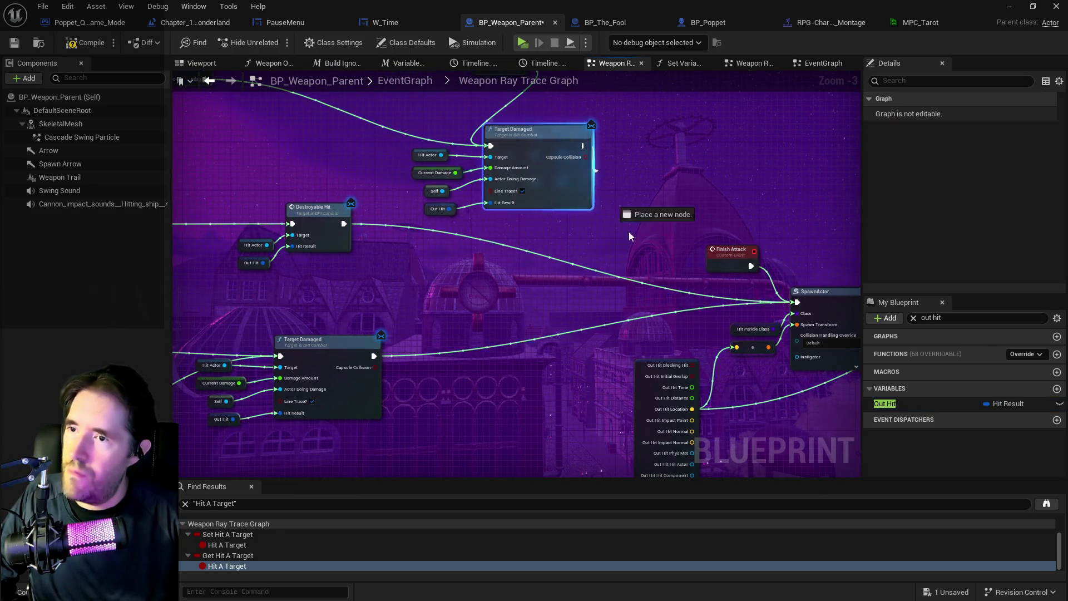
Step: Move the Target Damaged group and the Finish Attack node up and to the right
left_click_drag(584, 308, 785, 250)
scroll(784, 250, "down", 3)
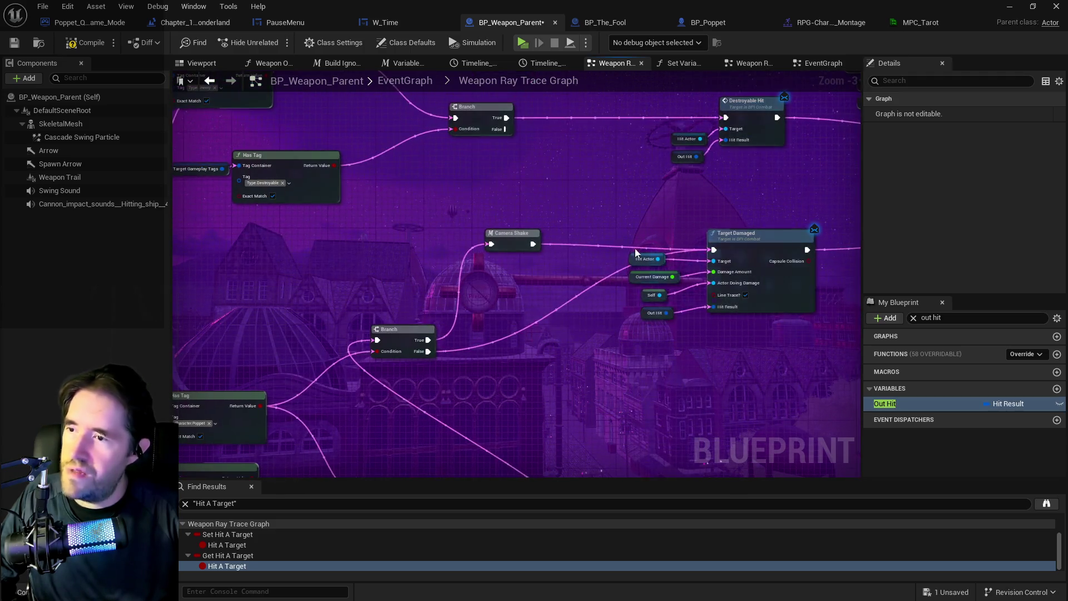
scroll(478, 254, "up", 2)
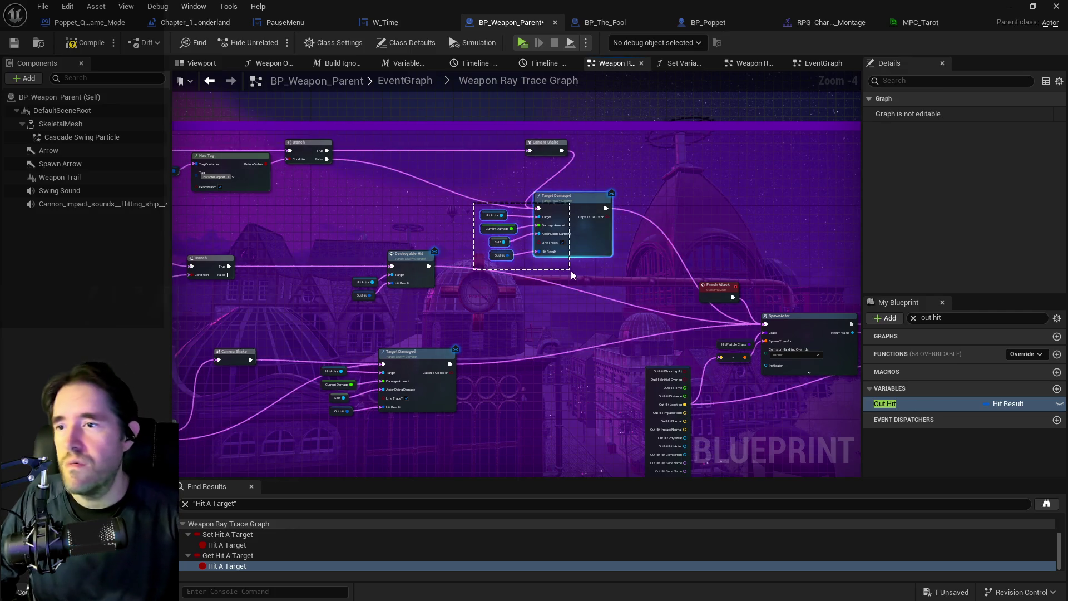
left_click_drag(571, 270, 571, 271)
mouse_move(575, 206)
left_mouse_down()
mouse_move(669, 169)
mouse_move(629, 180)
left_mouse_up()
left_click_drag(521, 286, 542, 268)
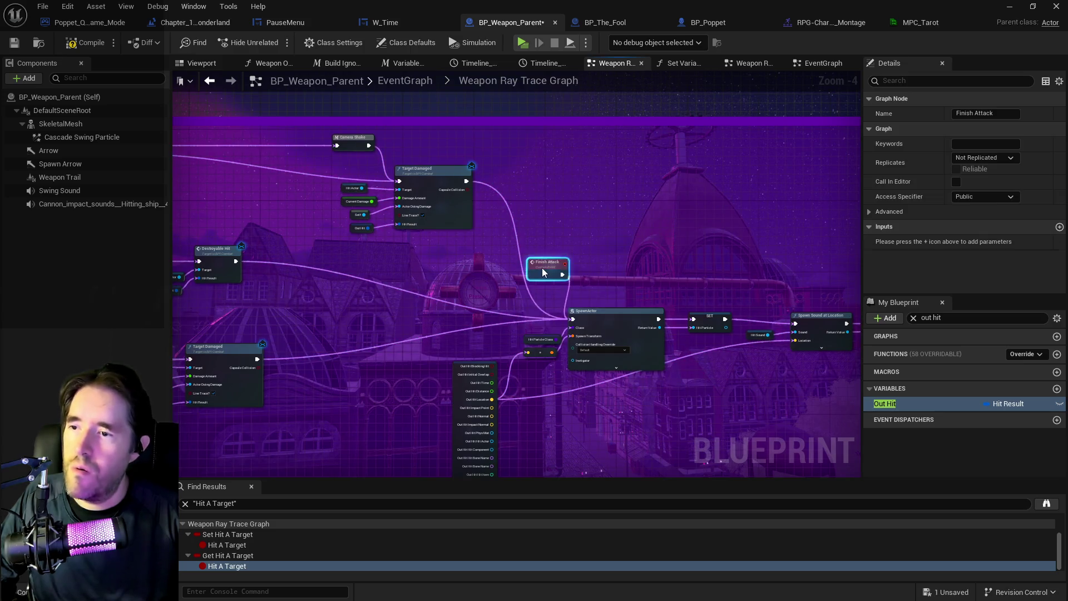
scroll(439, 311, "down", 2)
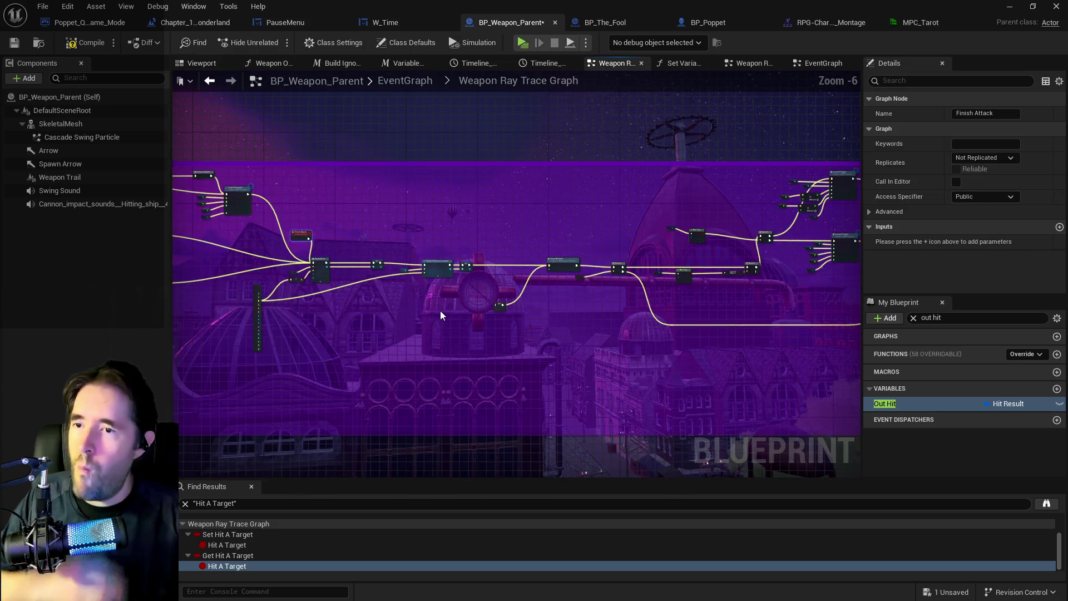
scroll(183, 424, "down", 1)
scroll(434, 284, "up", 1)
scroll(435, 284, "up", 3)
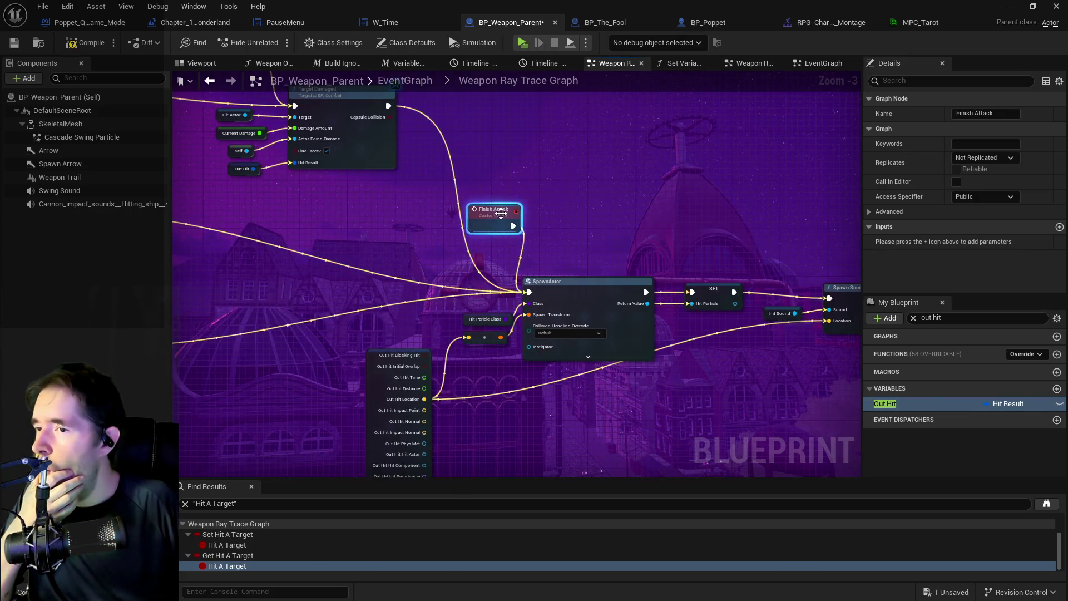
mouse_move(370, 225)
left_mouse_down()
mouse_move(317, 222)
mouse_move(408, 254)
mouse_move(379, 229)
mouse_move(500, 215)
left_mouse_up()
Step: Marquee-select the SpawnActor, Spawn Sound and other effect nodes
scroll(466, 212, "down", 5)
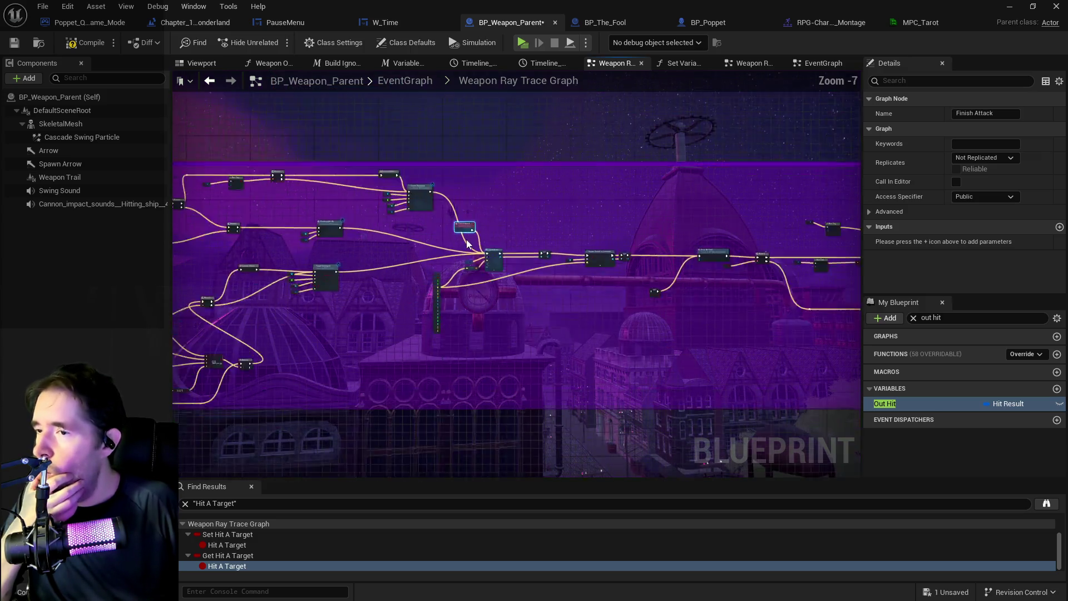
left_click_drag(441, 209, 267, 239)
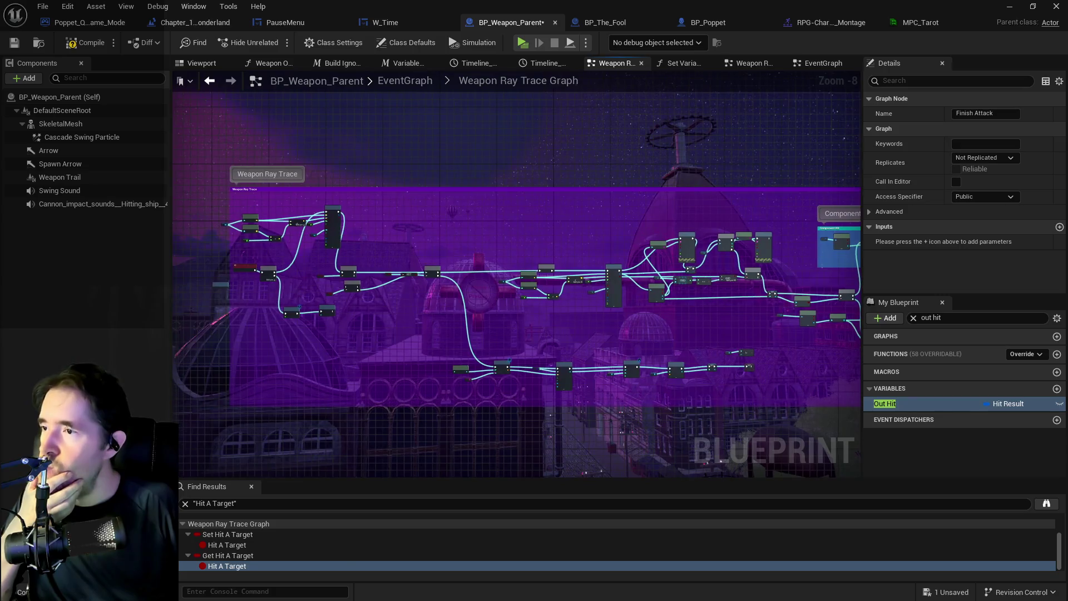
mouse_move(438, 206)
left_mouse_down()
mouse_move(353, 220)
mouse_move(421, 229)
left_mouse_up()
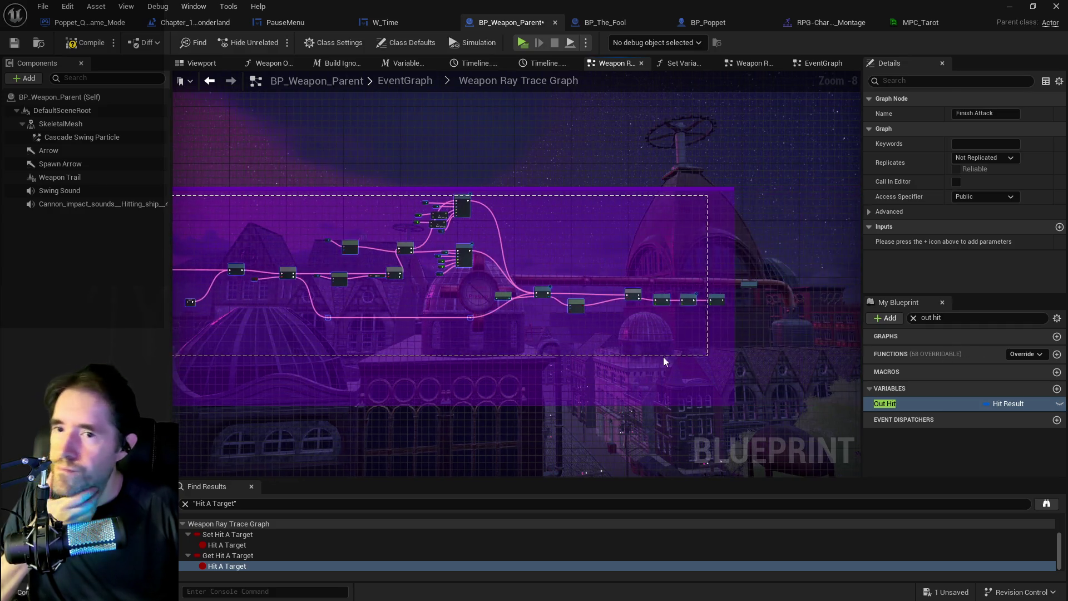
left_click_drag(714, 373, 722, 373)
Step: Collapse the selected effect nodes into a macro named 'Damage Effects'
scroll(409, 324, "up", 4)
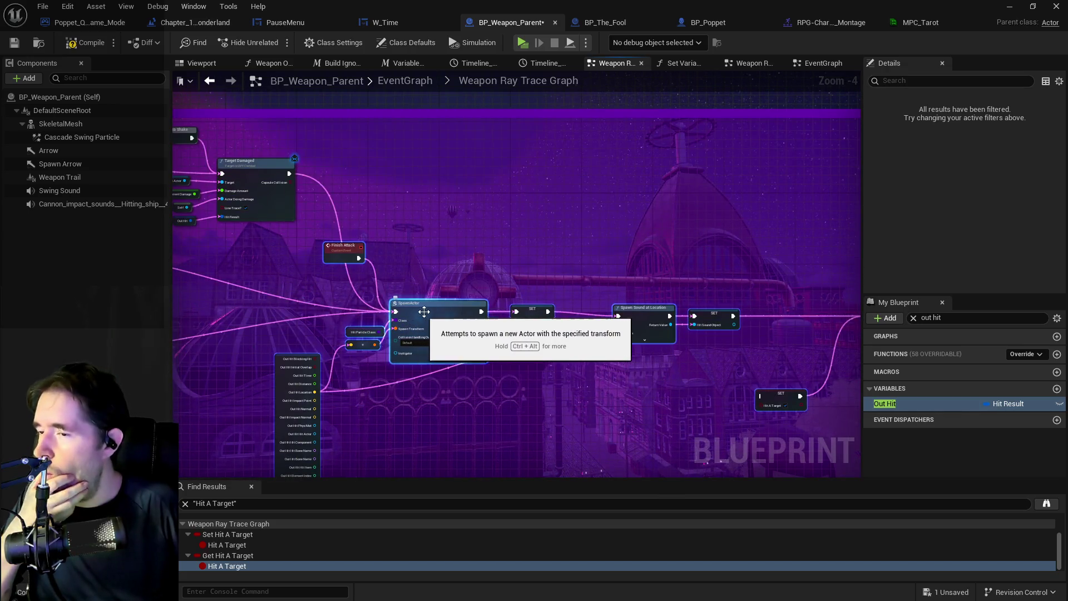
right_click(425, 311)
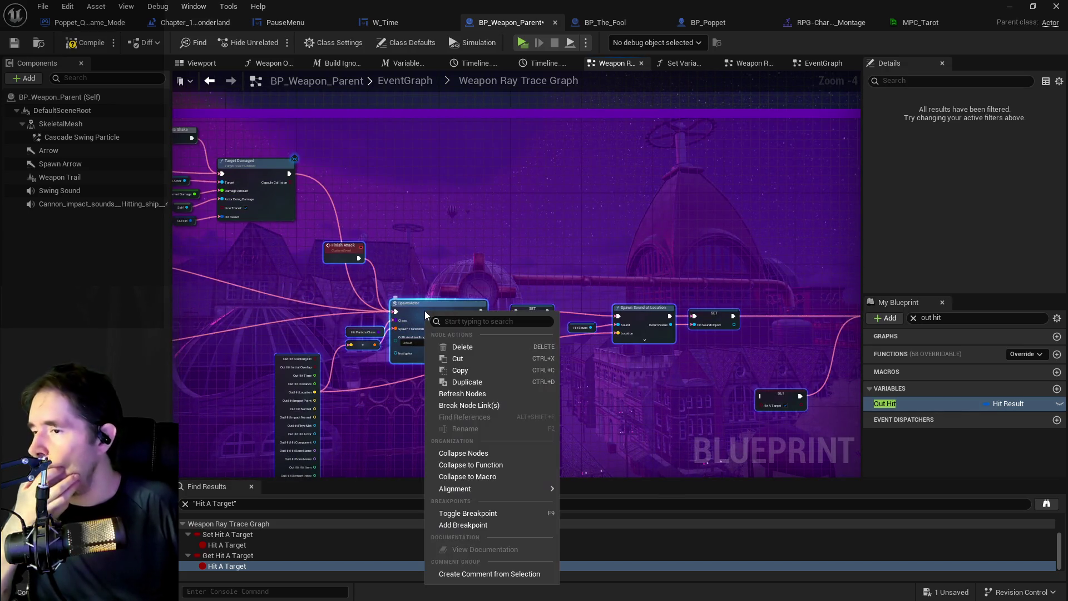
left_click(467, 477)
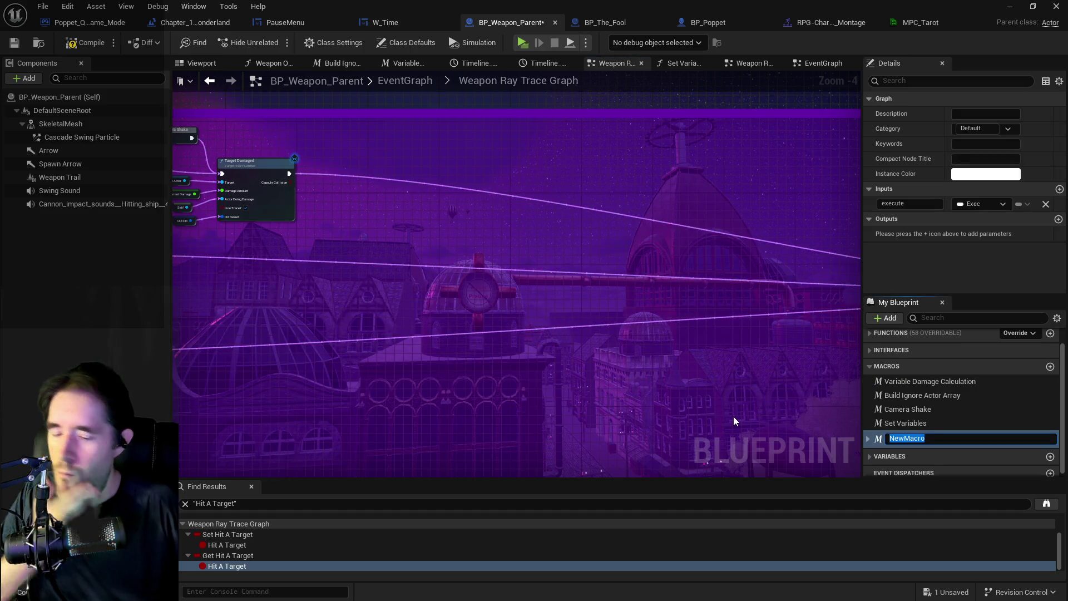
type("Damage Effe")
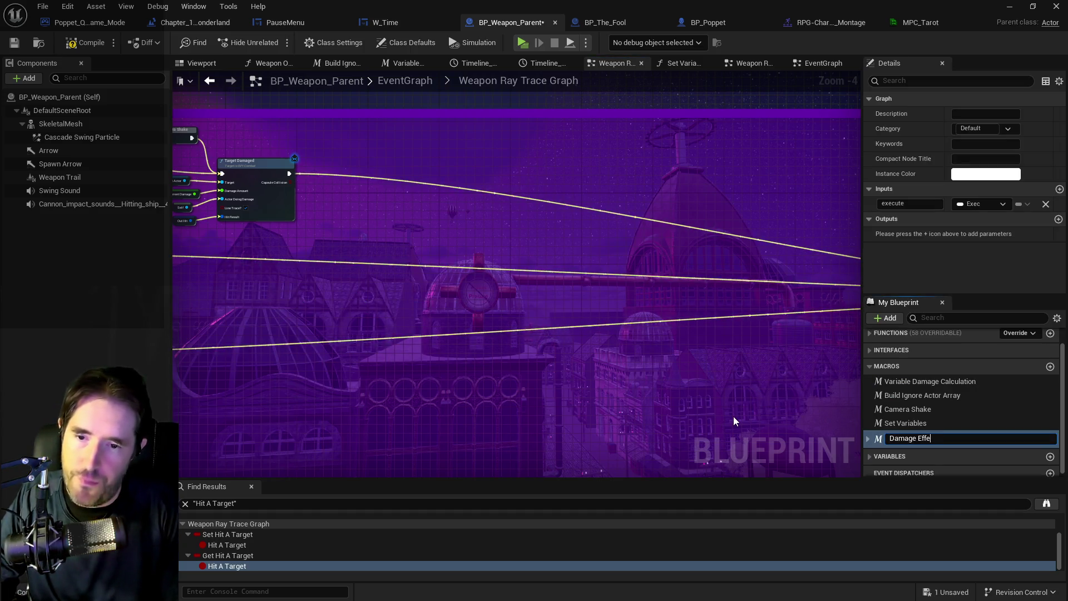
type("cts")
key("Return")
Step: Shift the Damage Effects node left and open its macro graph
scroll(734, 416, "down", 2)
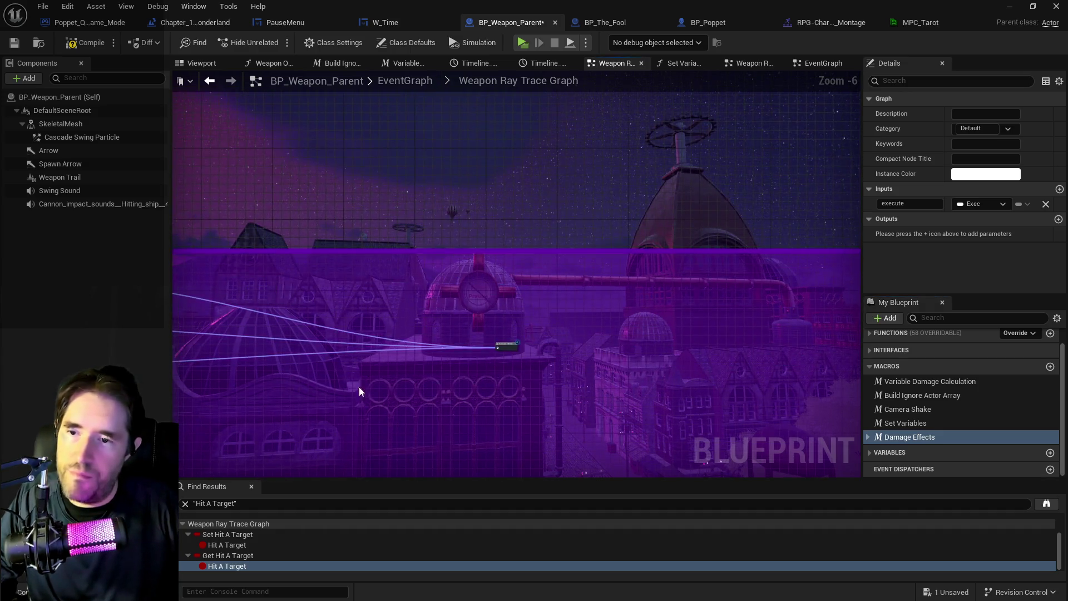
left_click_drag(504, 346, 426, 346)
scroll(651, 322, "down", 2)
scroll(651, 322, "up", 5)
double_click(632, 302)
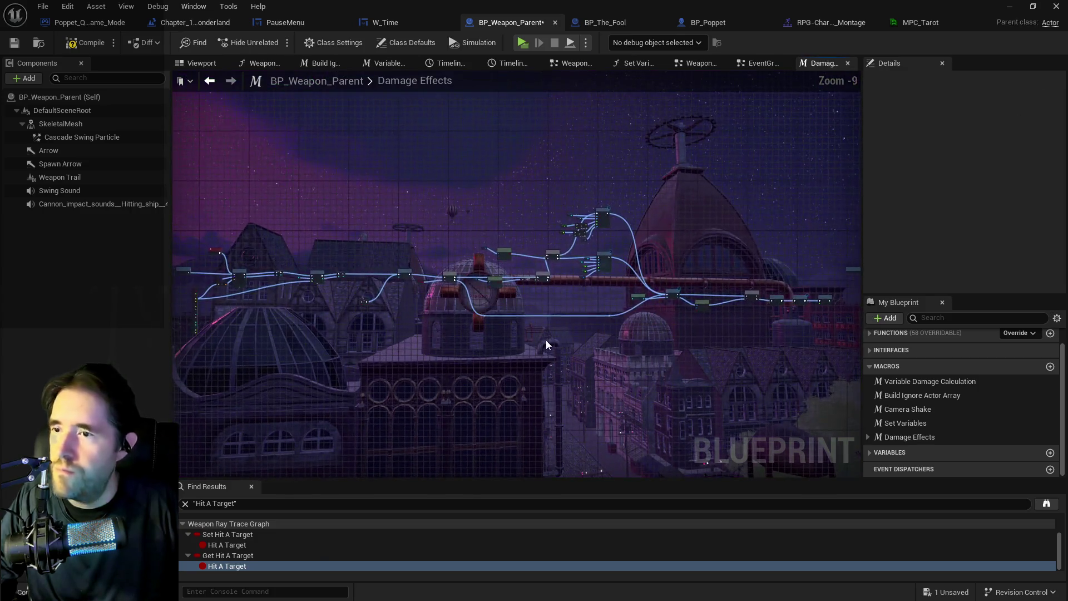
Step: Go from EventGraph back to the Weapon Ray Trace Graph and zoom out to frame all its nodes
left_click(743, 65)
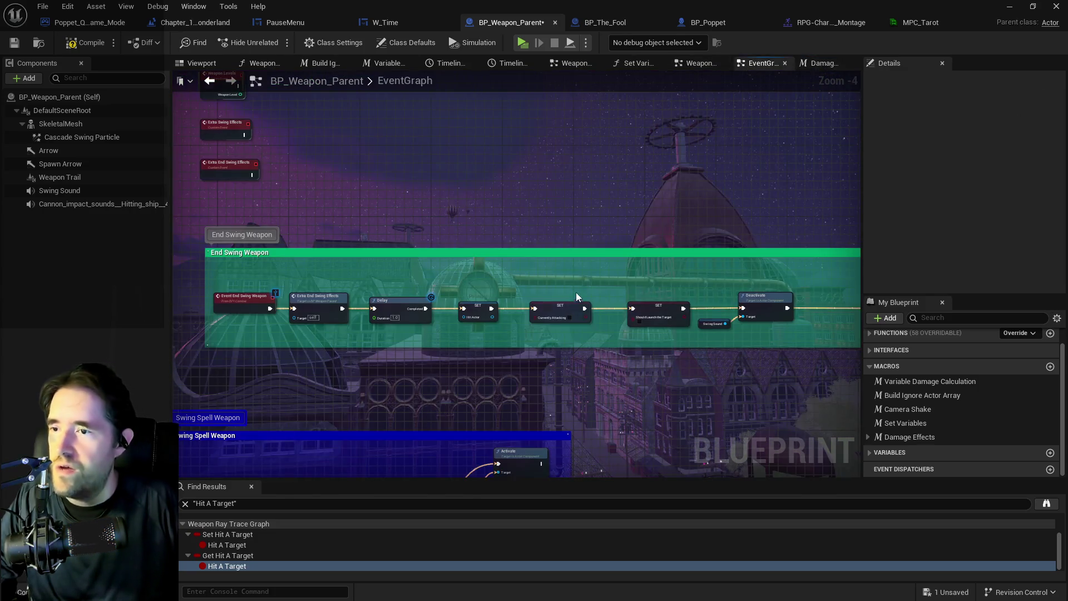
left_click(702, 63)
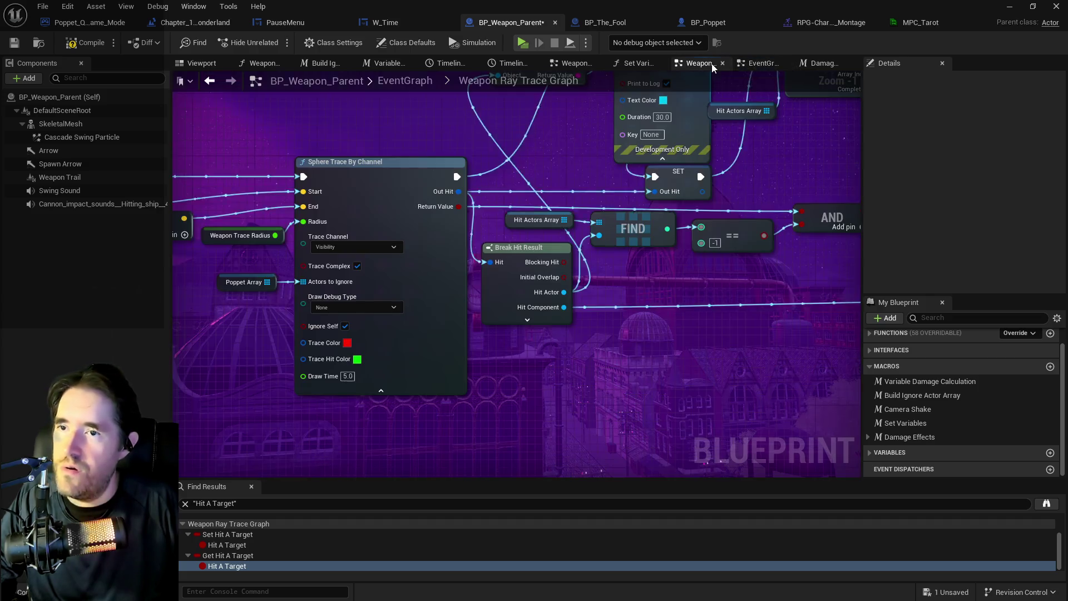
scroll(396, 361, "down", 4)
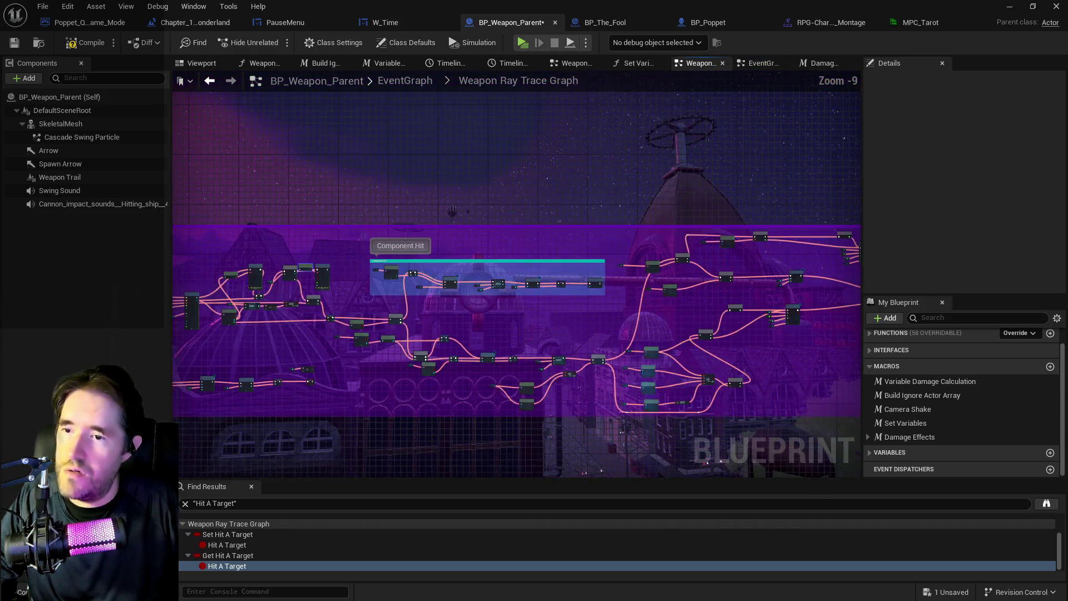
scroll(608, 368, "down", 3)
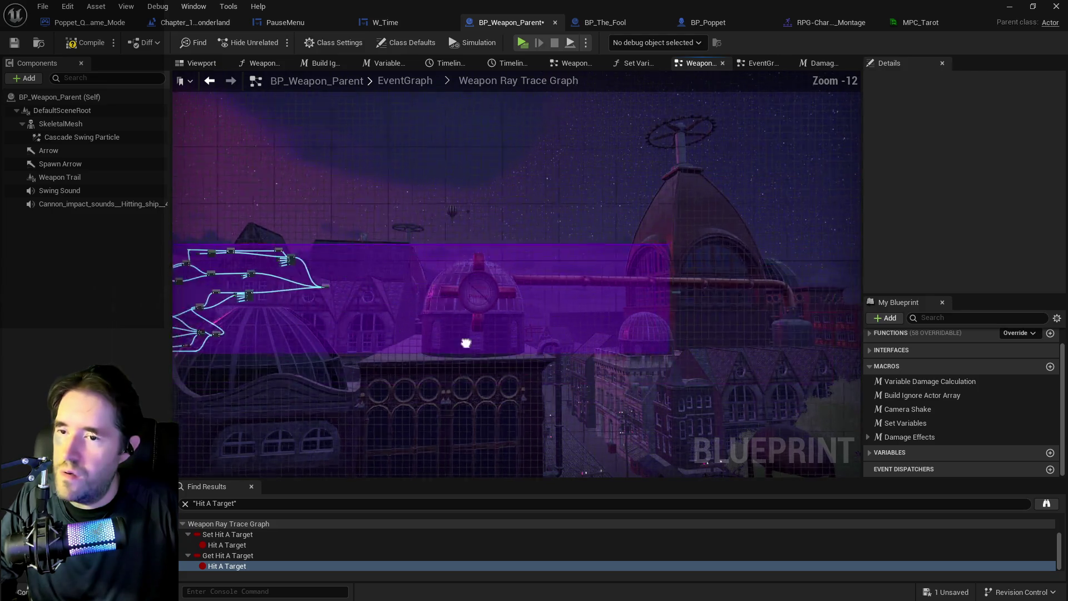
mouse_move(401, 298)
left_mouse_down()
mouse_move(795, 267)
mouse_move(547, 320)
left_mouse_up()
mouse_move(693, 341)
left_mouse_down()
mouse_move(523, 267)
mouse_move(72, 230)
mouse_move(268, 226)
mouse_move(198, 217)
left_mouse_up()
scroll(453, 242, "up", 10)
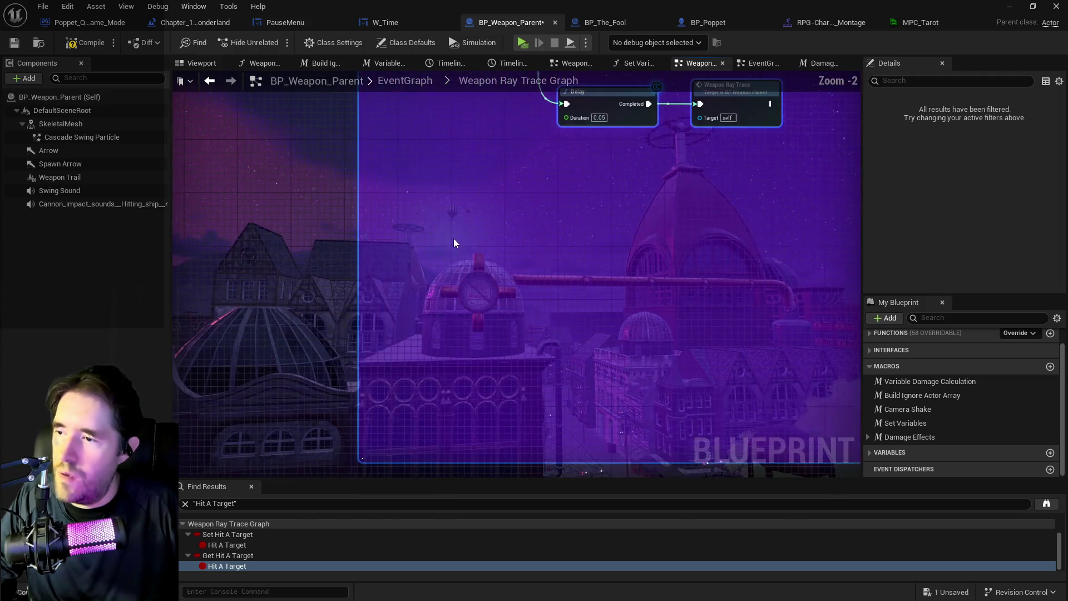
scroll(371, 456, "up", 2)
left_click(386, 437)
scroll(511, 403, "down", 8)
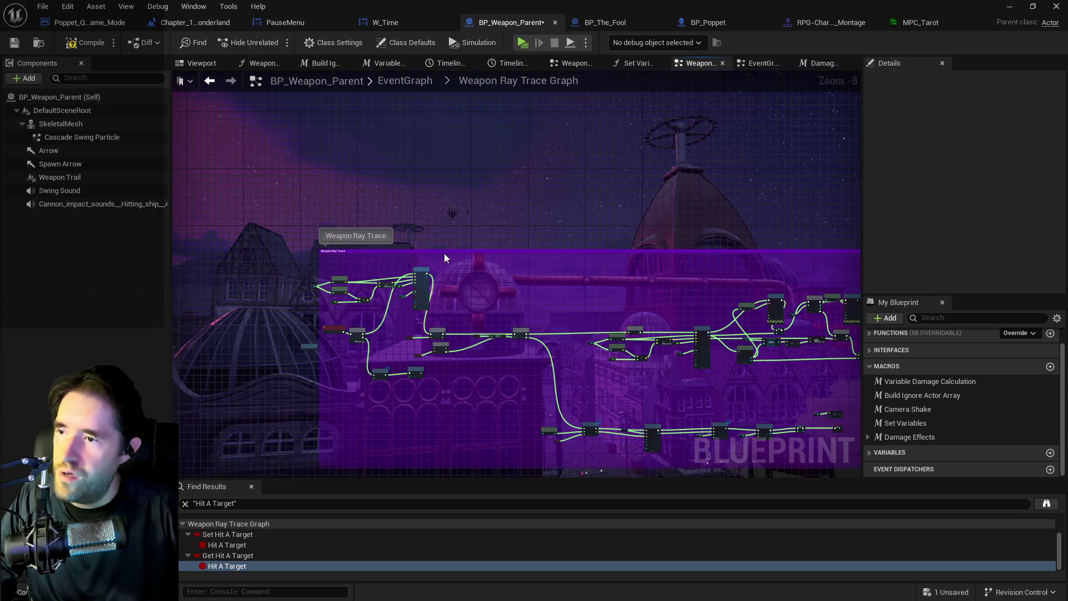
Step: Delete the old purple comment while keeping its nodes
left_click(450, 250)
key("Delete")
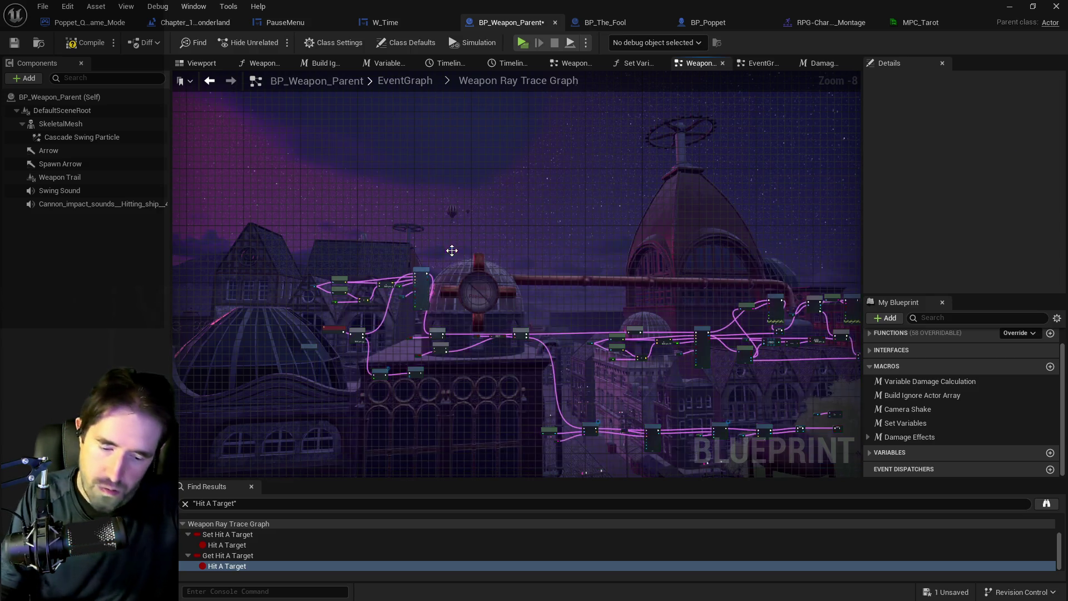
scroll(428, 290, "down", 3)
Step: Wrap every graph node in a new comment titled 'Weapon Ray Trace'
mouse_move(317, 222)
left_mouse_down()
mouse_move(973, 434)
mouse_move(823, 443)
left_mouse_up()
key("c")
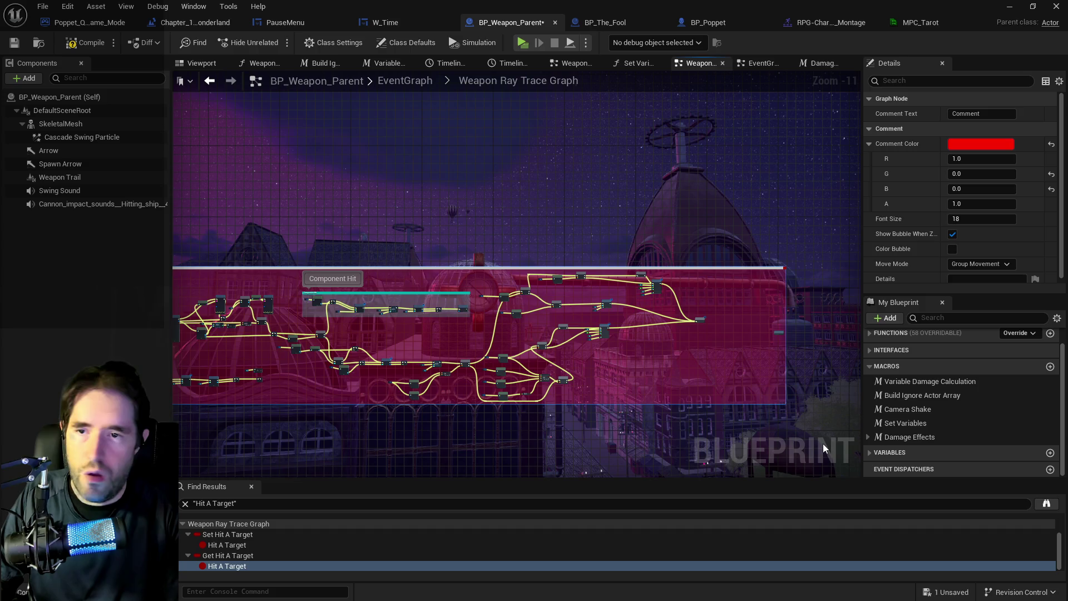
type("Weapon Ray Trace")
key("Return")
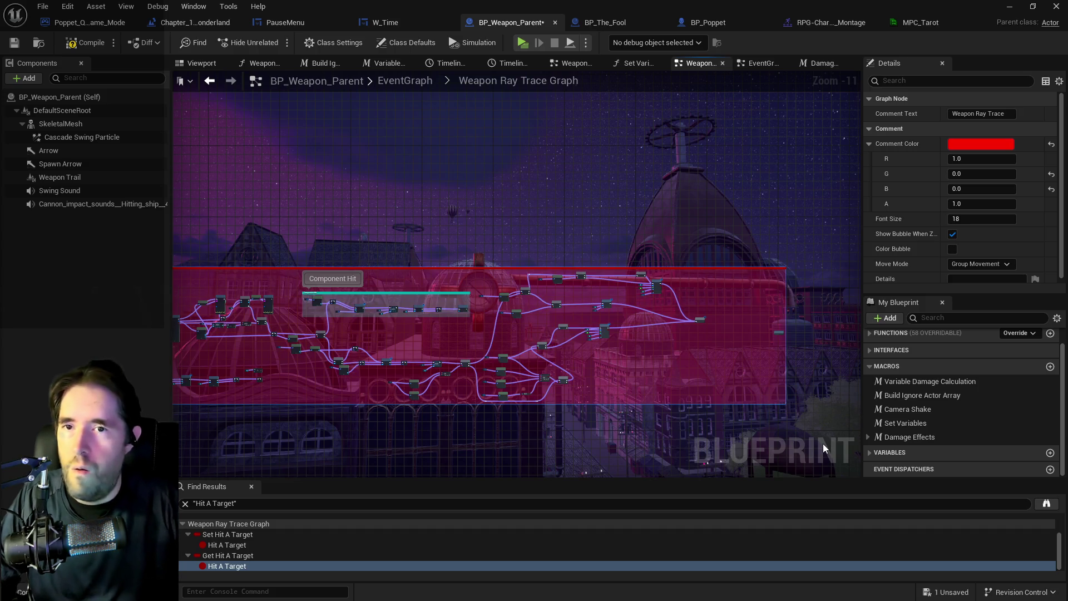
left_click_drag(495, 404, 800, 376)
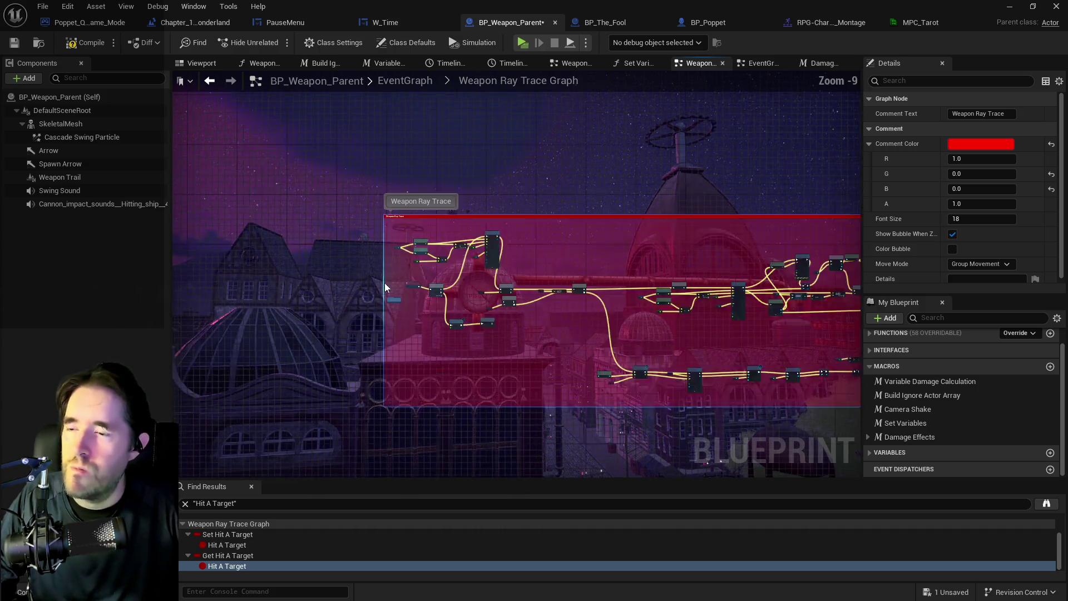
Step: Move the node group right of the Branch closer together inside the comment
scroll(552, 308, "up", 5)
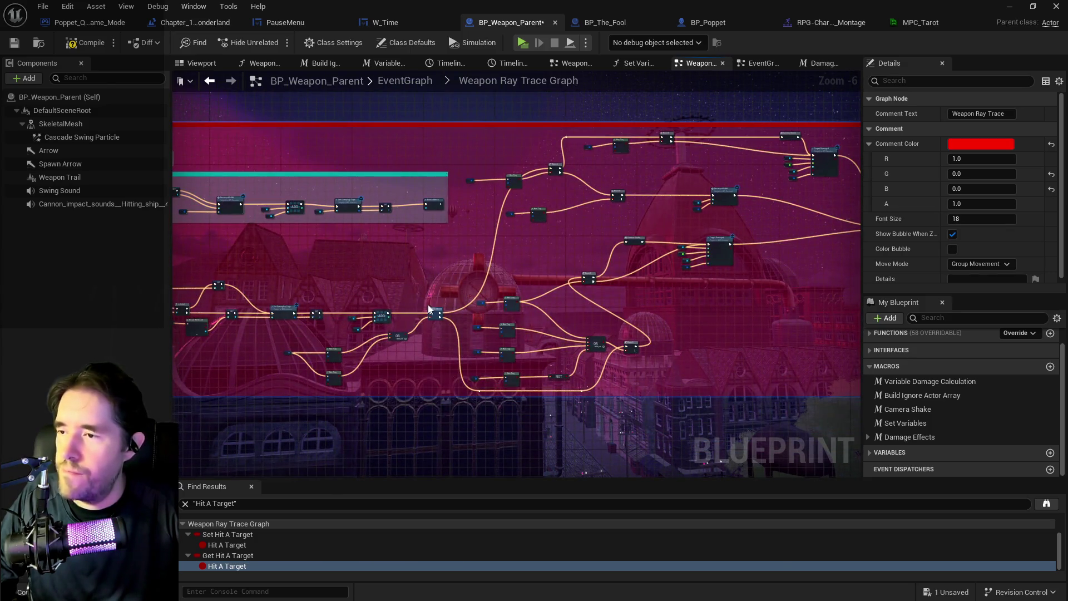
scroll(375, 325, "up", 3)
left_click_drag(375, 325, 522, 279)
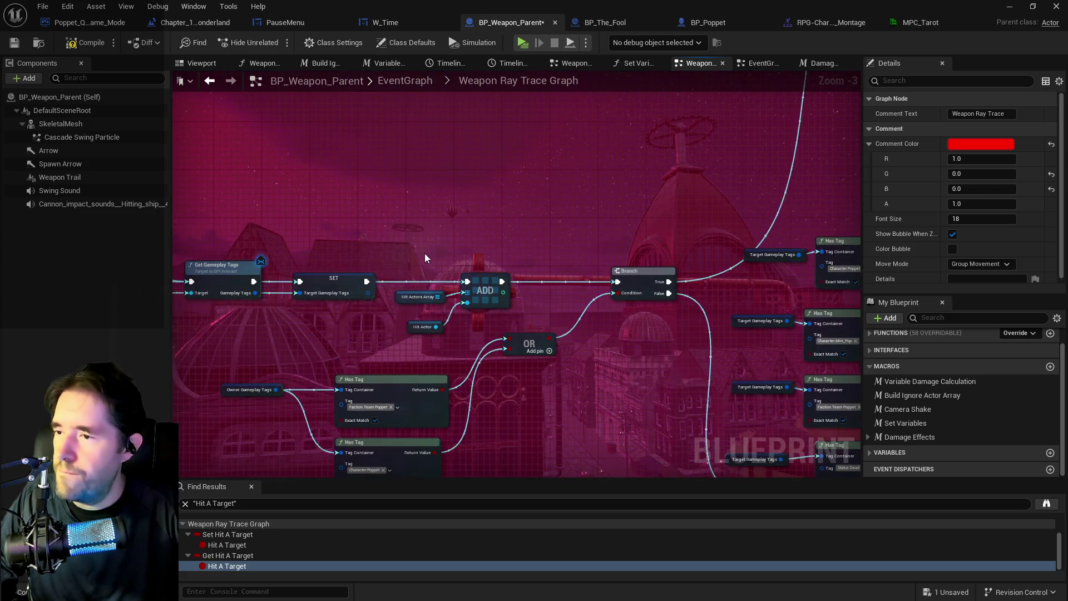
scroll(423, 256, "down", 2)
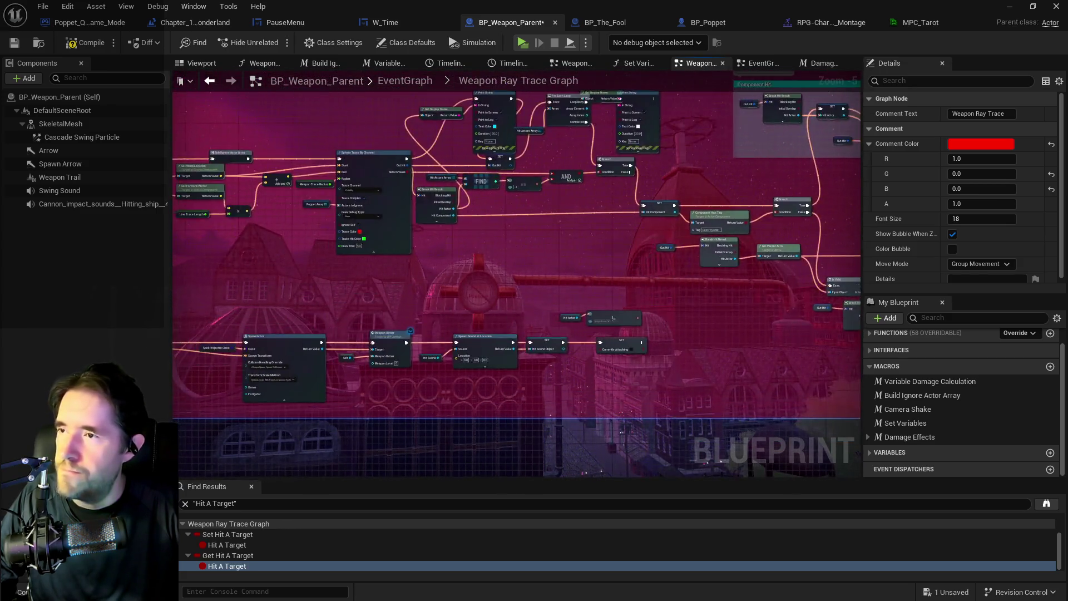
scroll(420, 247, "down", 2)
scroll(420, 248, "down", 1)
mouse_move(468, 126)
left_mouse_down()
mouse_move(663, 287)
mouse_move(840, 332)
mouse_move(727, 329)
left_mouse_up()
mouse_move(492, 222)
left_mouse_down()
mouse_move(573, 220)
mouse_move(586, 250)
left_mouse_up()
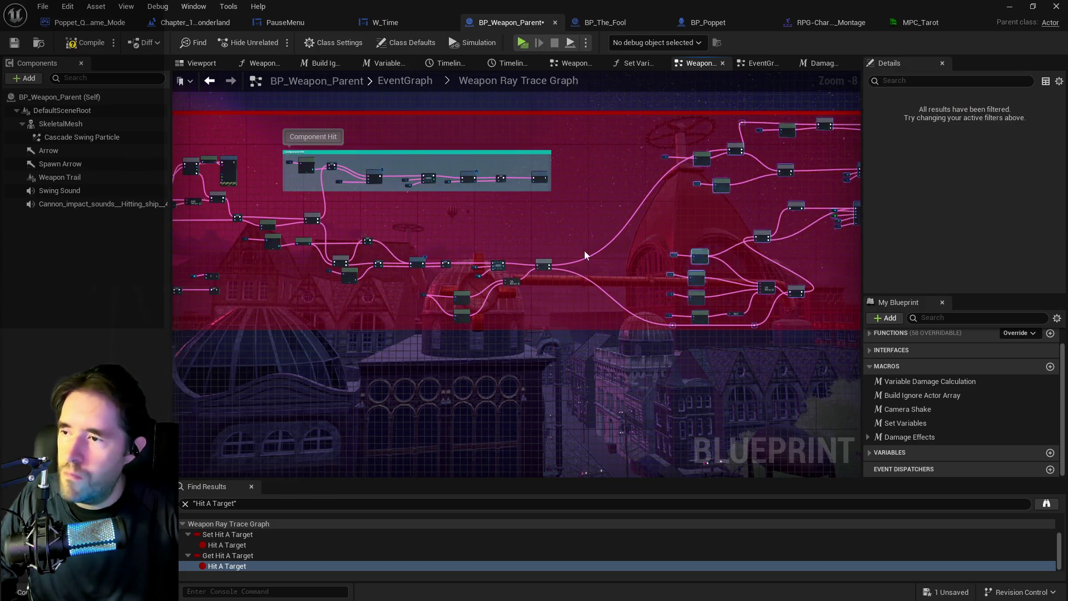
Step: Tuck the small nodes up beside the ADD node, then select the right-end target-damage nodes
scroll(427, 272, "up", 1)
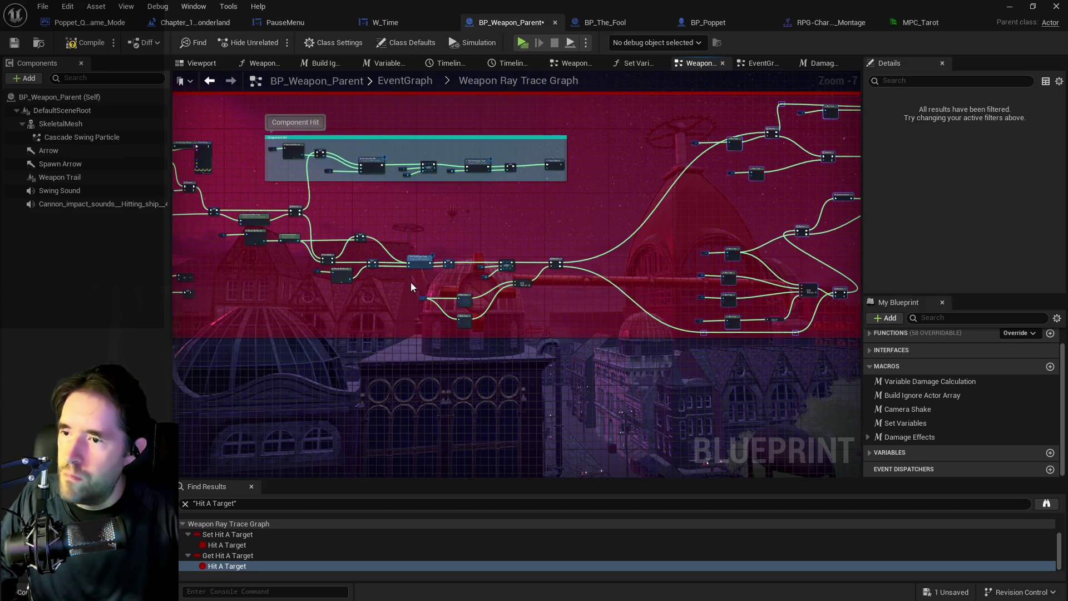
left_click_drag(498, 256, 571, 302)
left_click_drag(558, 260, 638, 229)
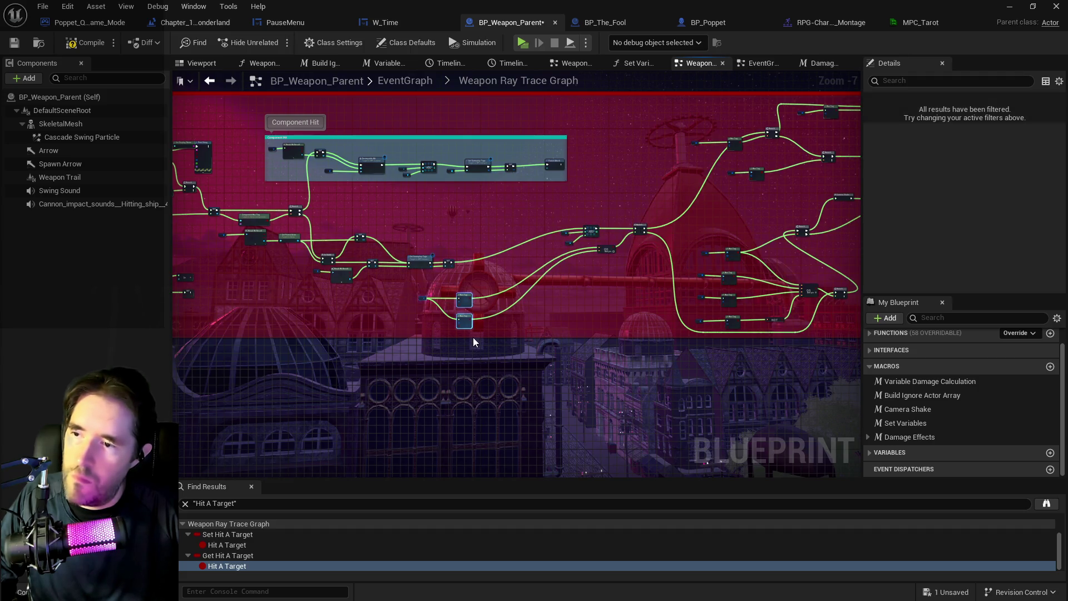
left_click_drag(461, 325, 555, 297)
scroll(399, 307, "down", 2)
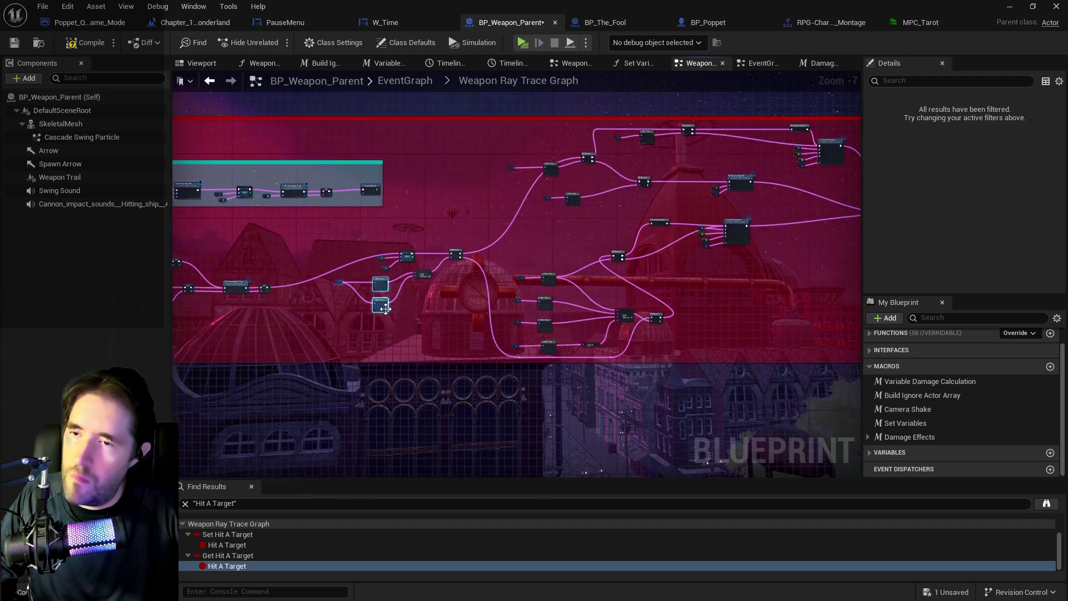
mouse_move(343, 249)
left_mouse_down()
mouse_move(439, 303)
mouse_move(494, 250)
left_mouse_up()
left_click(441, 202)
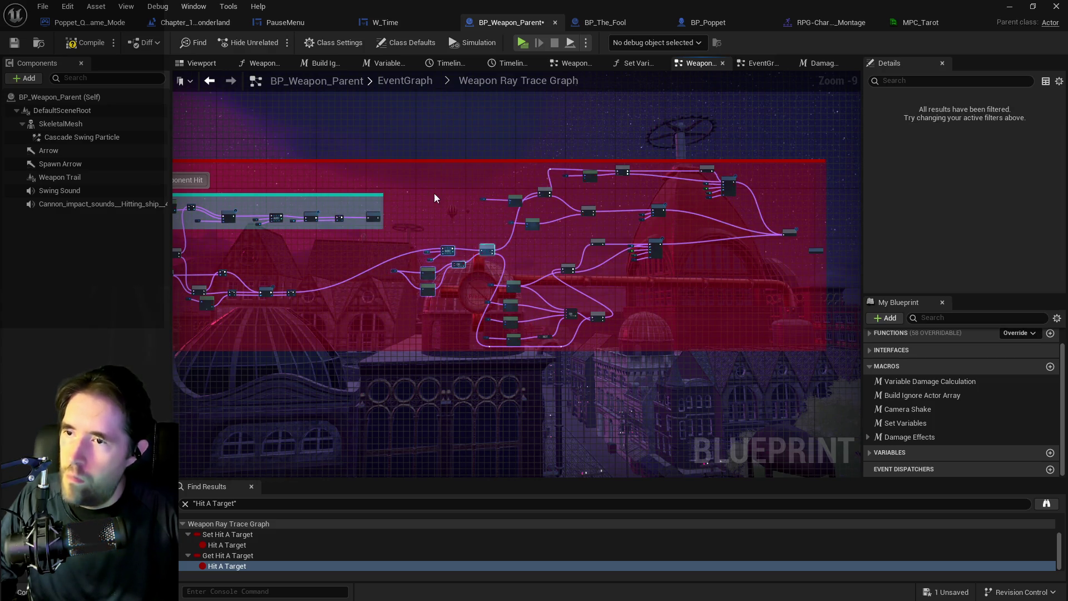
mouse_move(396, 165)
left_mouse_down()
mouse_move(441, 197)
mouse_move(742, 322)
mouse_move(756, 349)
left_mouse_up()
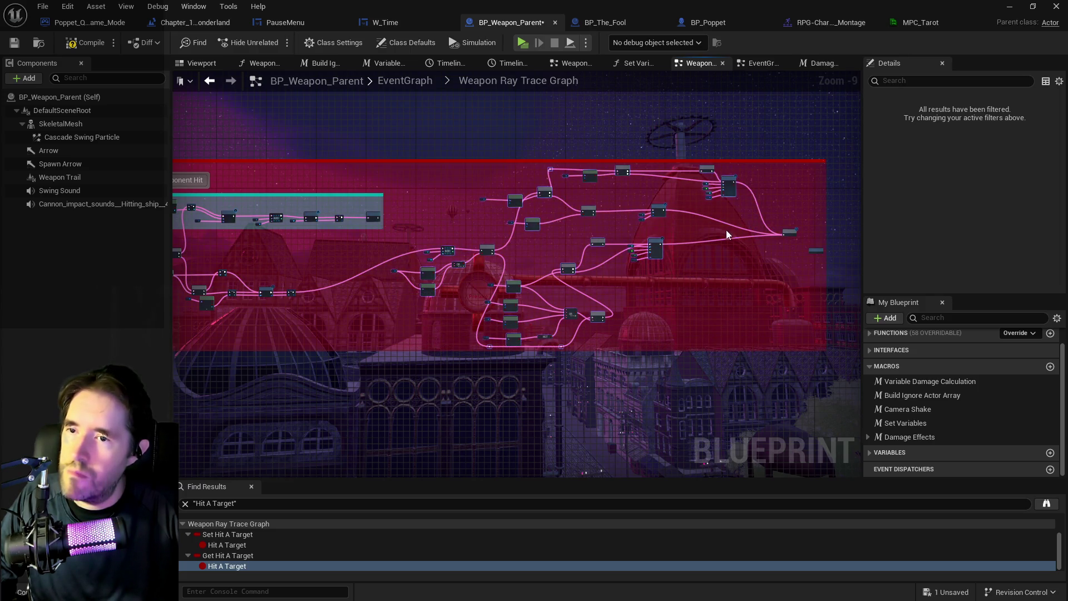
Step: Collapse the right-hand Target Damaged hit nodes into one New Macro node
right_click(730, 195)
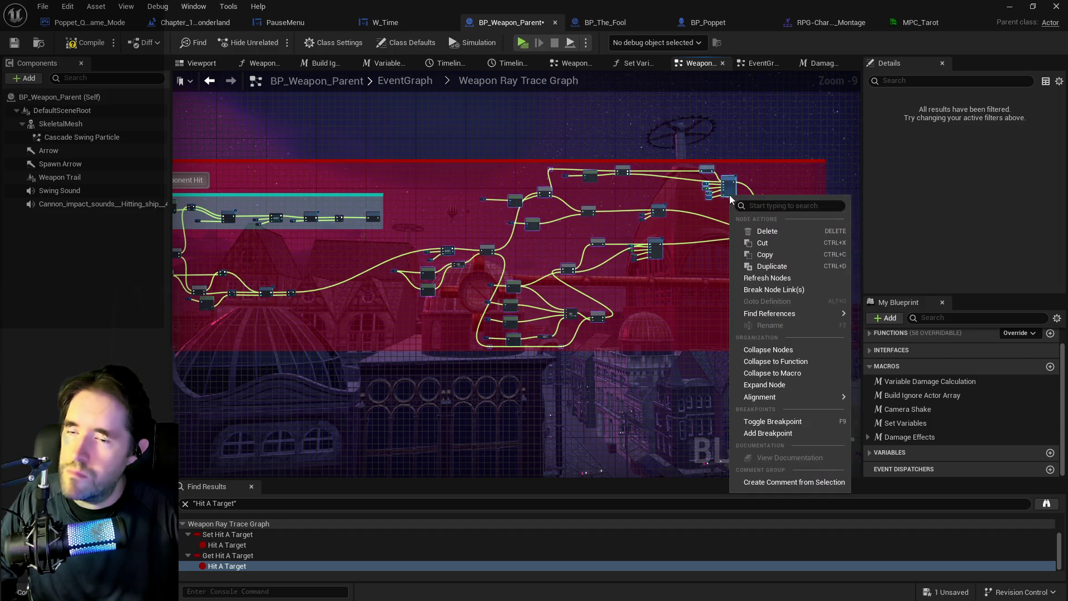
left_click(757, 373)
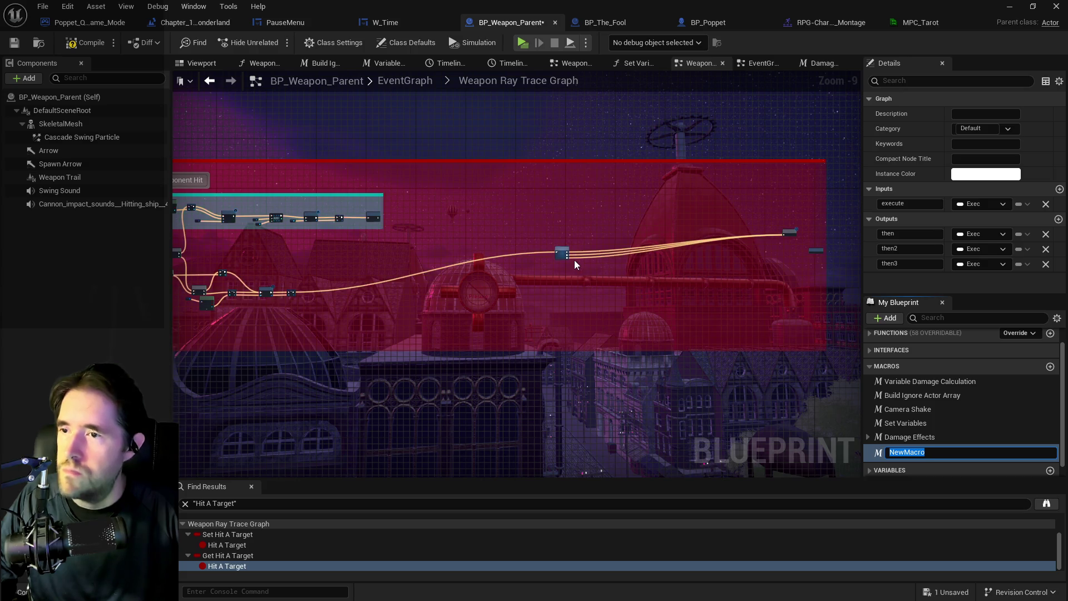
scroll(559, 275, "up", 7)
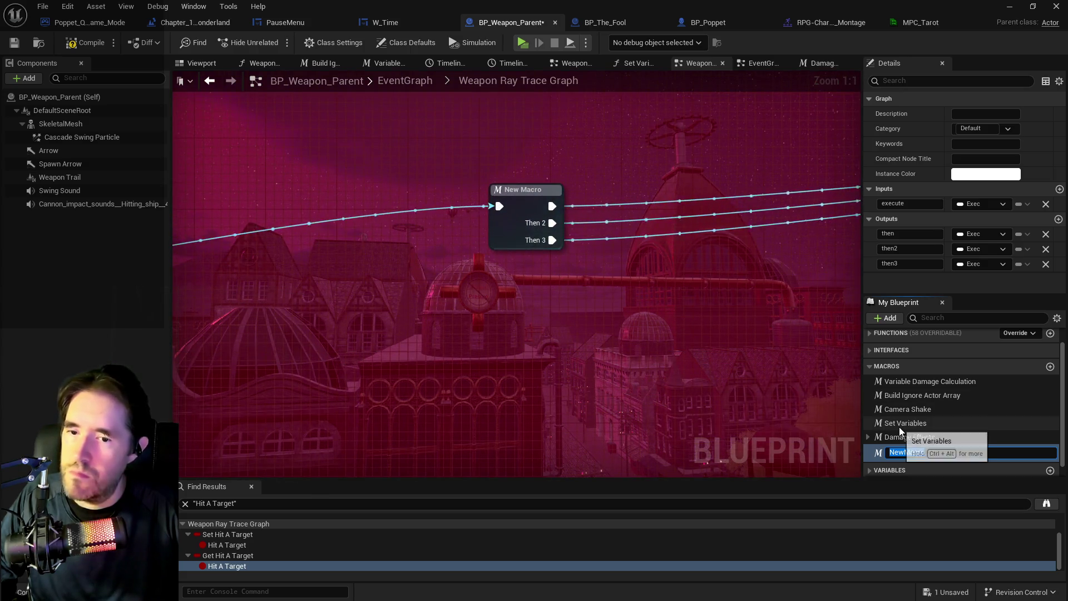
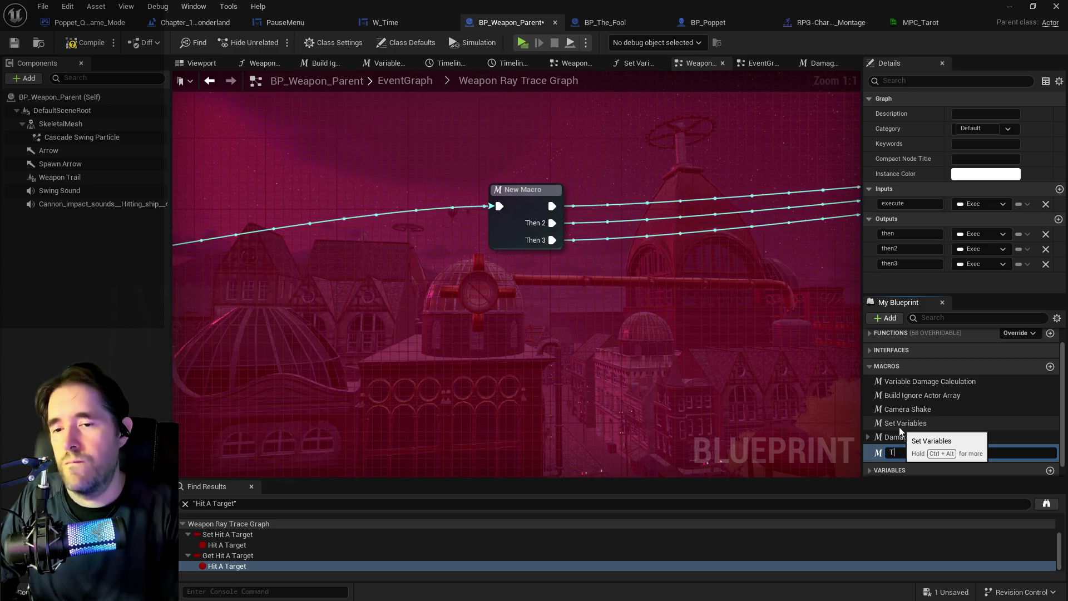
Step: Name the new macro 'Figure Out The Target' in the My Blueprint Macros list, fixing typos
key("BackSpace")
type("Chee")
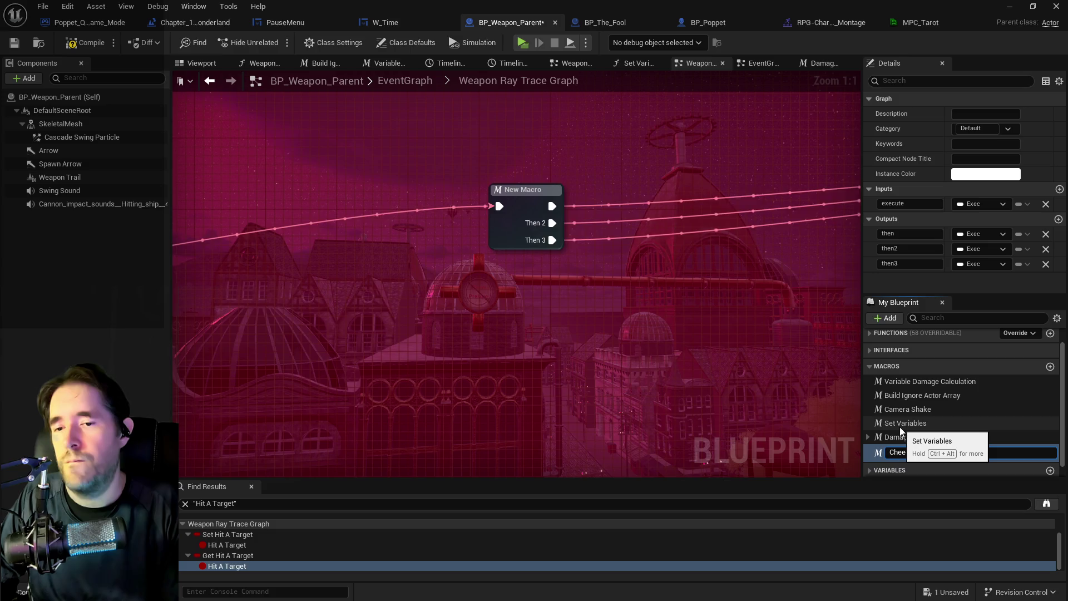
key("BackSpace")
key("BackSpace")
key("BackSpace")
type("Foog")
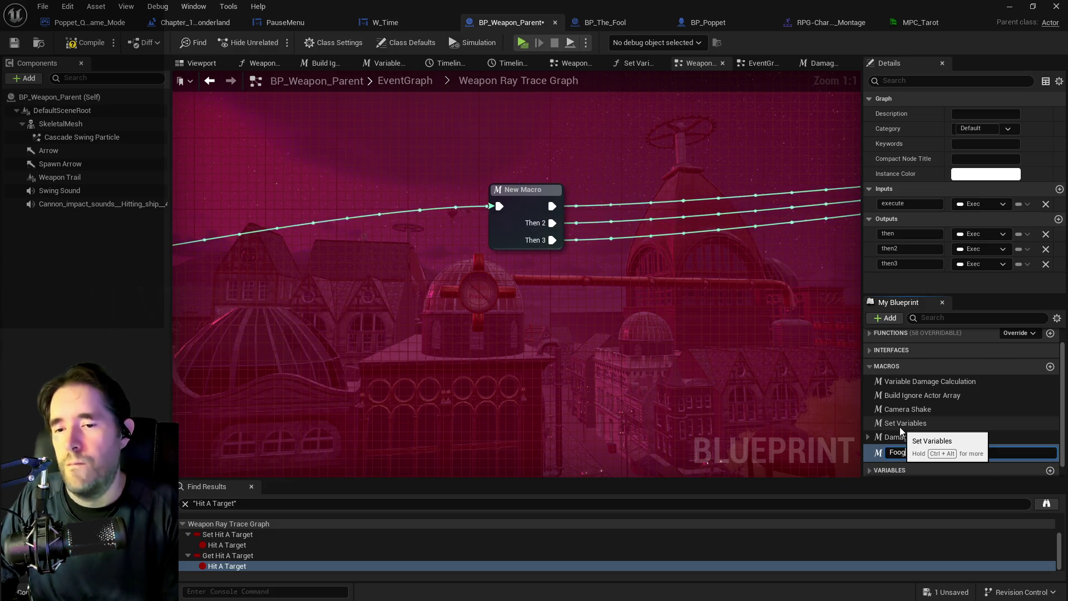
key("BackSpace")
type("igur")
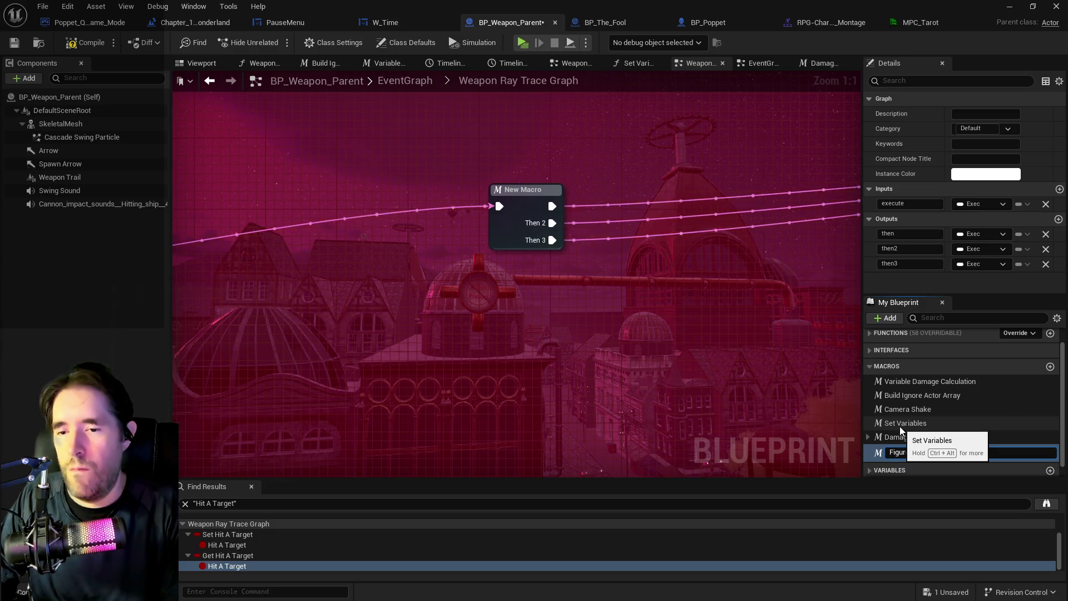
type("e Out the Target")
key("Return")
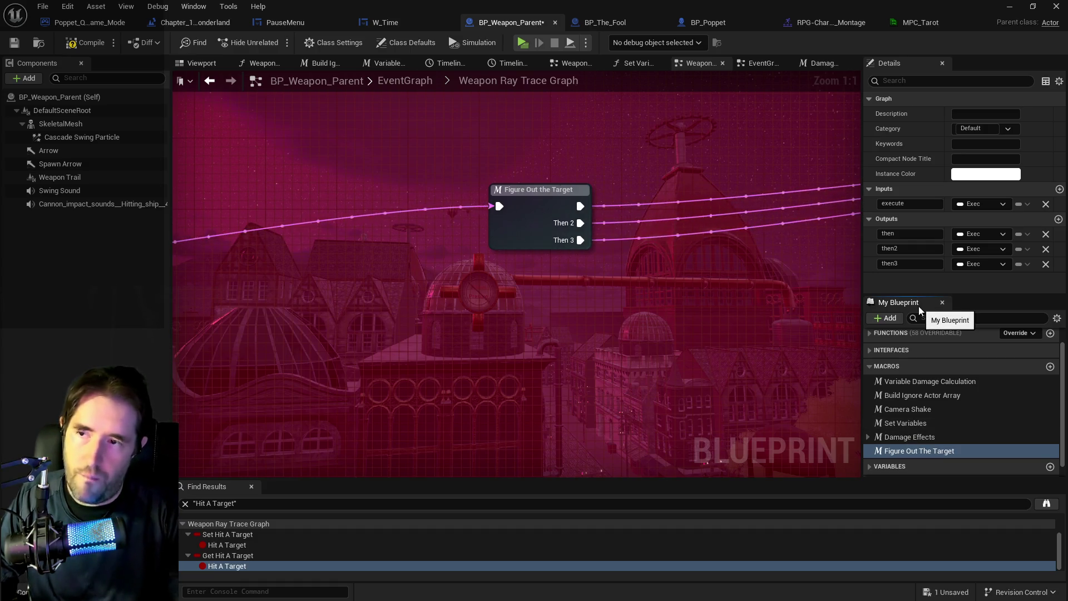
Step: Open the macro graph and wire Destroyable Hit into the Outputs node's then pin
double_click(496, 196)
scroll(455, 262, "up", 3)
scroll(432, 378, "down", 1)
scroll(641, 403, "up", 1)
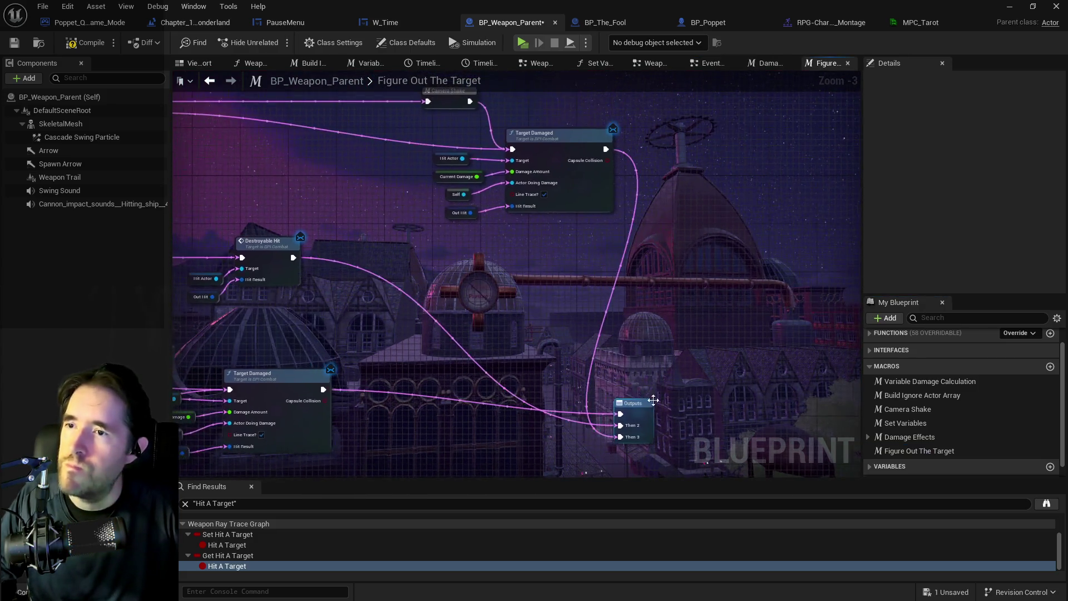
left_click_drag(645, 417, 687, 393)
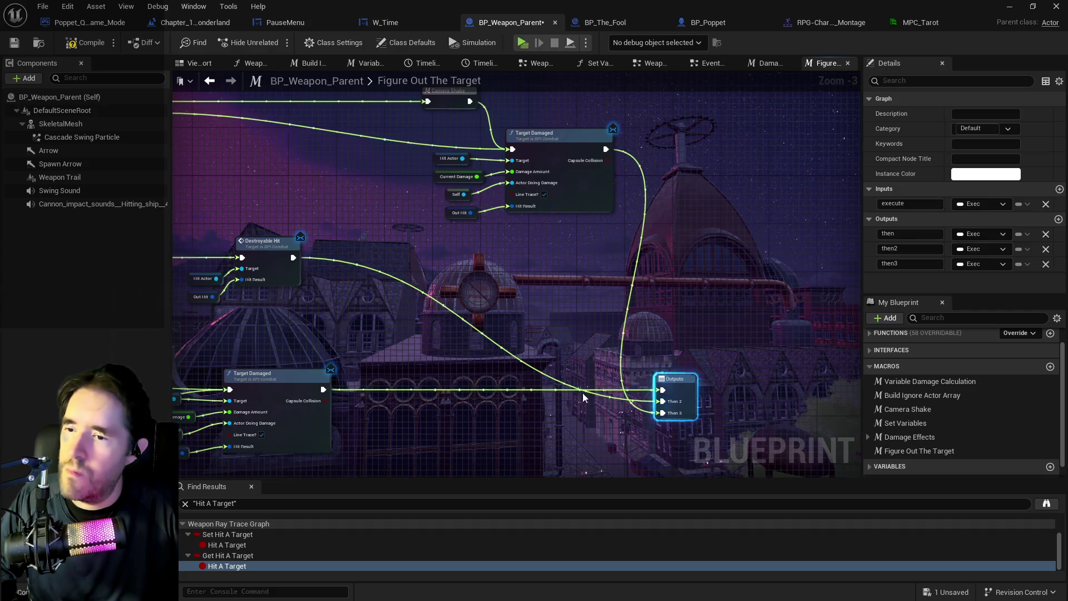
mouse_move(293, 258)
left_mouse_down()
mouse_move(370, 303)
mouse_move(663, 391)
left_mouse_up()
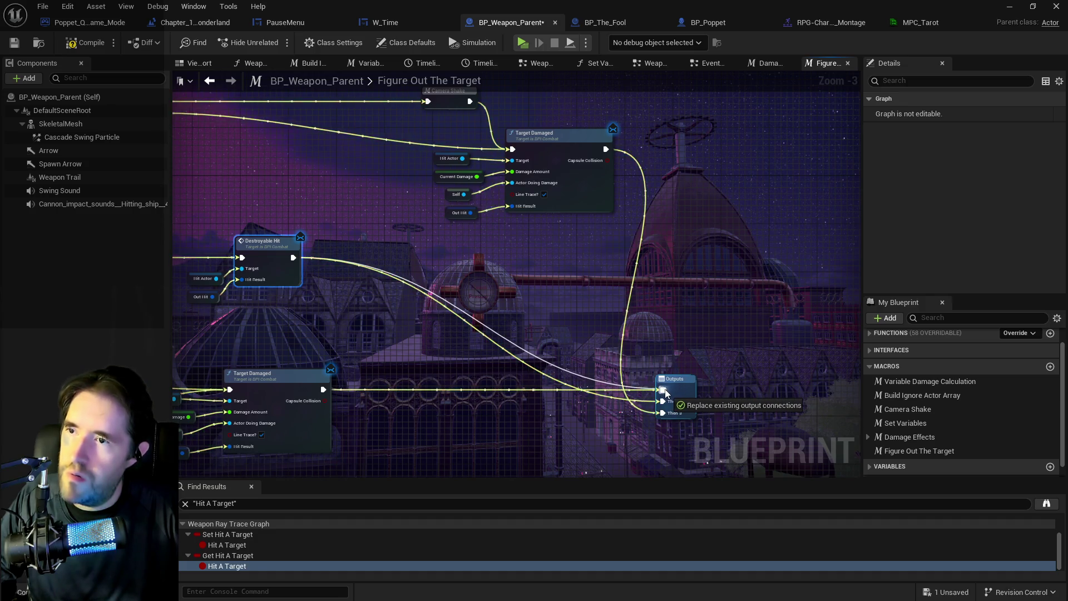
left_click(528, 412)
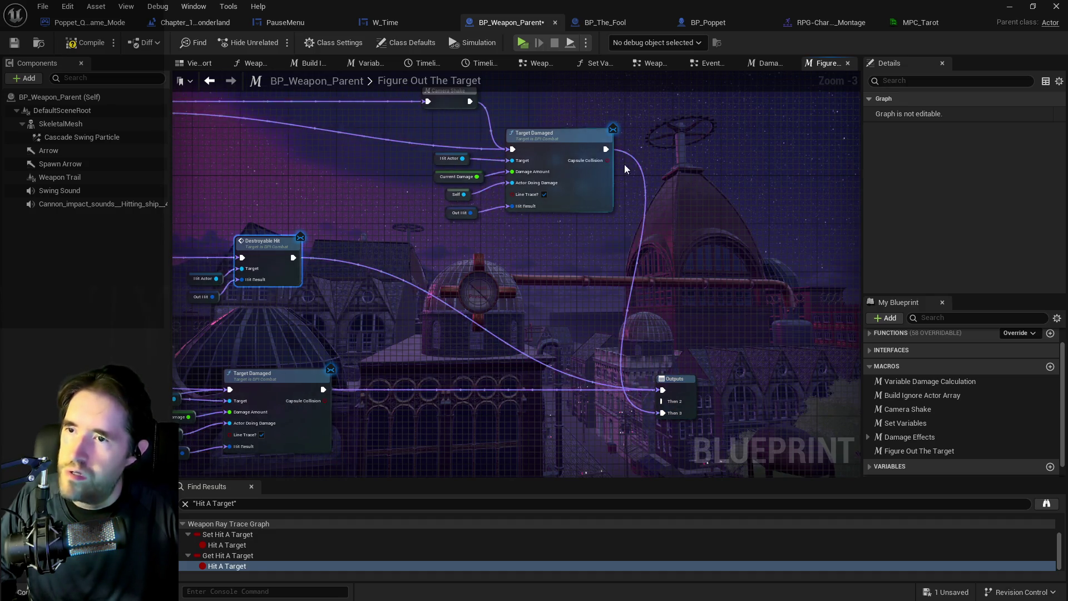
Step: Remove the then2 and then3 outputs so the macro has one exec output, then return to EventGraph
left_click(675, 379)
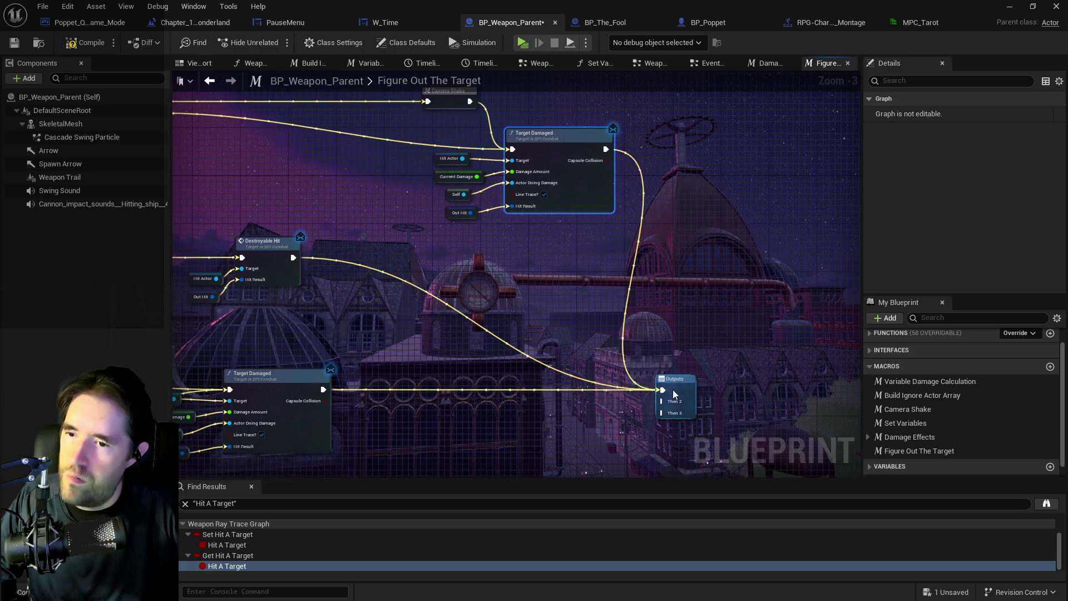
left_click(1047, 264)
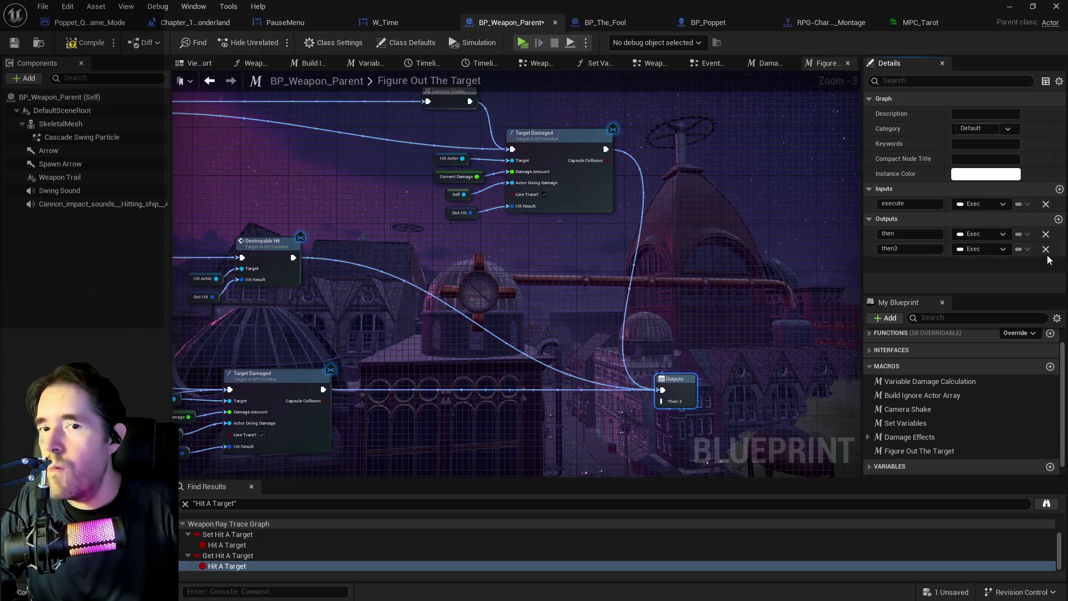
left_click(1047, 249)
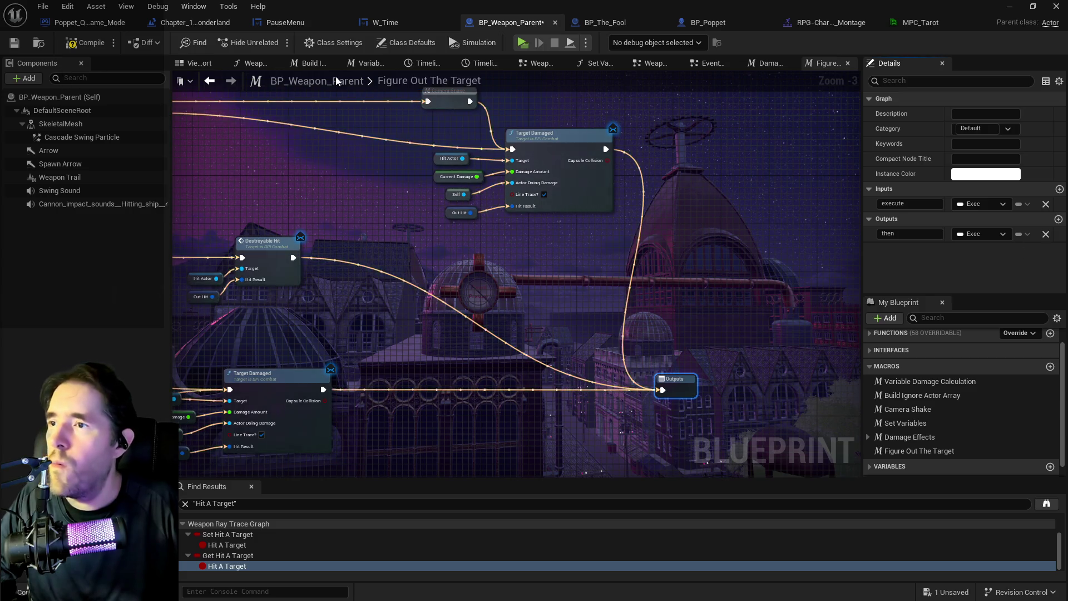
left_click(713, 64)
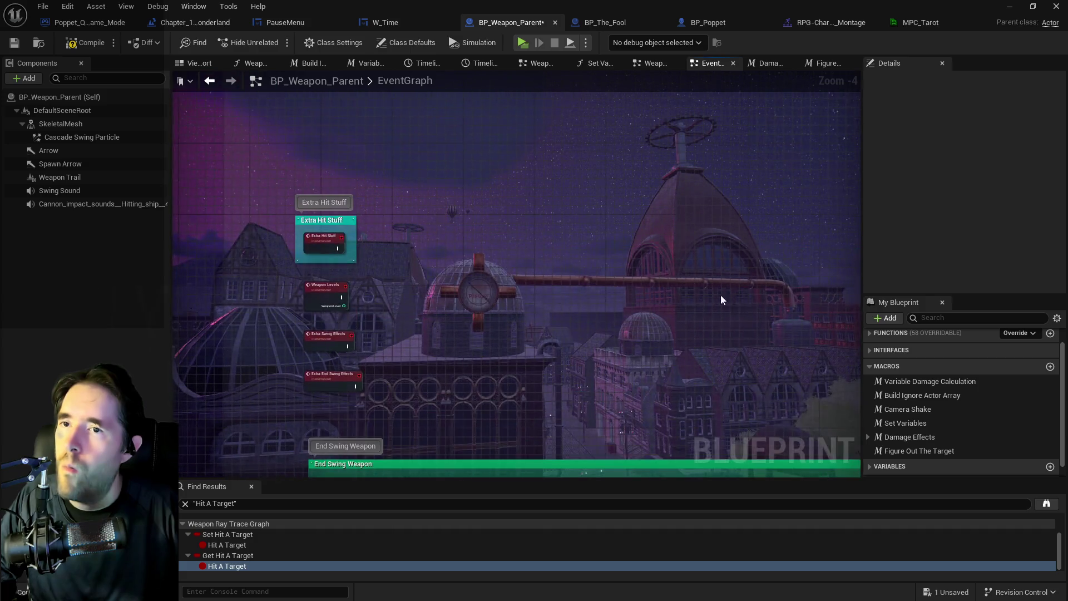
Step: Open the collapsed Weapon Ray Trace Graph and shrink the red comment box to fit its nodes
scroll(403, 310, "down", 4)
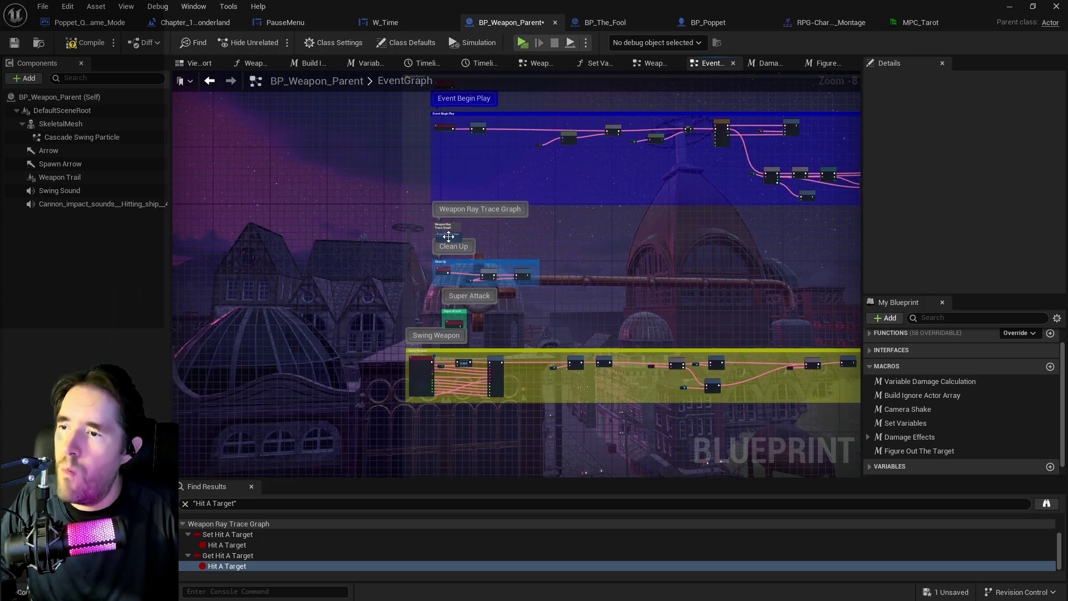
double_click(449, 238)
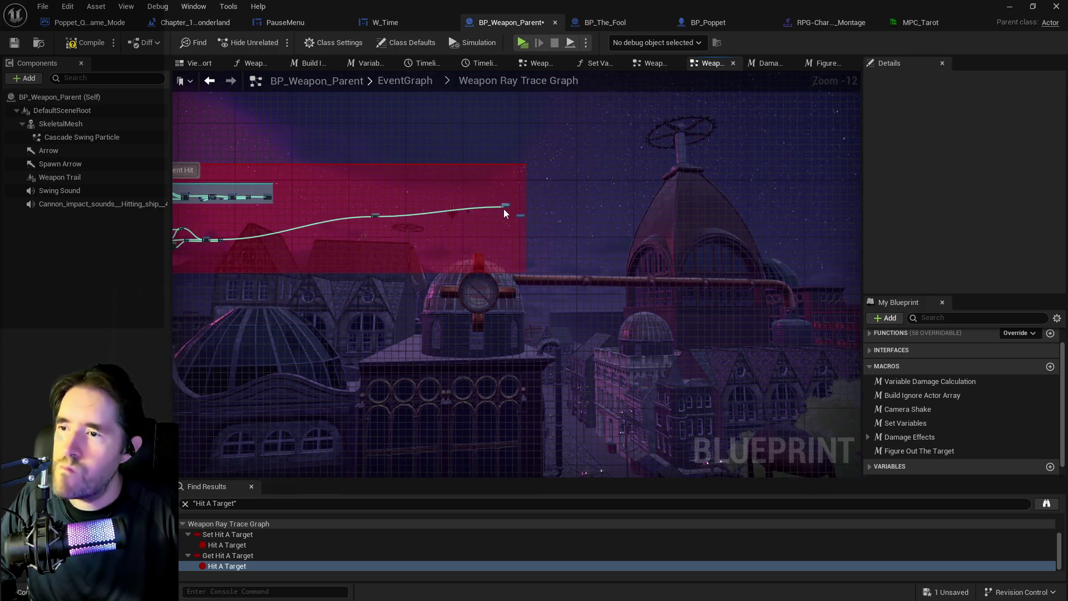
left_click_drag(506, 208, 401, 217)
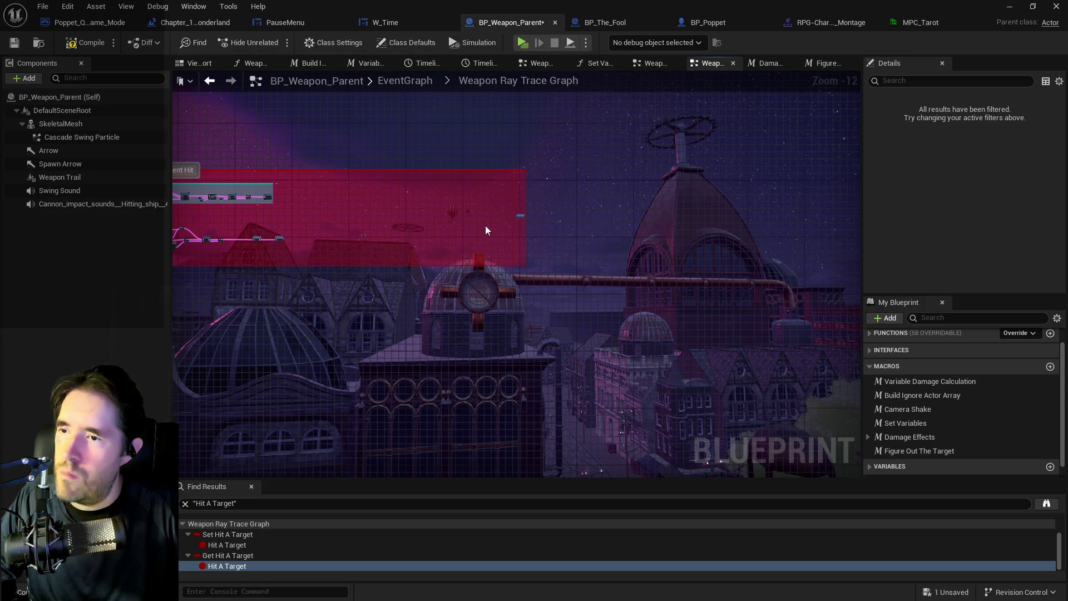
left_click_drag(499, 223, 342, 243)
scroll(462, 235, "up", 5)
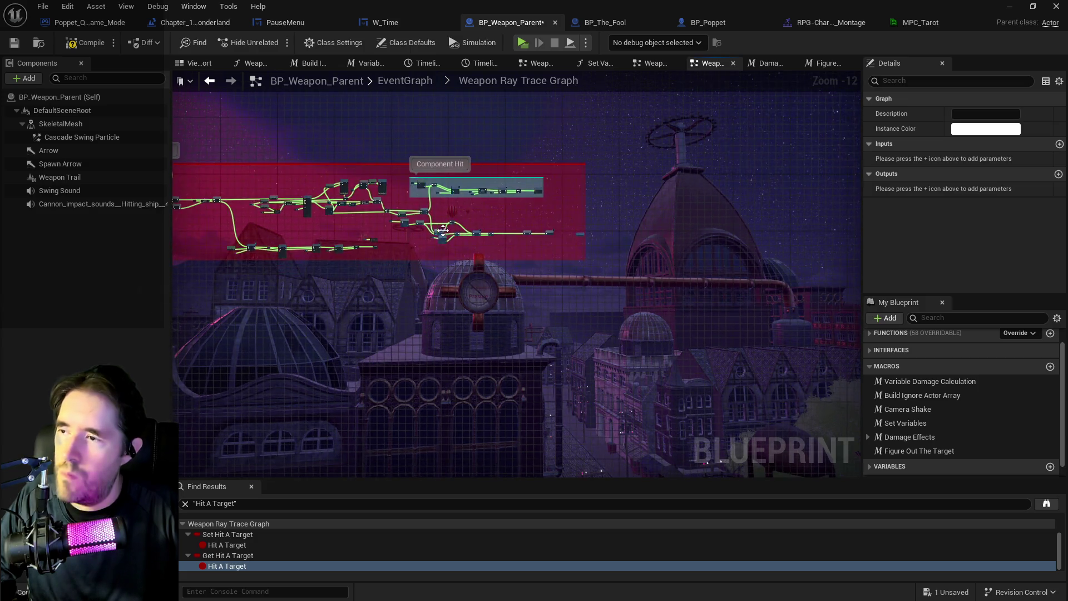
scroll(462, 231, "up", 2)
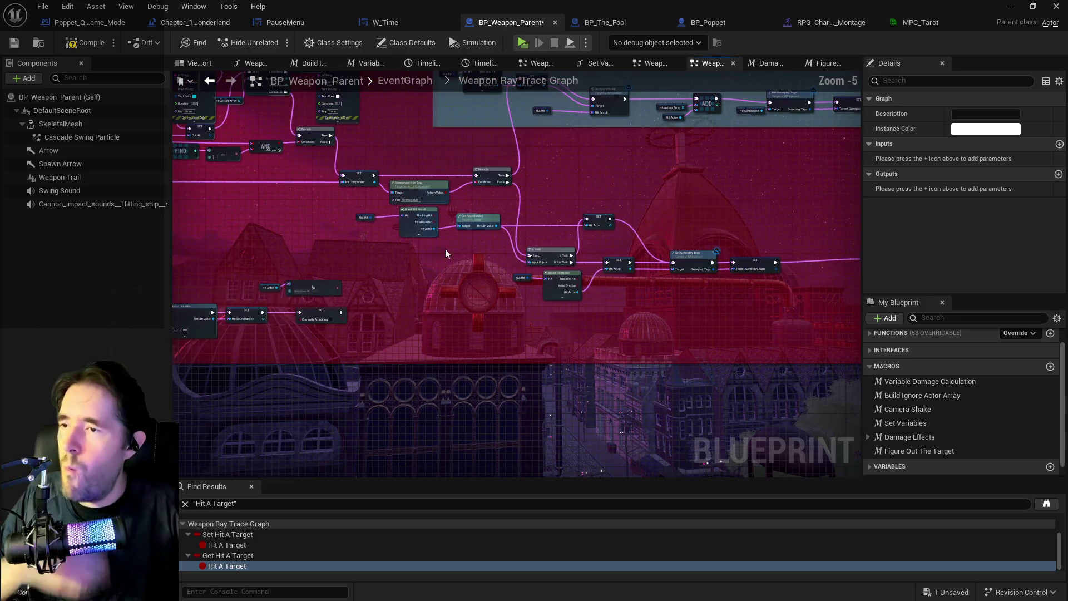
mouse_move(495, 283)
left_mouse_down()
mouse_move(436, 279)
mouse_move(333, 233)
left_mouse_up()
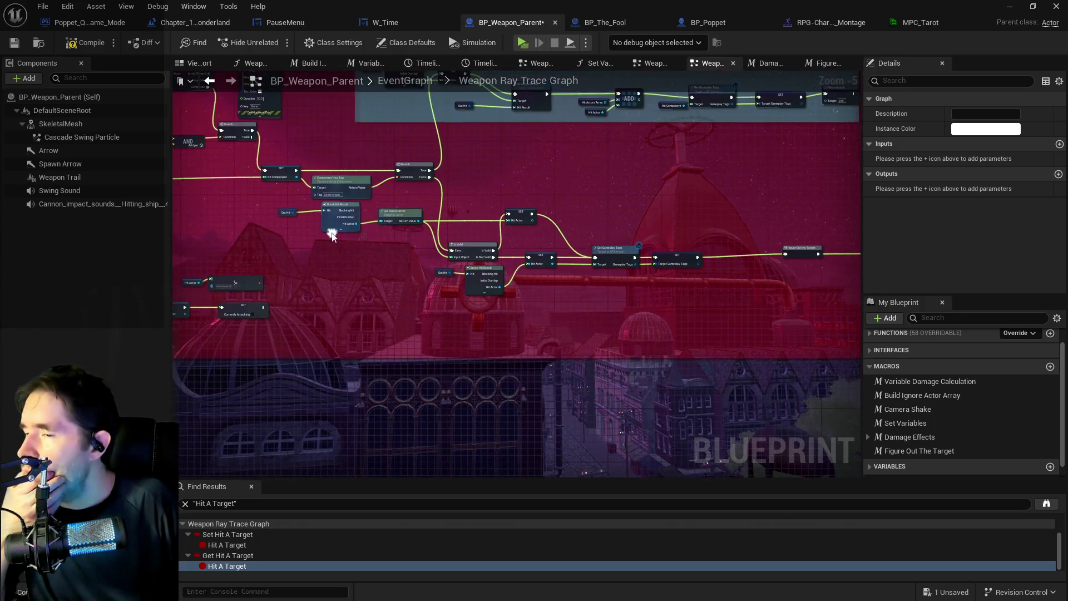
mouse_move(269, 131)
left_mouse_down()
mouse_move(245, 155)
mouse_move(289, 179)
mouse_move(358, 193)
mouse_move(347, 146)
left_mouse_up()
scroll(376, 171, "down", 2)
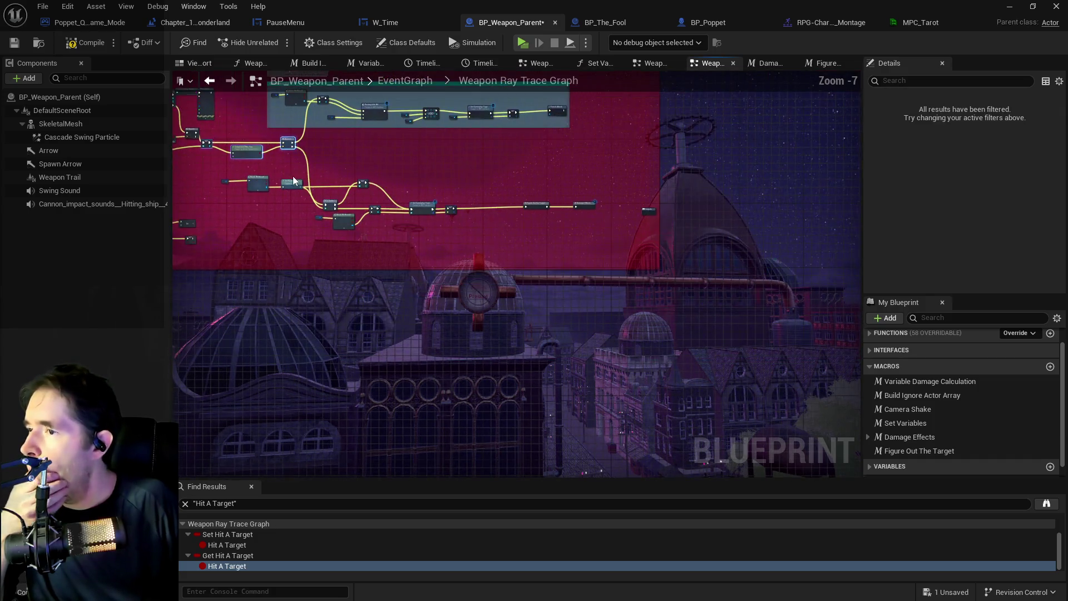
Step: Wrap the lower actor-hit nodes in a new 'Actor Hit' comment and nudge it slightly right
left_click(251, 205)
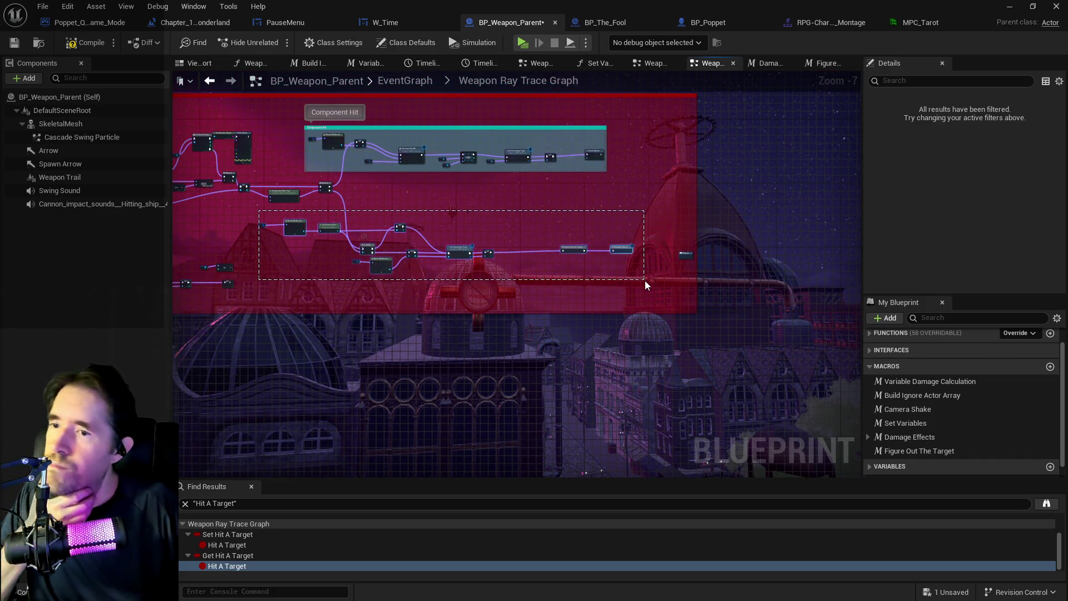
key("c")
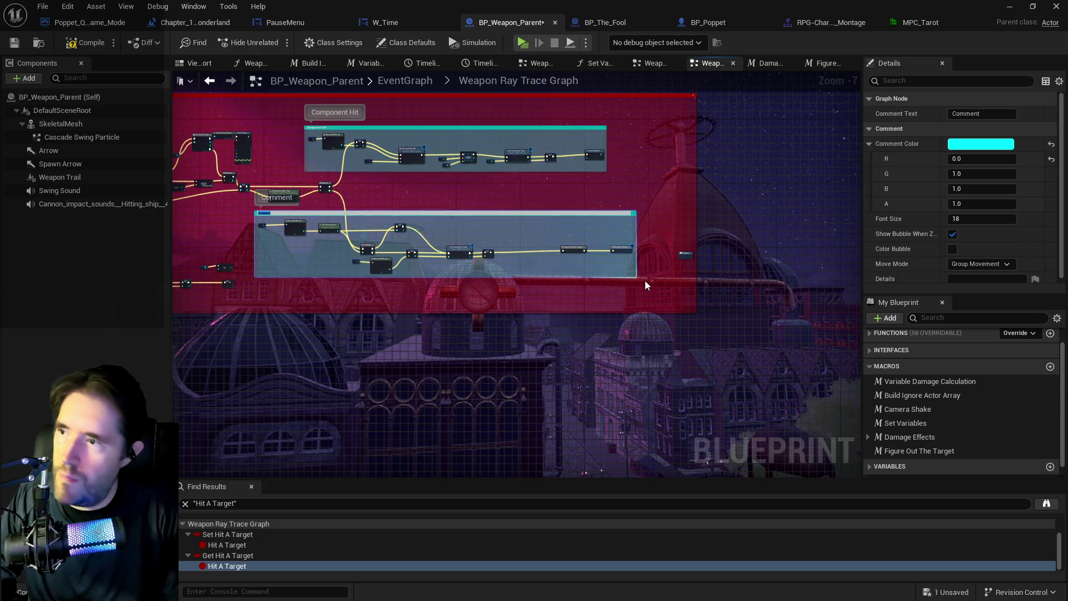
type("Actor Hit")
key("Return")
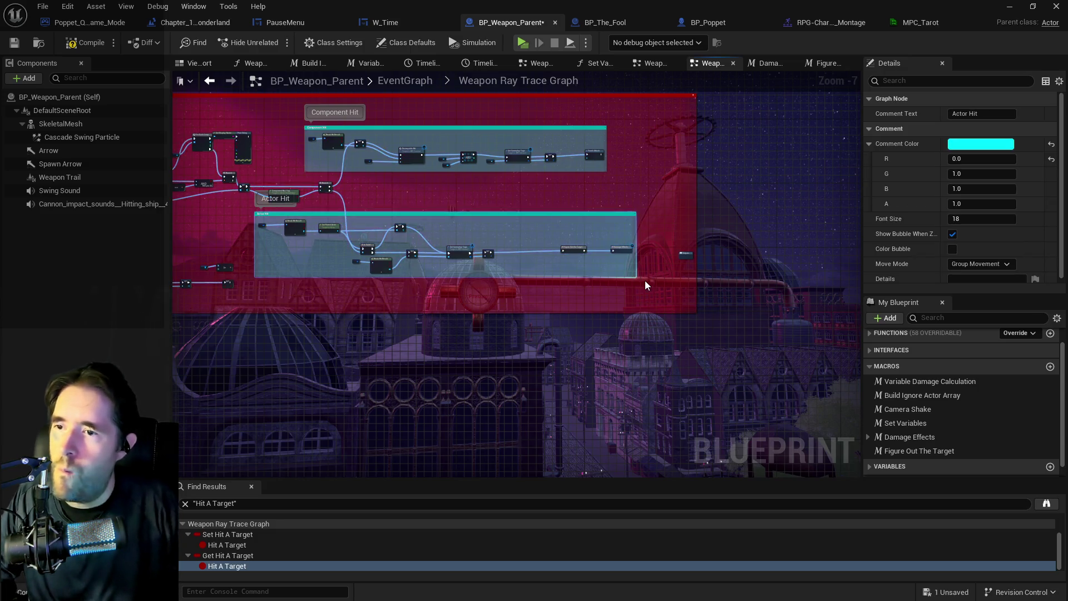
mouse_move(571, 219)
left_mouse_down()
mouse_move(590, 215)
mouse_move(600, 228)
left_mouse_up()
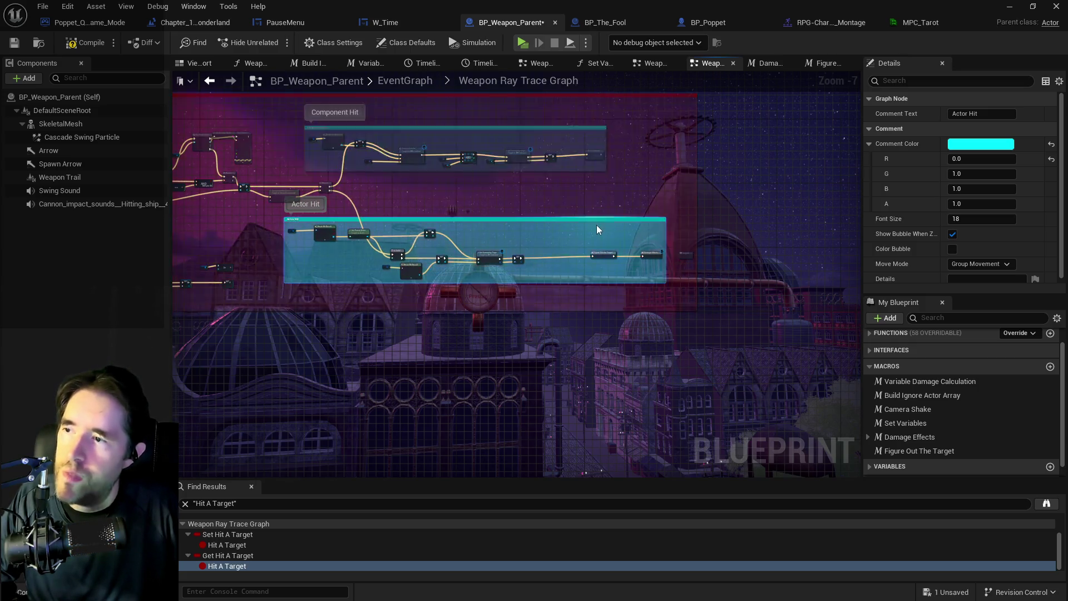
left_click(685, 255)
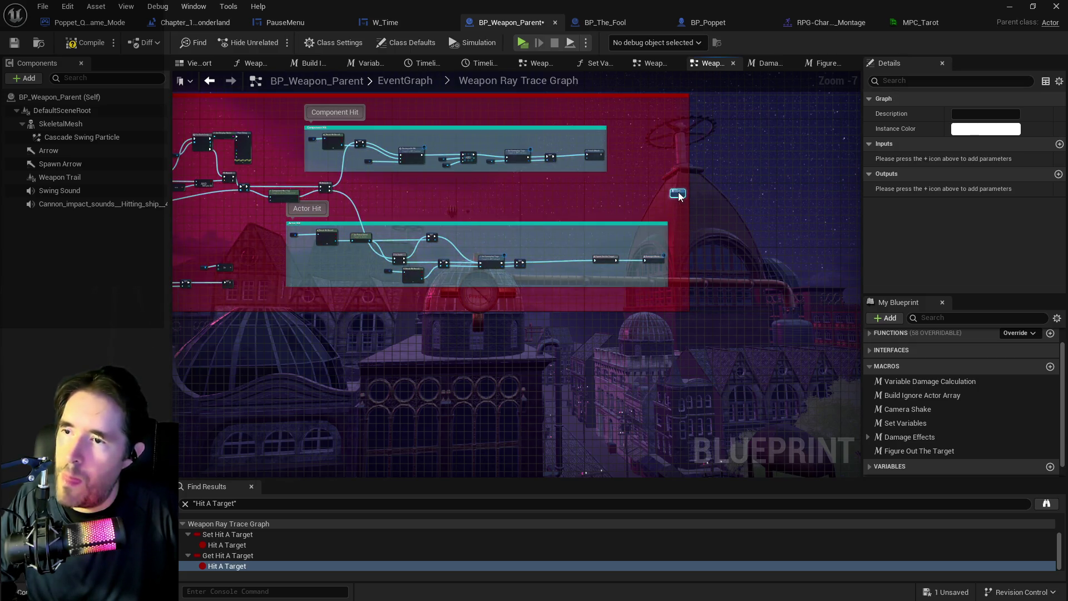
scroll(513, 286, "up", 4)
Step: Rearrange the SET Hit Actor, Get Parent Actor and Break Hit Result nodes inside Actor Hit
left_click_drag(513, 286, 822, 348)
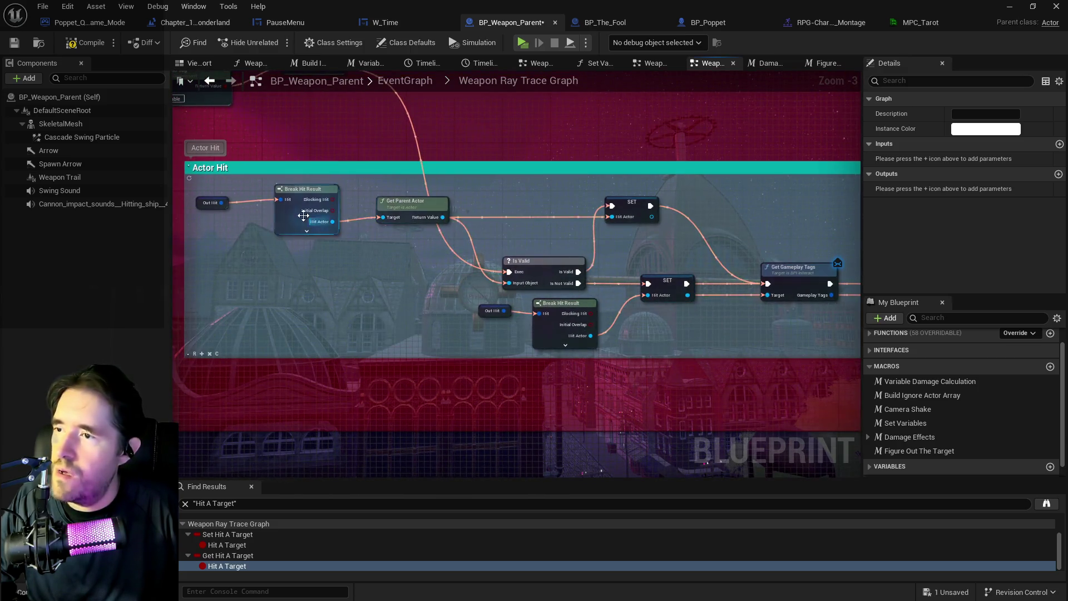
left_click(639, 236)
left_click_drag(639, 236, 693, 218)
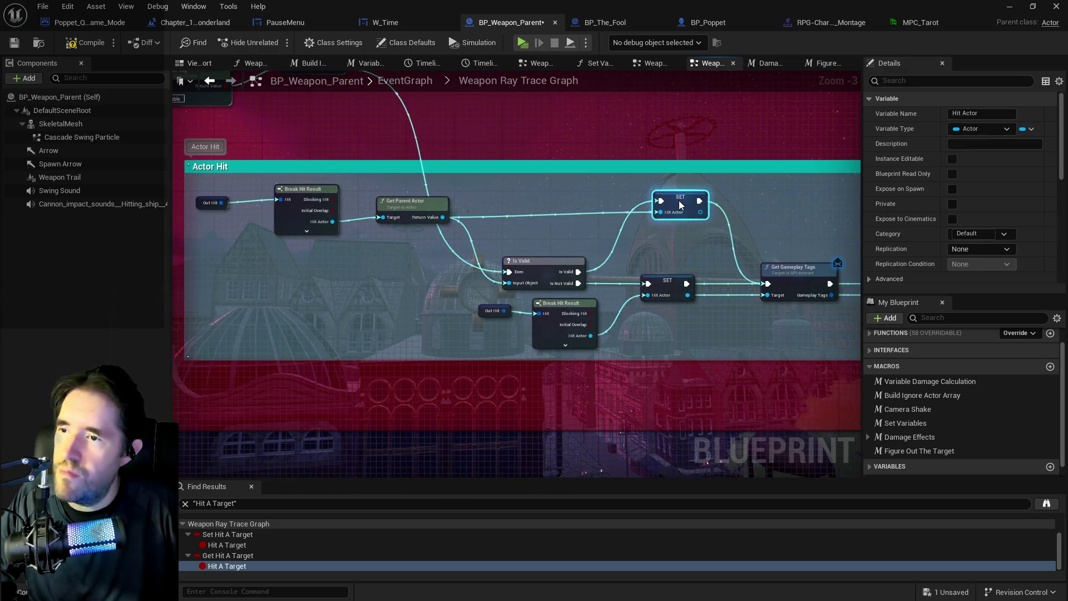
mouse_move(379, 204)
left_mouse_down()
mouse_move(343, 238)
mouse_move(343, 264)
left_mouse_up()
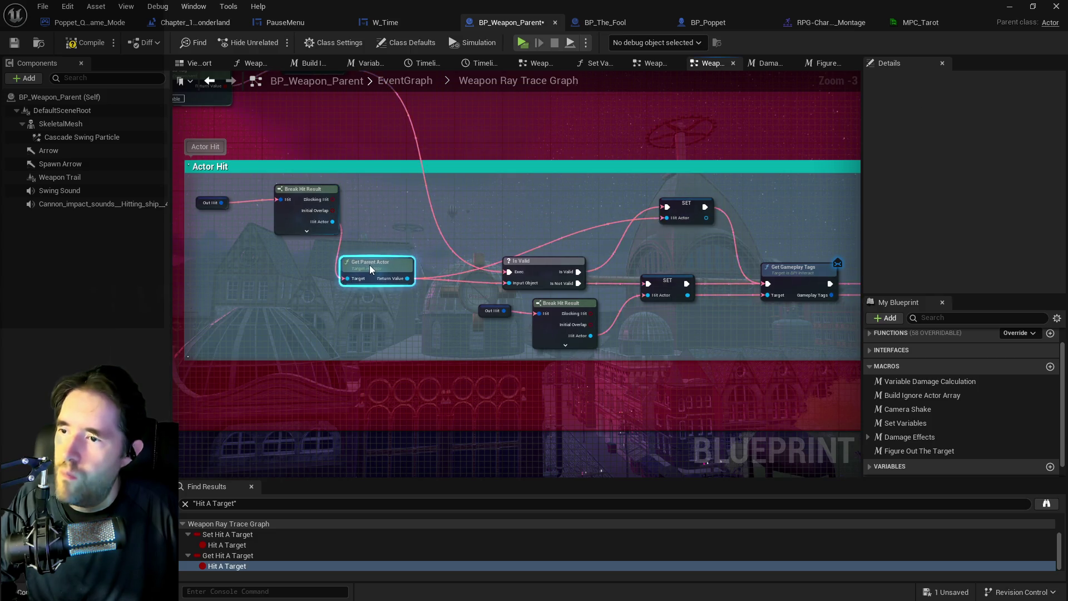
mouse_move(192, 180)
left_mouse_down()
mouse_move(340, 237)
mouse_move(265, 259)
mouse_move(254, 277)
left_mouse_up()
mouse_move(695, 213)
left_mouse_down()
mouse_move(502, 225)
mouse_move(607, 301)
mouse_move(553, 236)
mouse_move(529, 226)
mouse_move(636, 222)
left_mouse_up()
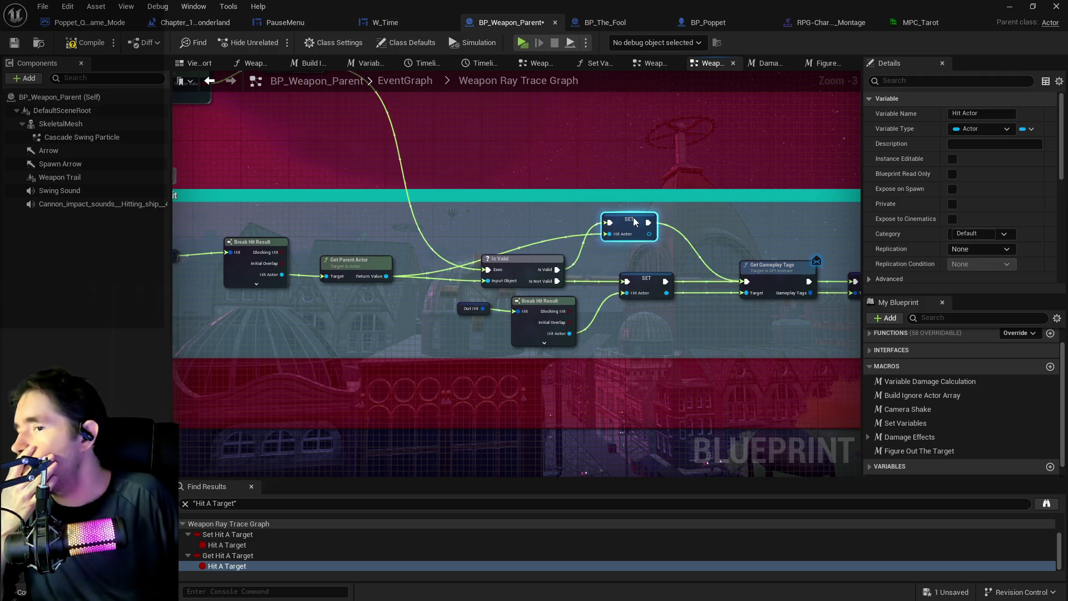
mouse_move(634, 217)
left_mouse_down()
mouse_move(639, 200)
mouse_move(355, 230)
left_mouse_up()
Step: Shift the Figure Out The Target and Damage Effects nodes to the left
scroll(355, 230, "down", 2)
left_click_drag(692, 261, 689, 255)
left_click(723, 250, "ctrl")
scroll(610, 268, "up", 1)
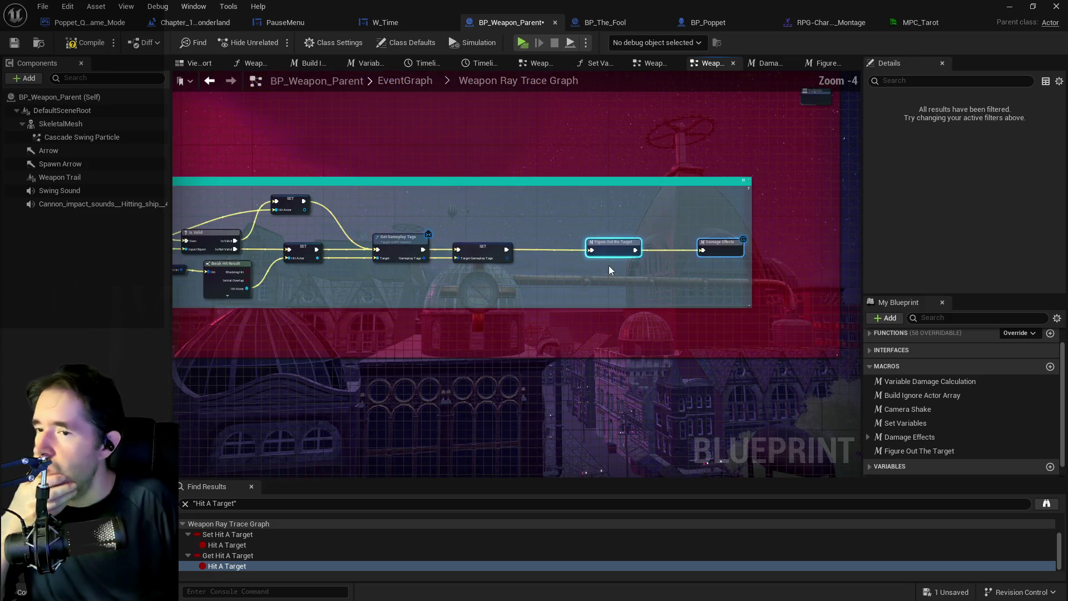
Step: Wrap the Figure Out The Target and Damage Effects nodes in comments titled after each node
left_click(627, 245)
type("c")
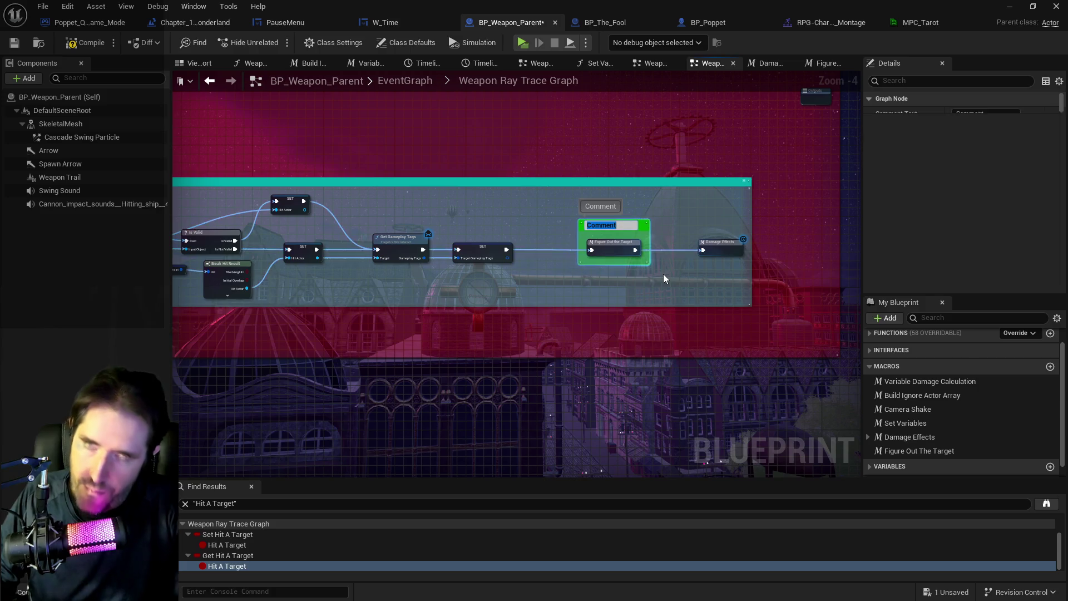
type("Figure Ou")
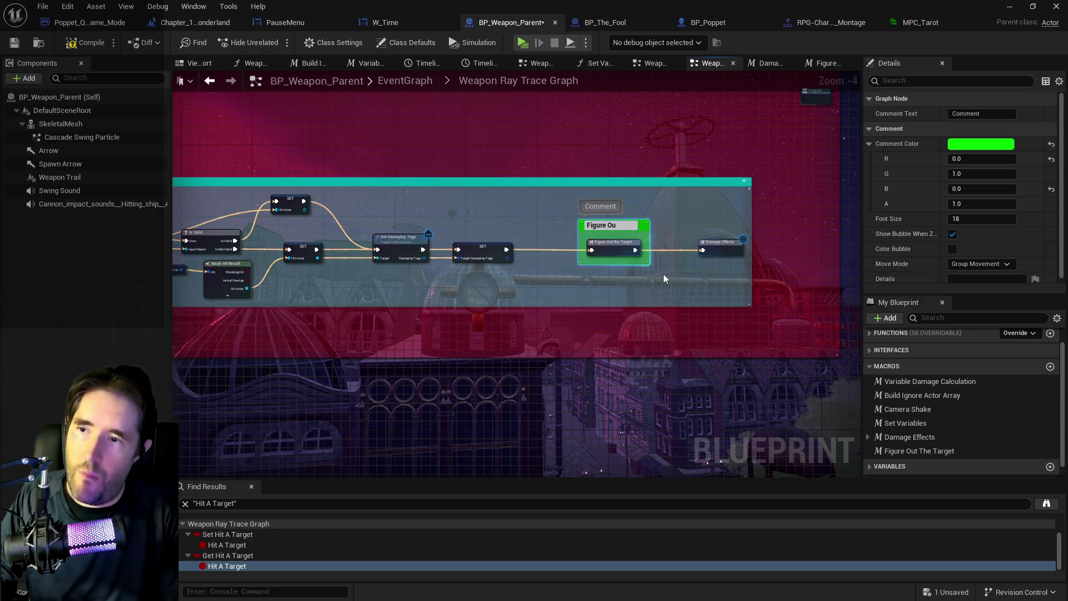
type("t The Target")
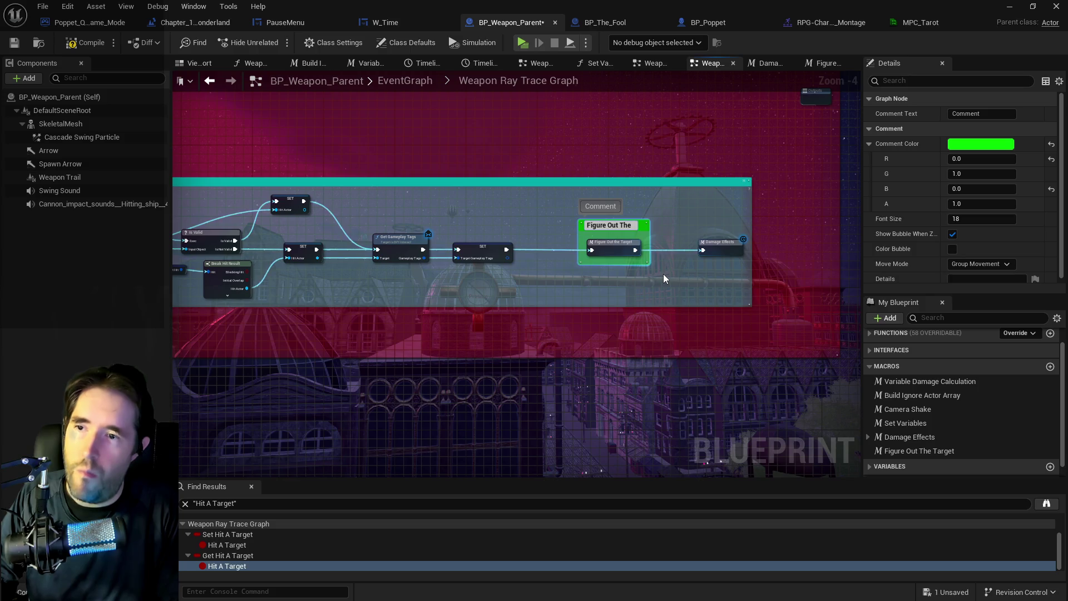
key("Return")
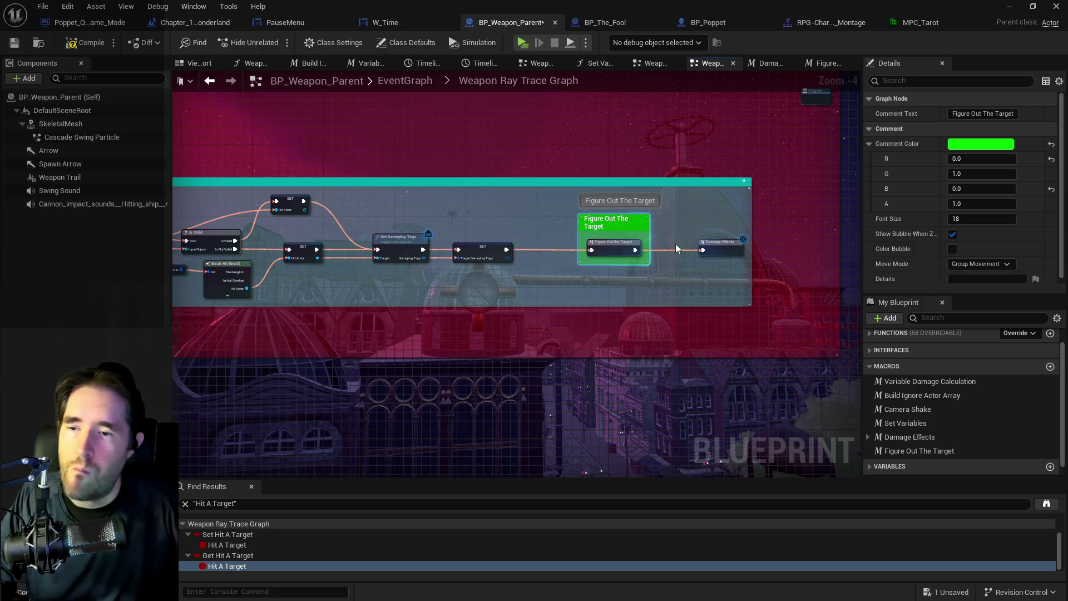
left_click(721, 249)
type("cDamage Effec")
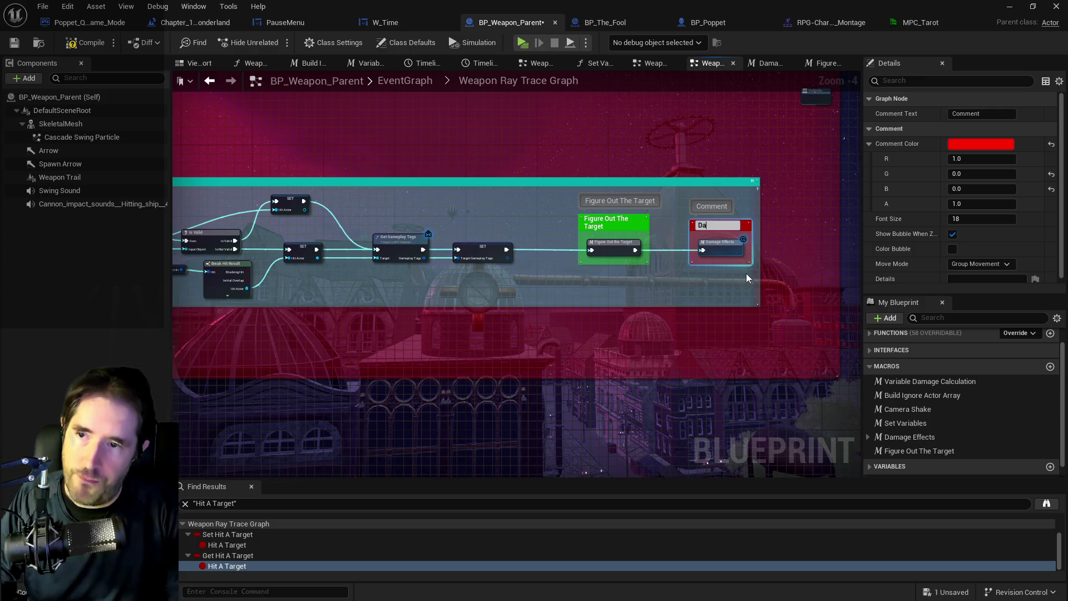
type("ts")
key("Return")
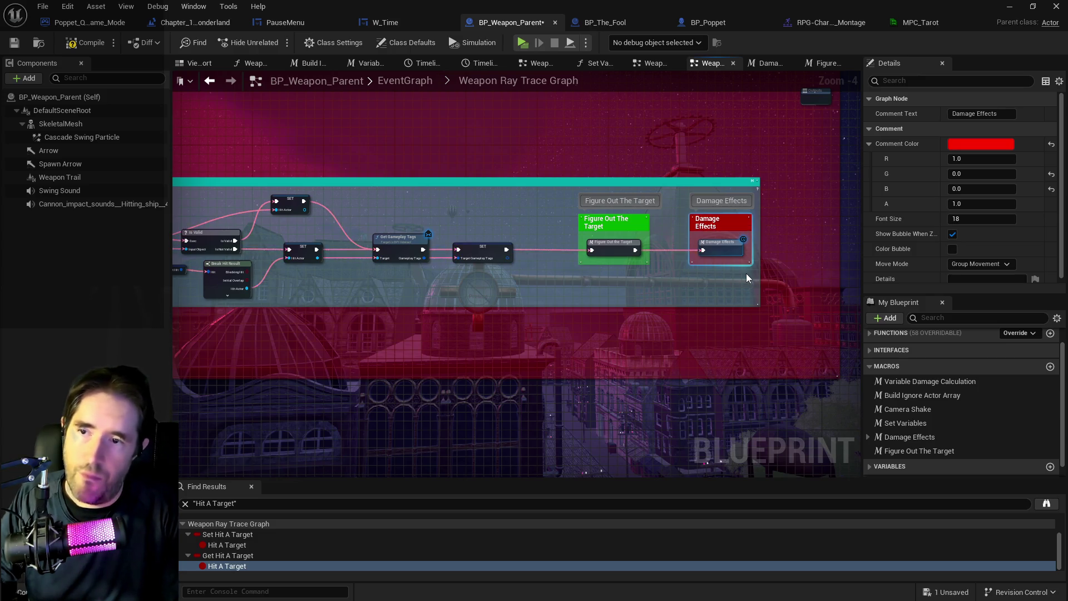
Step: Colour the Damage Effects comment pale salmon pink
left_click(964, 146)
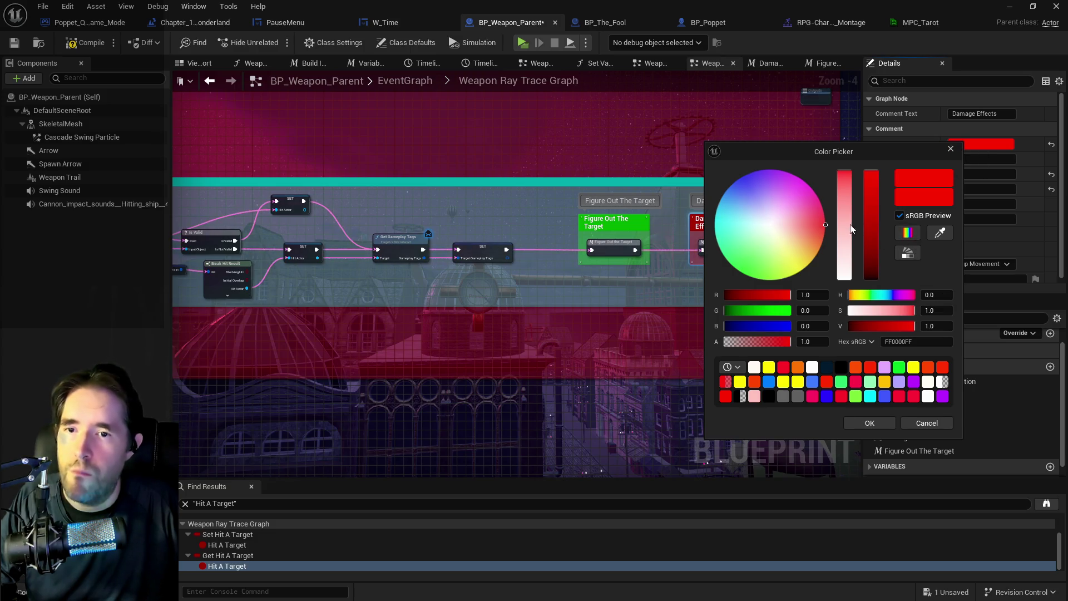
mouse_move(800, 248)
left_mouse_down()
mouse_move(792, 221)
mouse_move(762, 224)
mouse_move(799, 229)
left_mouse_up()
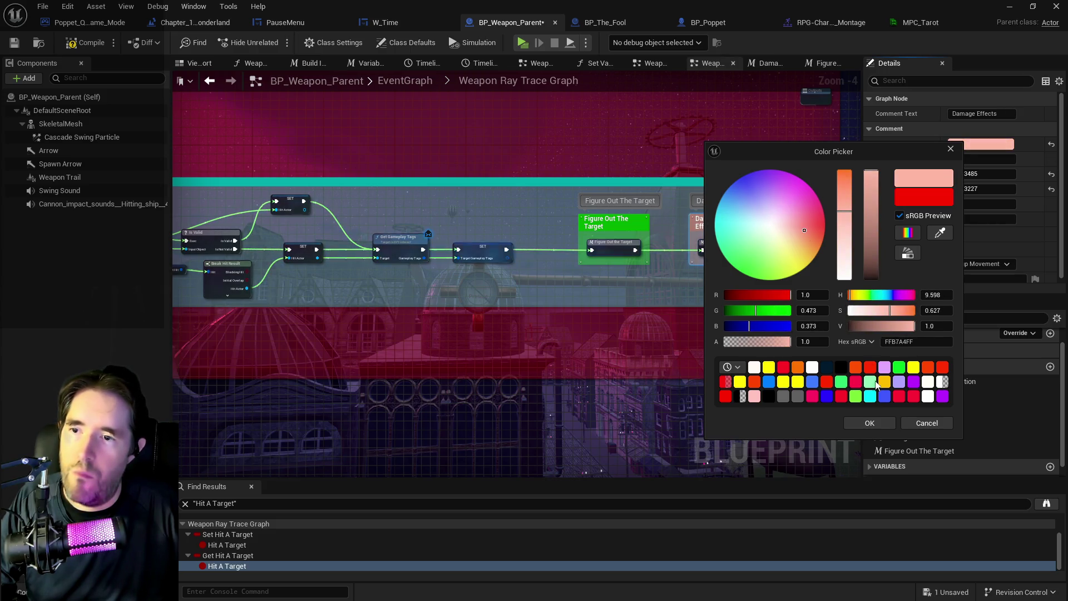
left_click(871, 422)
left_click(603, 325)
scroll(590, 350, "down", 3)
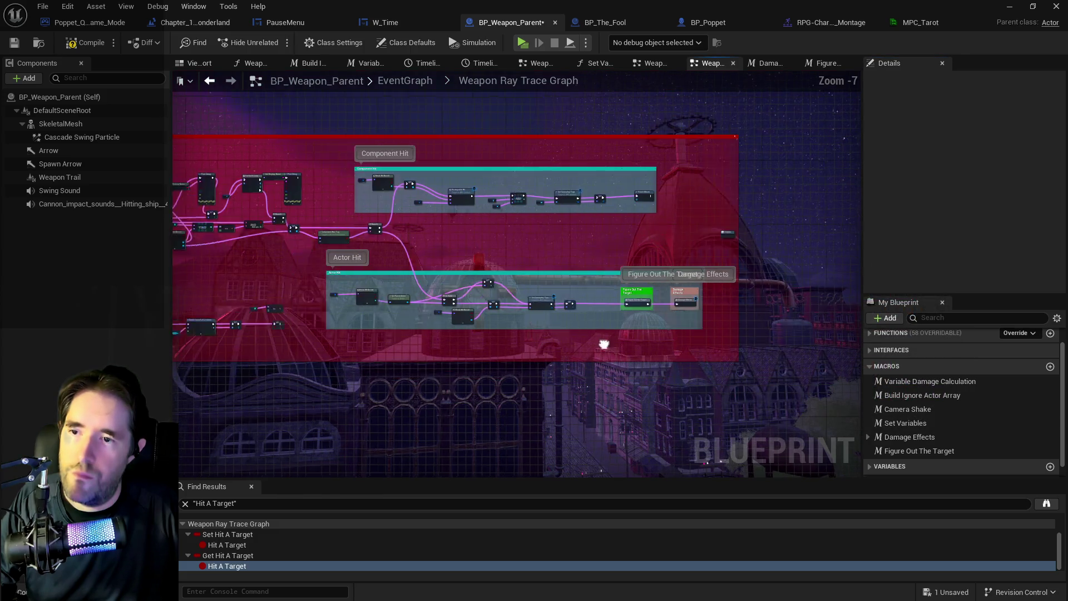
Step: Review the Actor Hit group and the Sphere Trace node chain
scroll(603, 307, "up", 2)
mouse_move(603, 307)
left_mouse_down()
mouse_move(277, 279)
mouse_move(595, 330)
left_mouse_up()
scroll(667, 283, "up", 2)
scroll(498, 324, "down", 2)
mouse_move(466, 388)
left_mouse_down()
mouse_move(406, 360)
mouse_move(367, 221)
mouse_move(470, 313)
mouse_move(322, 262)
mouse_move(305, 226)
mouse_move(255, 215)
left_mouse_up()
scroll(294, 229, "up", 1)
scroll(343, 235, "down", 1)
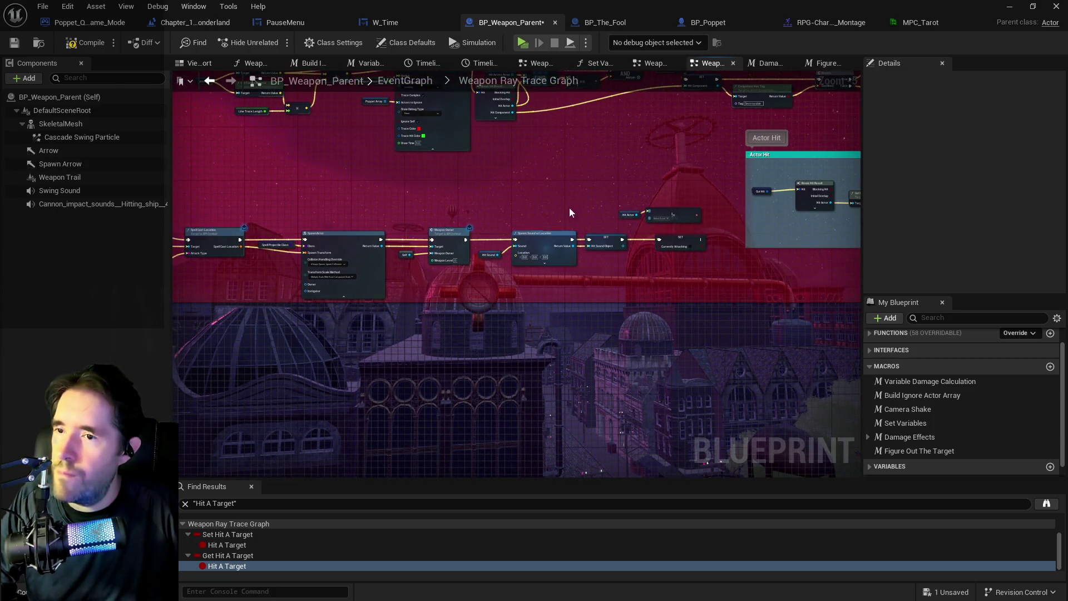
left_click_drag(669, 219, 673, 218)
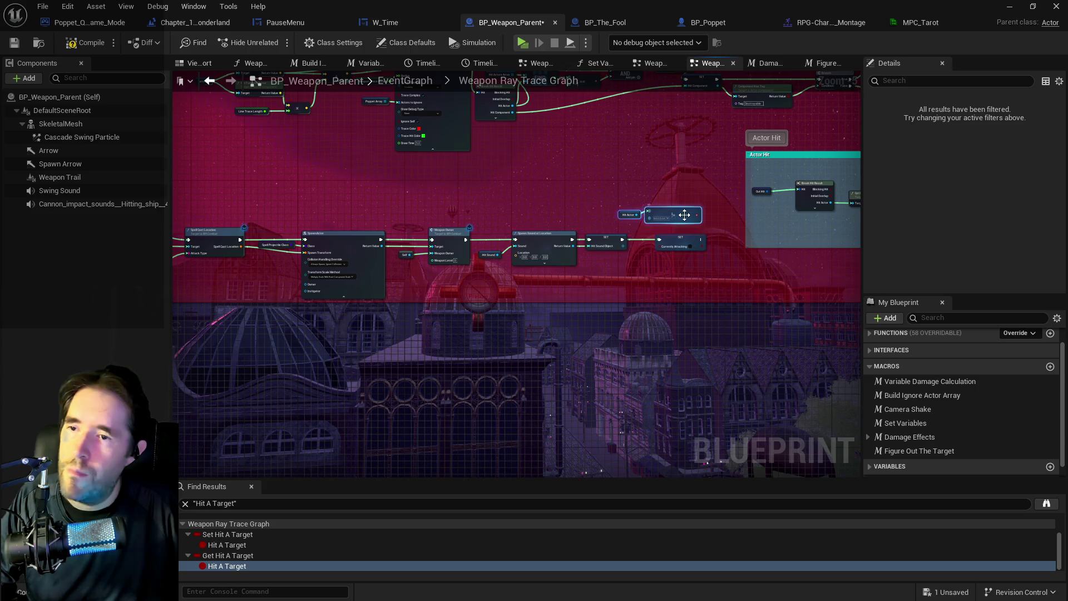
left_click(649, 179)
Step: Delete the debug Print String and For Each Loop nodes after SET Out Hit
mouse_move(649, 180)
left_mouse_down()
mouse_move(638, 232)
mouse_move(556, 312)
left_mouse_up()
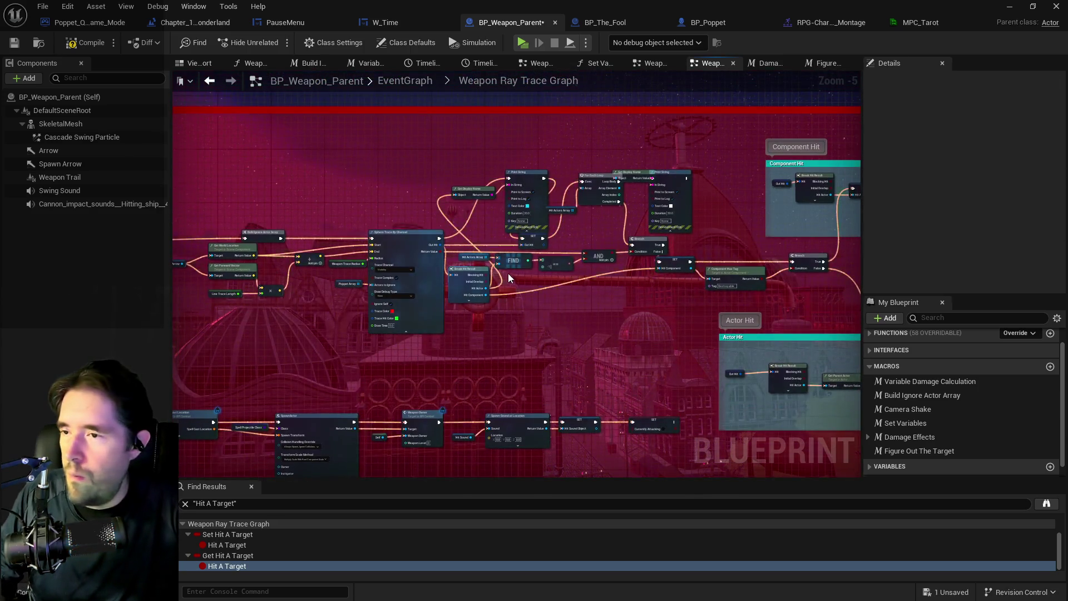
scroll(502, 271, "up", 3)
scroll(410, 303, "down", 2)
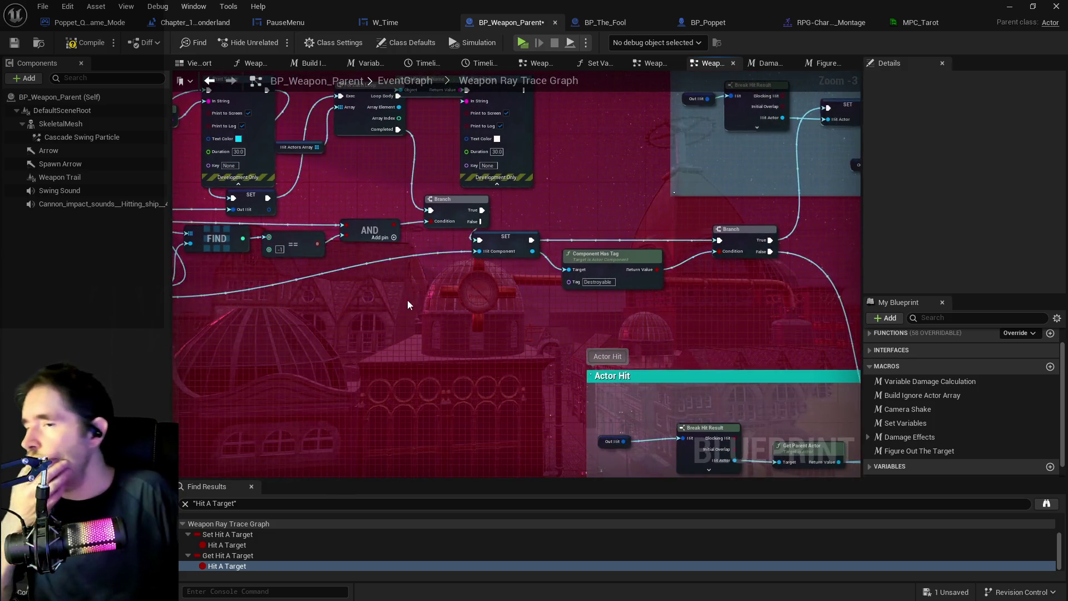
scroll(497, 388, "up", 2)
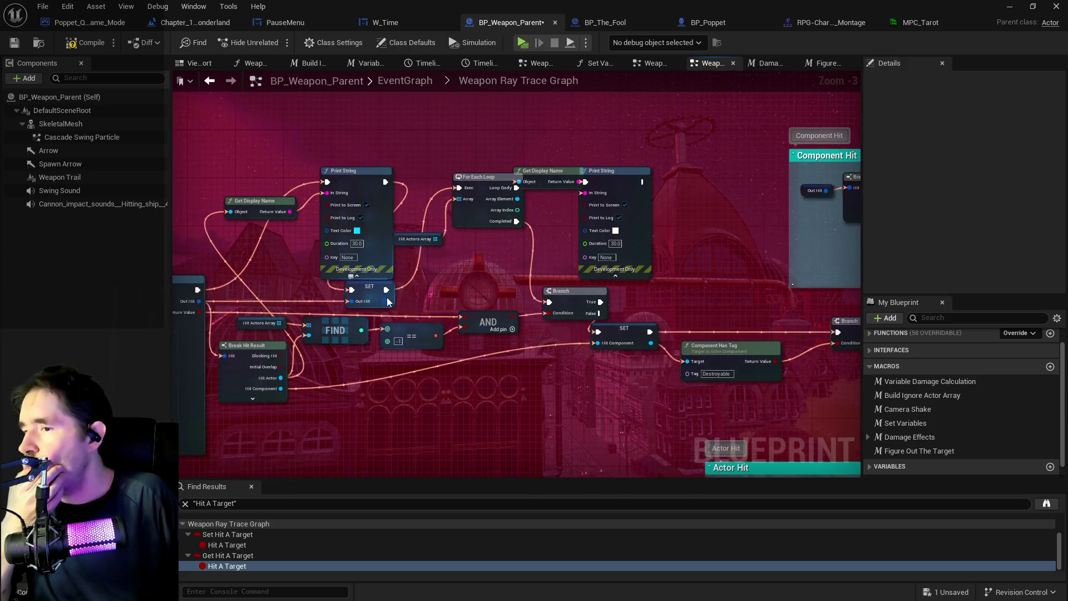
left_click_drag(388, 290, 389, 264)
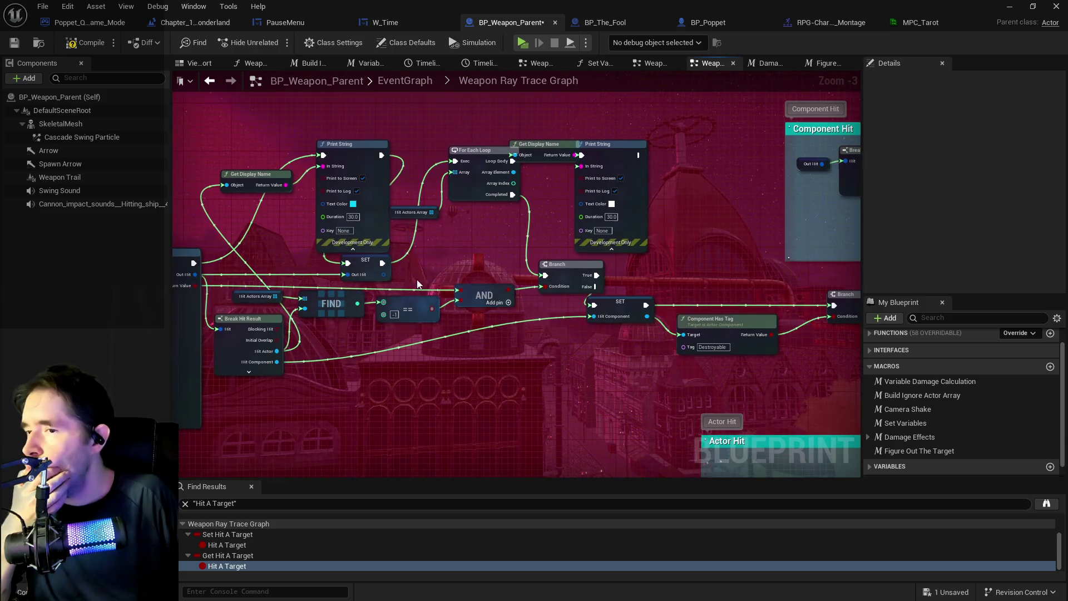
left_click(378, 261)
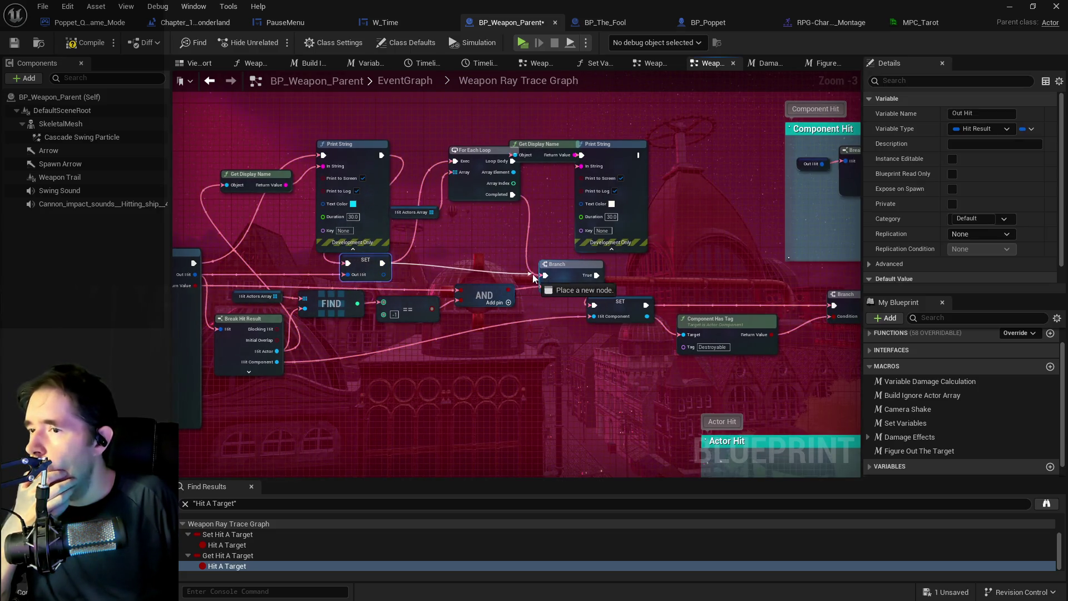
left_click_drag(257, 254, 296, 257)
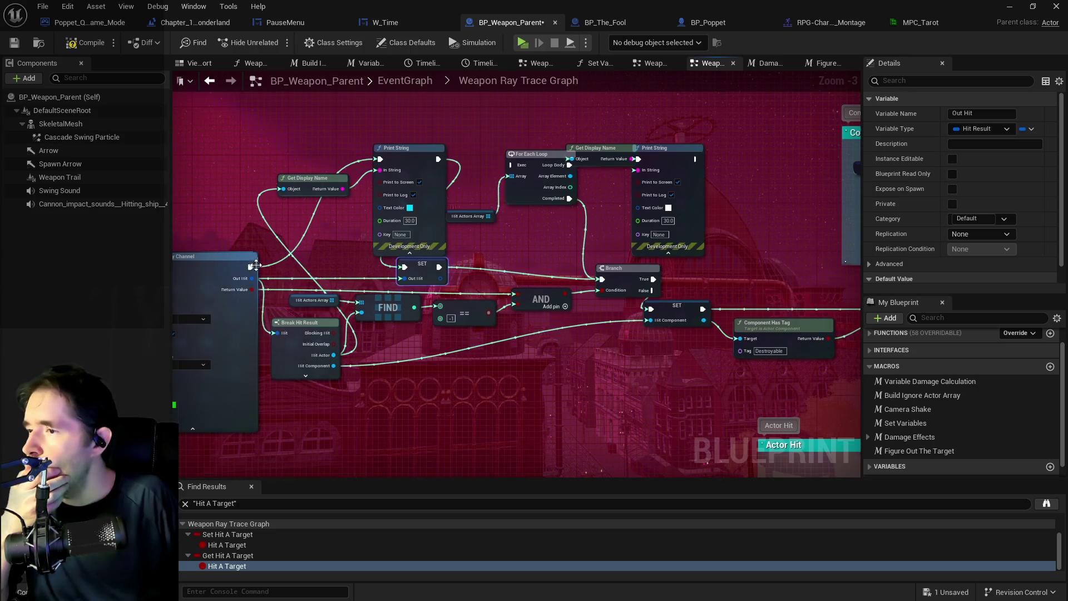
left_click_drag(291, 132, 674, 230)
key("Delete")
Step: Reposition the Branch and Build Ignore Actor Array nodes to straighten the wiring
mouse_move(621, 267)
left_mouse_down()
mouse_move(583, 251)
mouse_move(707, 256)
left_mouse_up()
scroll(707, 256, "down", 1)
mouse_move(352, 331)
left_mouse_down()
mouse_move(366, 300)
mouse_move(344, 296)
left_mouse_up()
left_click_drag(385, 205, 259, 200)
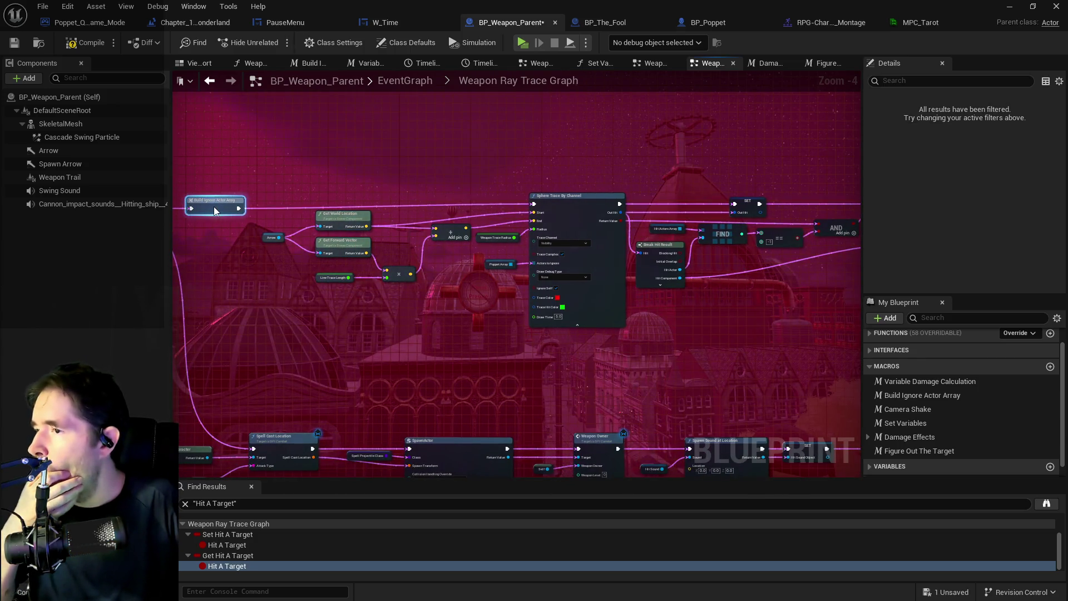
mouse_move(378, 235)
left_mouse_down()
mouse_move(382, 272)
mouse_move(308, 272)
left_mouse_up()
scroll(368, 286, "down", 2)
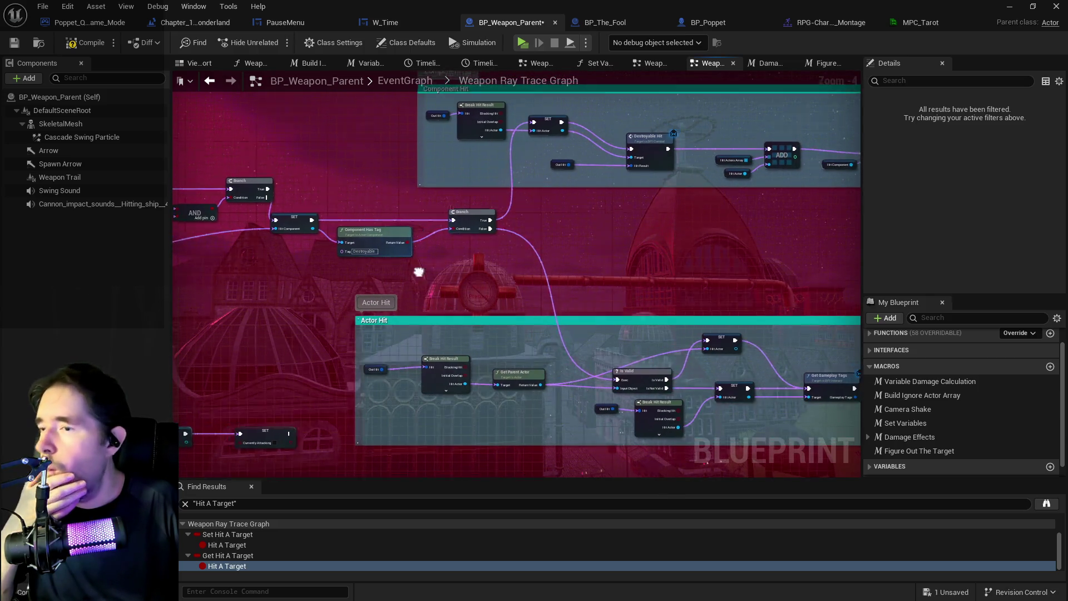
scroll(373, 291, "up", 2)
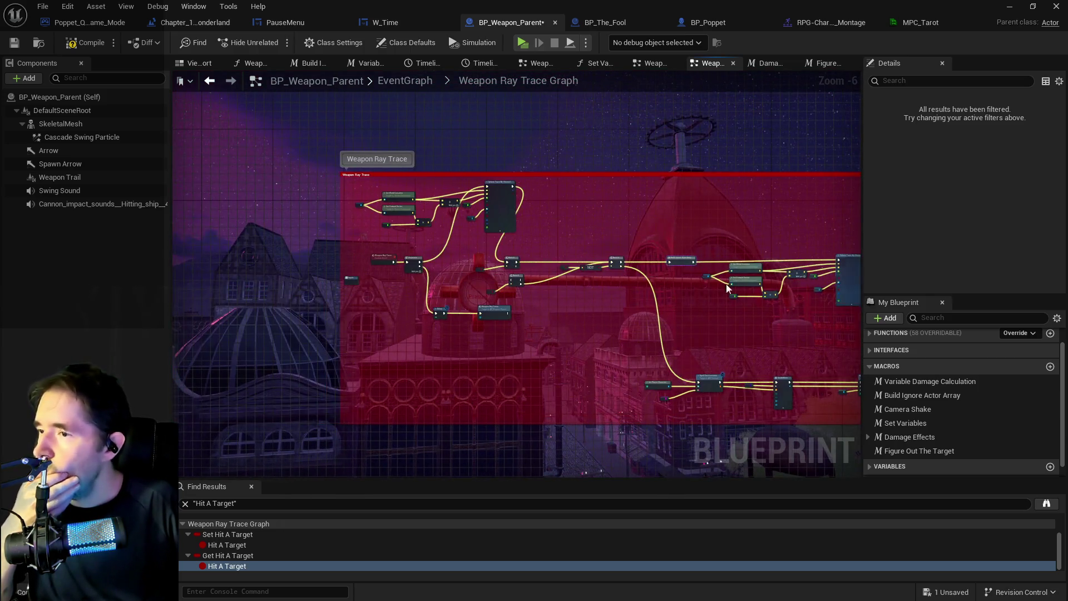
mouse_move(554, 337)
left_mouse_down()
mouse_move(338, 286)
mouse_move(346, 304)
mouse_move(348, 258)
mouse_move(396, 264)
mouse_move(173, 172)
left_mouse_up()
scroll(242, 258, "down", 2)
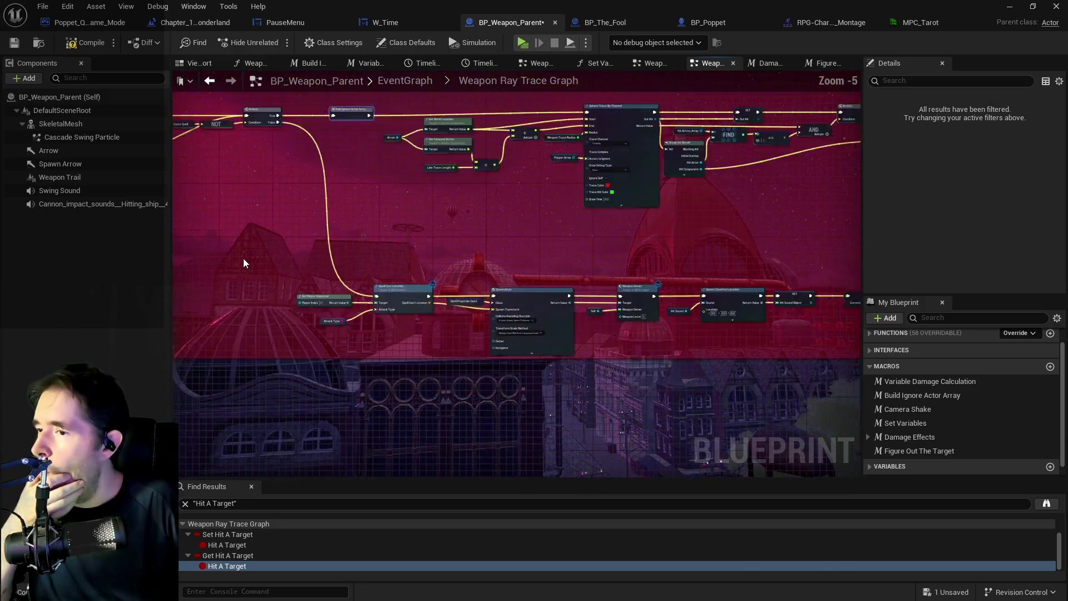
scroll(267, 245, "up", 2)
mouse_move(269, 249)
left_mouse_down()
mouse_move(357, 302)
mouse_move(499, 313)
mouse_move(274, 219)
left_mouse_up()
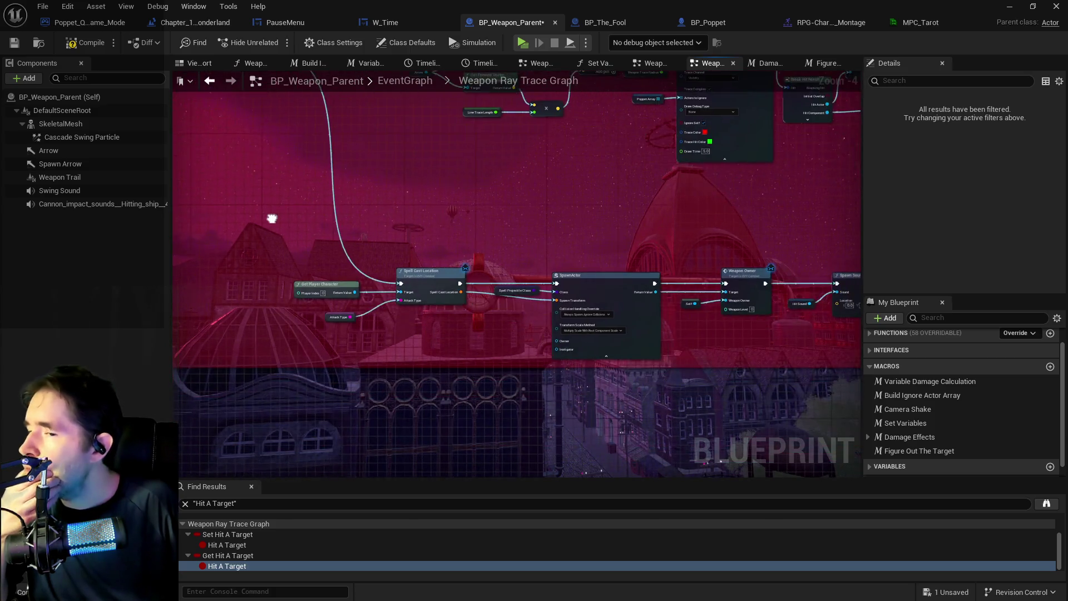
scroll(282, 232, "down", 2)
scroll(282, 232, "up", 2)
scroll(283, 240, "up", 2)
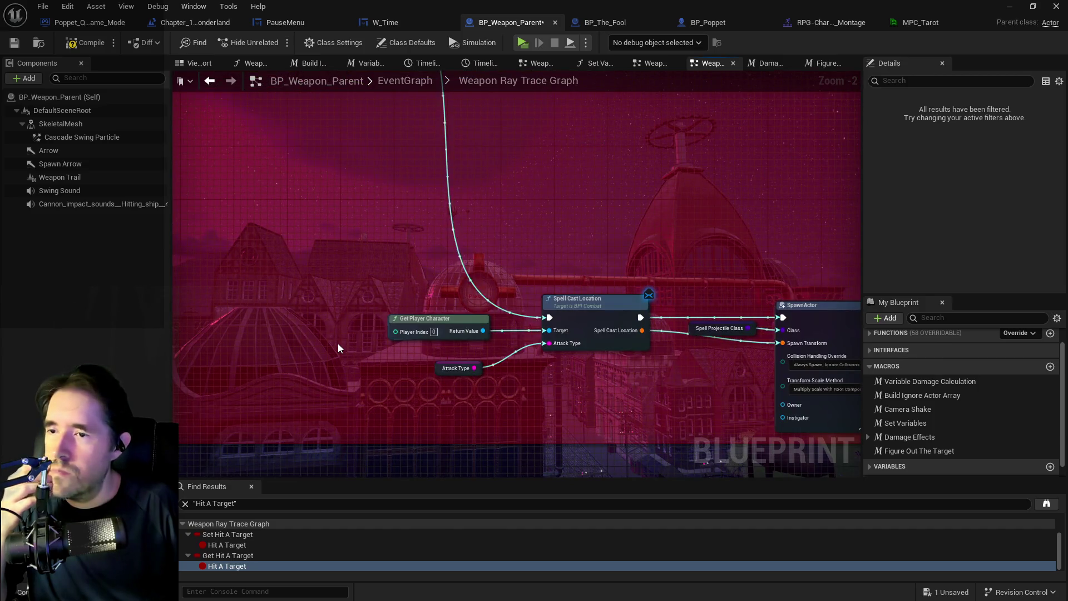
scroll(339, 343, "down", 3)
Step: Delete the lower Branch and Hit A Target nodes and shift Branch and Currently Attacking right
left_click_drag(338, 343, 228, 288)
left_click_drag(222, 246, 545, 366)
scroll(482, 229, "up", 2)
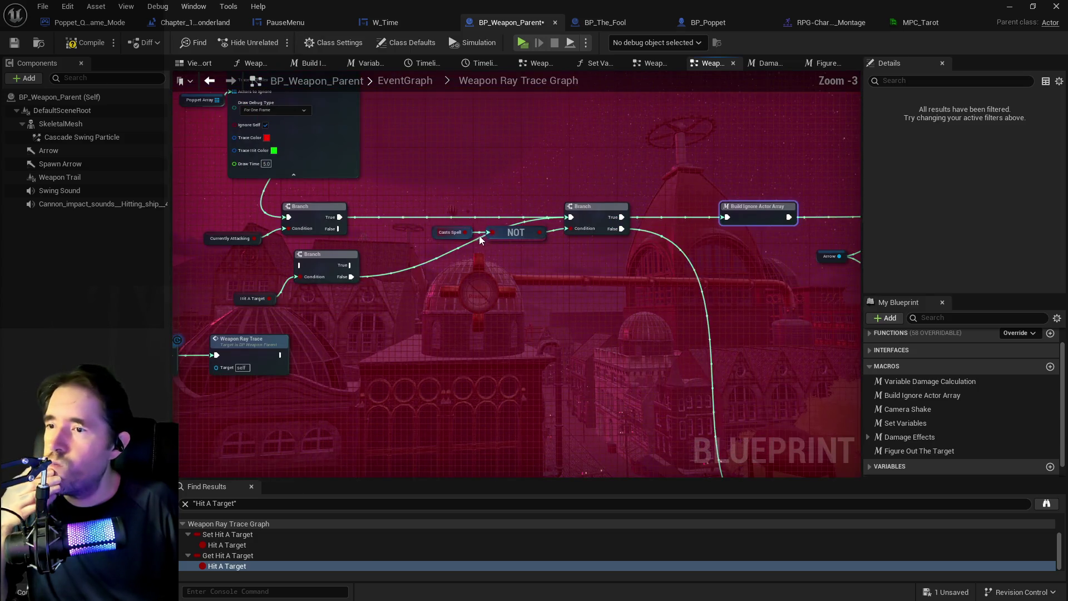
mouse_move(602, 408)
left_mouse_down()
mouse_move(429, 353)
mouse_move(425, 327)
left_mouse_up()
mouse_move(355, 330)
left_mouse_down()
mouse_move(411, 347)
mouse_move(451, 383)
left_mouse_up()
key("Delete")
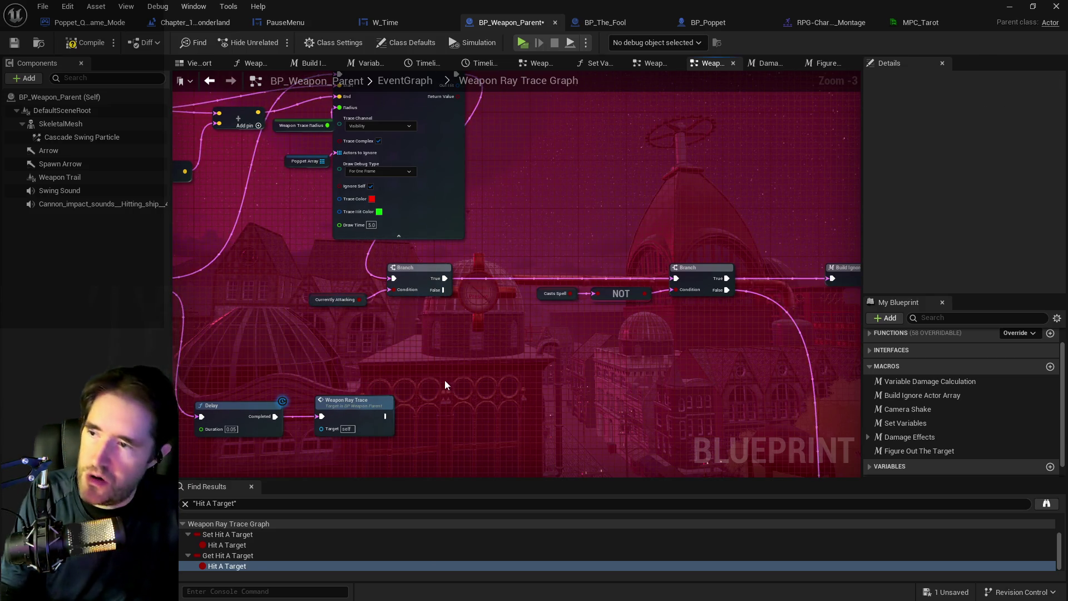
mouse_move(309, 311)
left_mouse_down()
mouse_move(462, 259)
mouse_move(450, 281)
mouse_move(480, 275)
left_mouse_up()
scroll(451, 337, "down", 2)
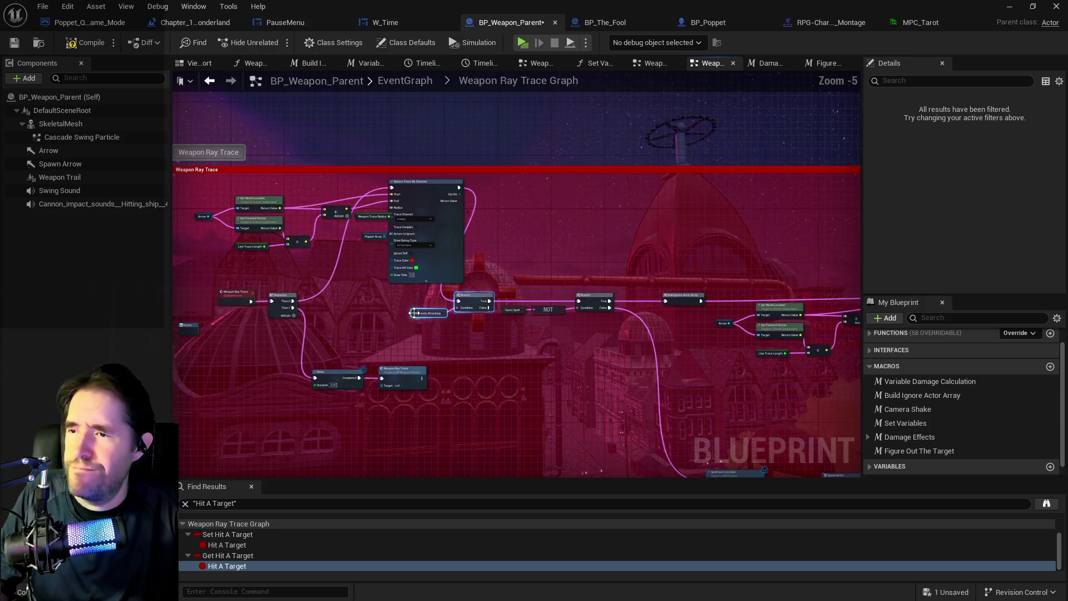
left_click(426, 313)
right_click(425, 313)
Step: Find all references to Currently Attacking and jump to its first get and set uses
mouse_move(521, 421)
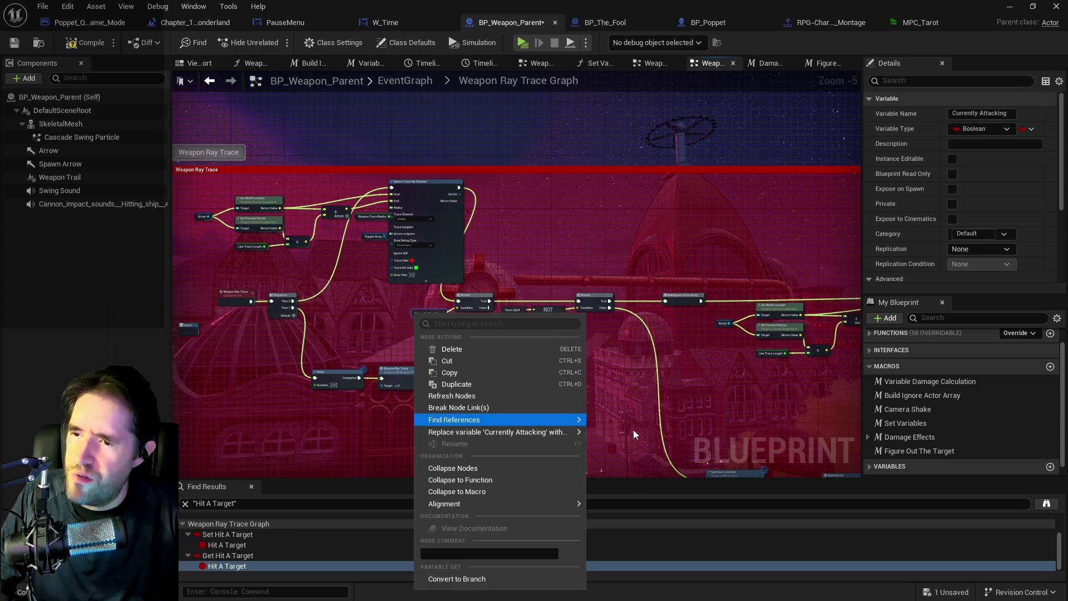
left_click(633, 429)
left_click(245, 545)
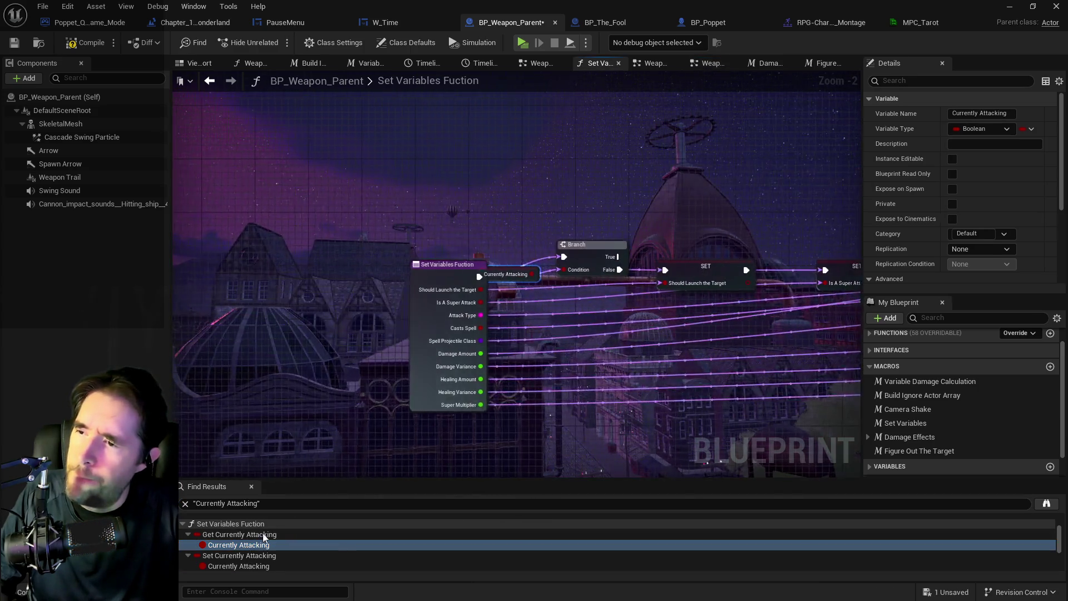
left_click(213, 566)
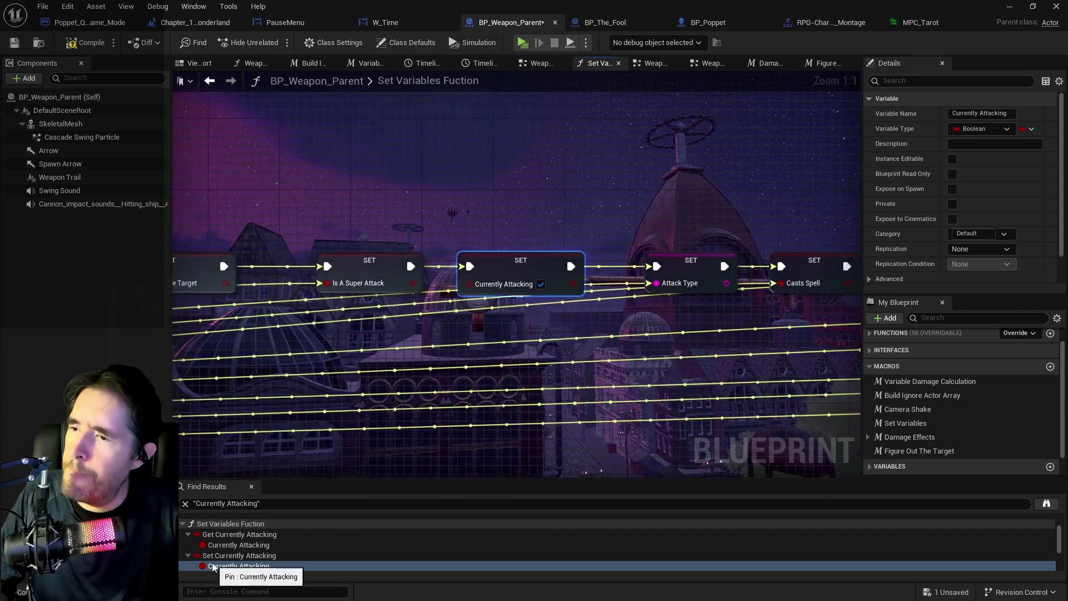
scroll(216, 562, "down", 2)
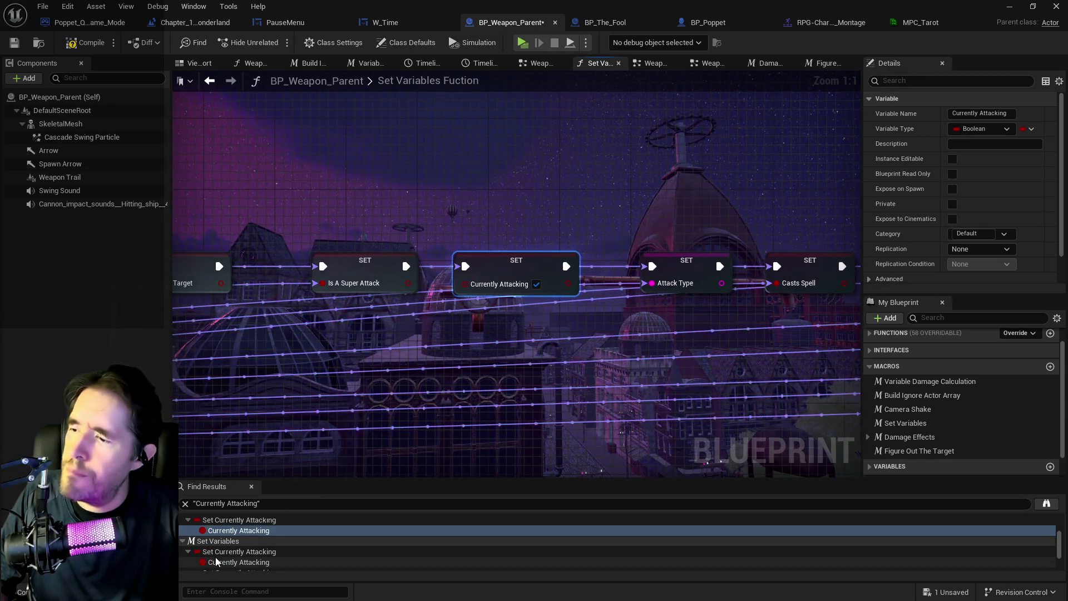
left_click(216, 563)
Step: Inspect the Set Variables and Weapon Ray Trace Graph references to Currently Attacking
scroll(219, 558, "down", 2)
left_click(221, 548)
scroll(221, 549, "down", 2)
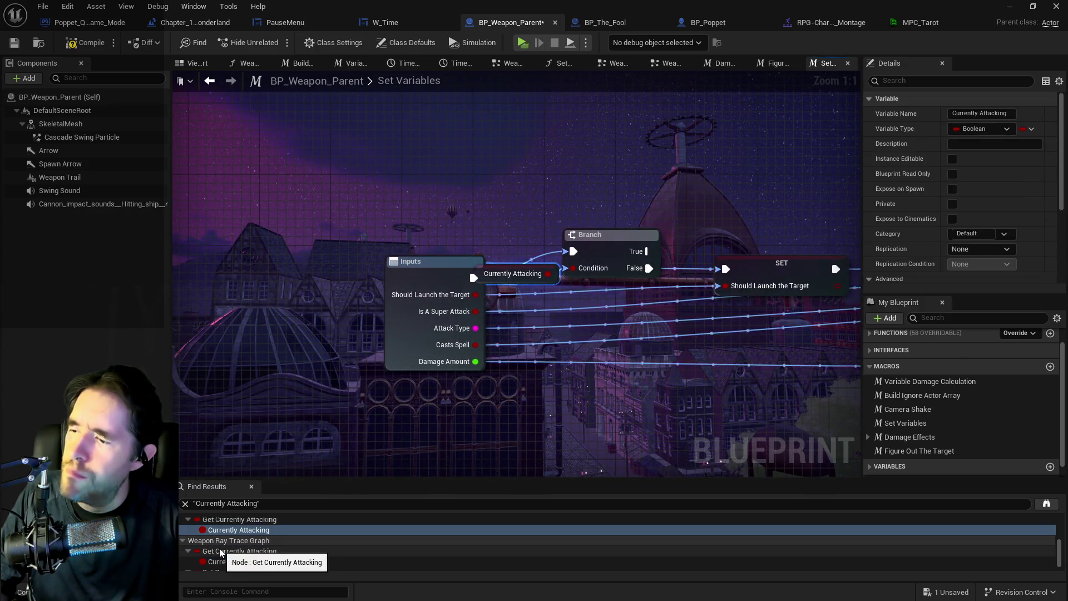
left_click(217, 562)
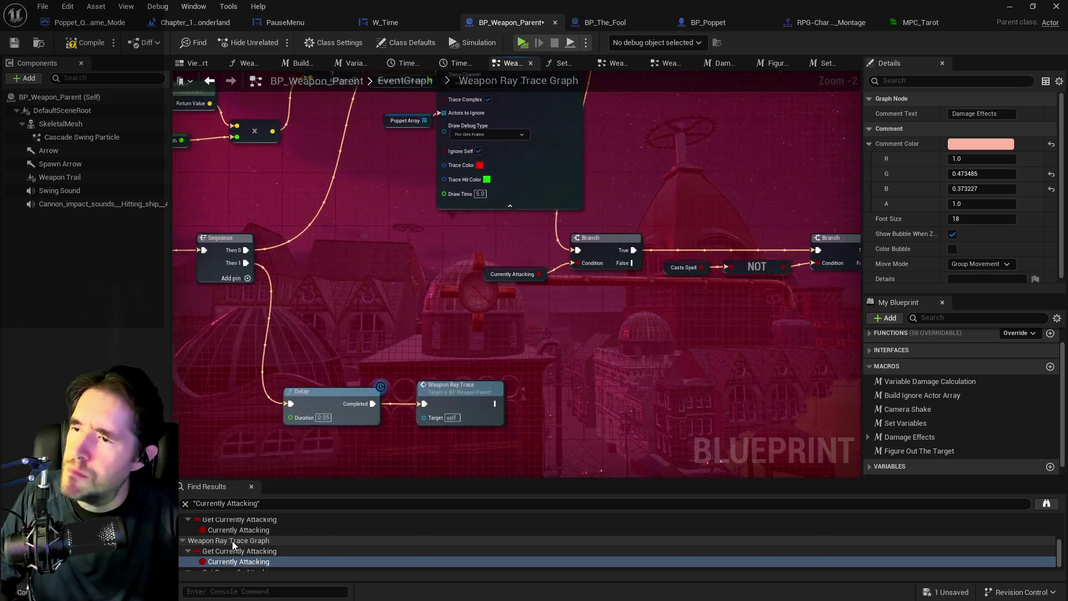
scroll(217, 562, "down", 2)
left_click(220, 567)
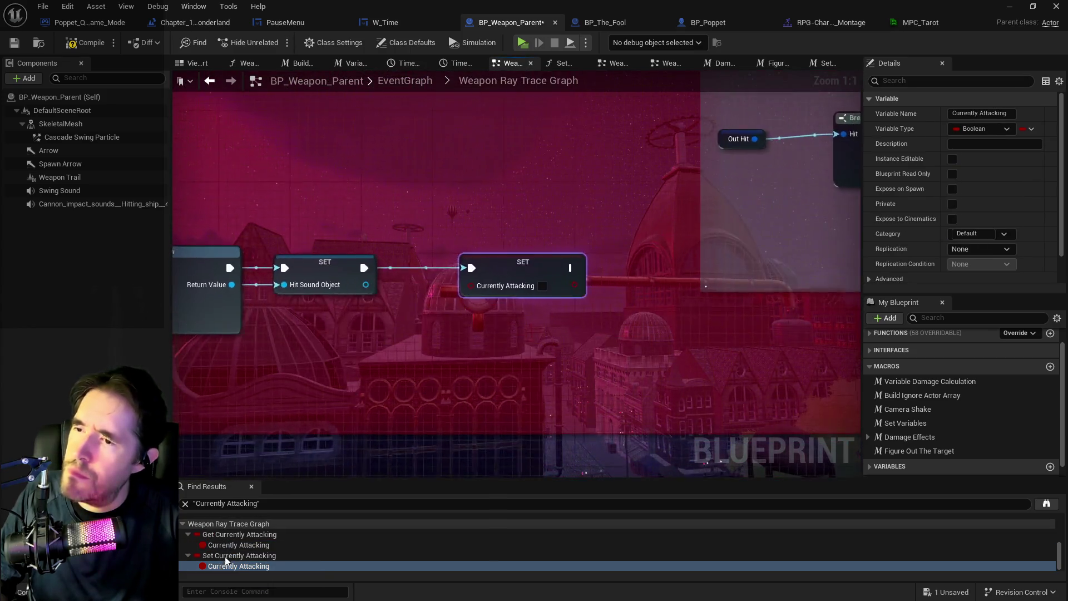
scroll(295, 463, "down", 7)
left_click_drag(305, 413, 618, 348)
scroll(618, 347, "up", 2)
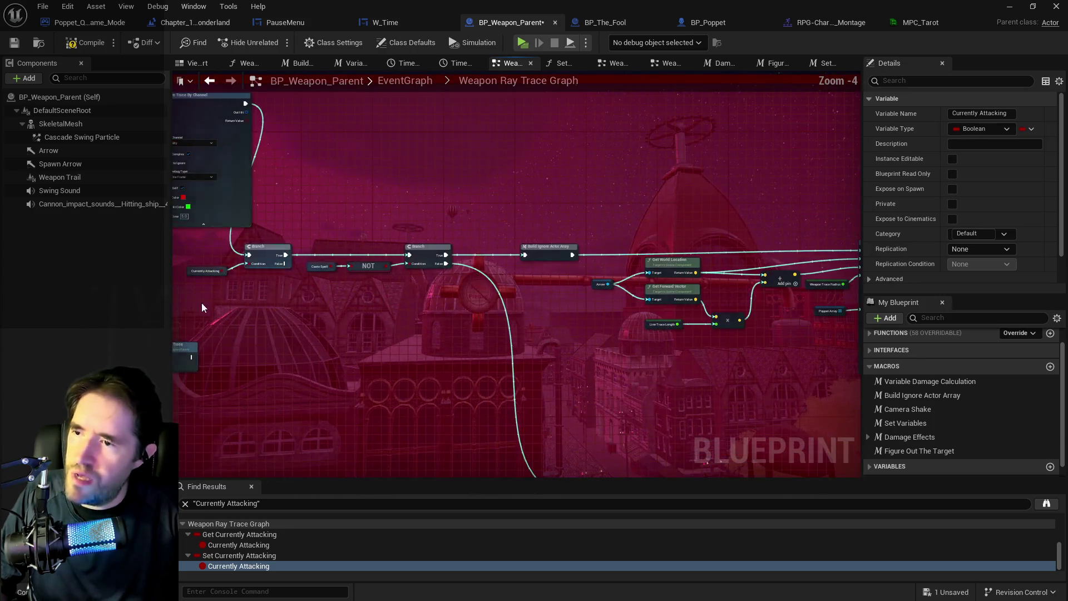
mouse_move(489, 309)
left_mouse_down()
mouse_move(262, 306)
mouse_move(298, 315)
mouse_move(426, 265)
mouse_move(298, 278)
left_mouse_up()
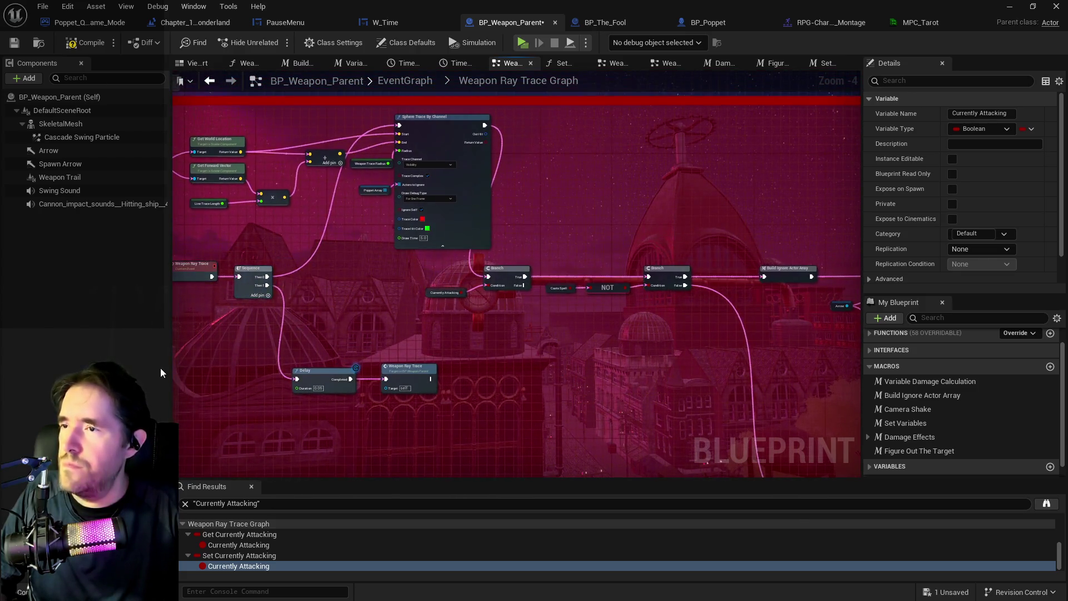
Step: Switch to BP_The_Fool and show its Class Defaults filtered for 'trace' properties
left_click(624, 23)
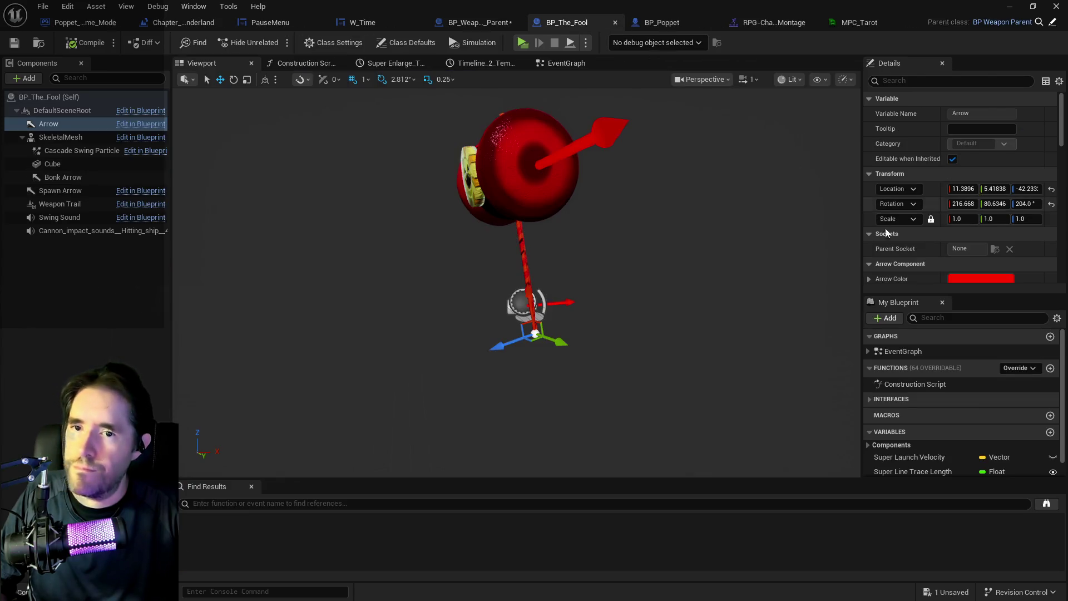
left_click(900, 82)
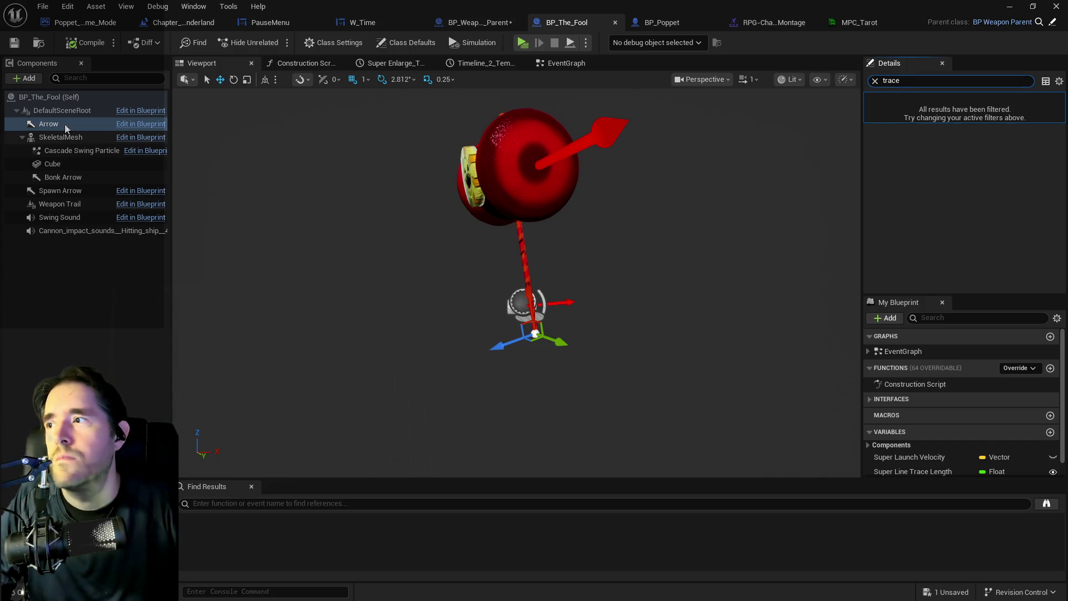
left_click(50, 96)
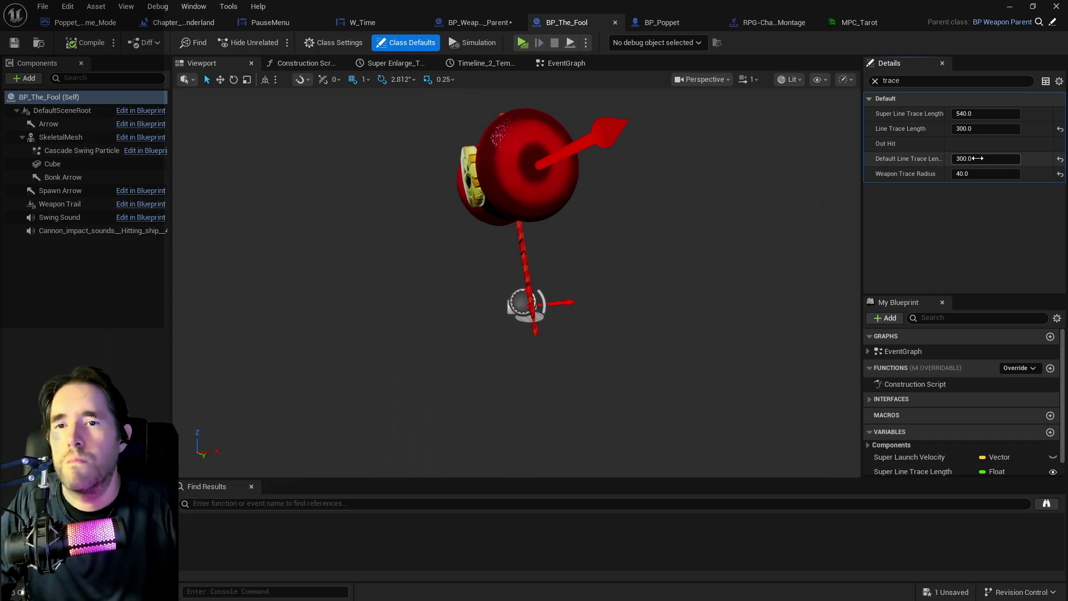